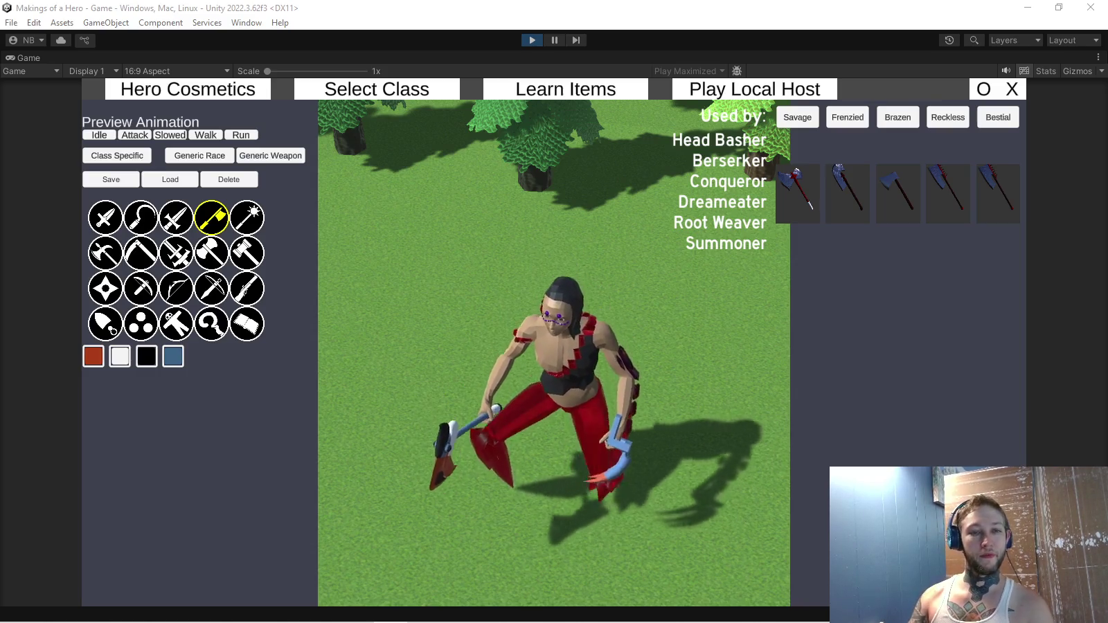
Preview the mace-and-shield weapons, view the Generic Race leg cosmetics, then go back to Generic Weapon.
click(247, 218)
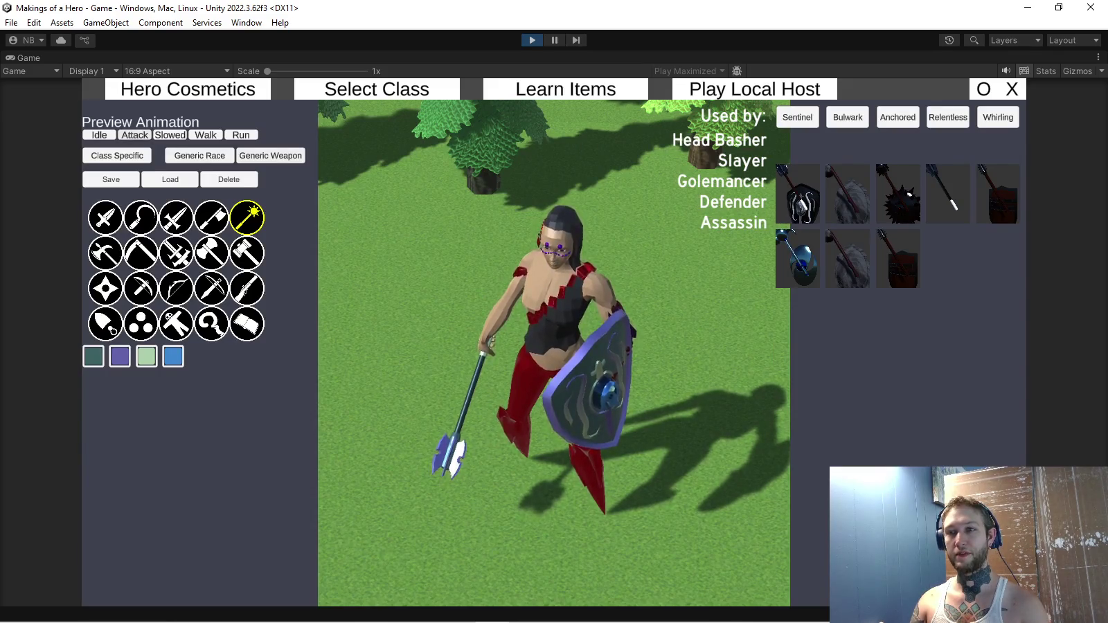
click(200, 155)
click(157, 522)
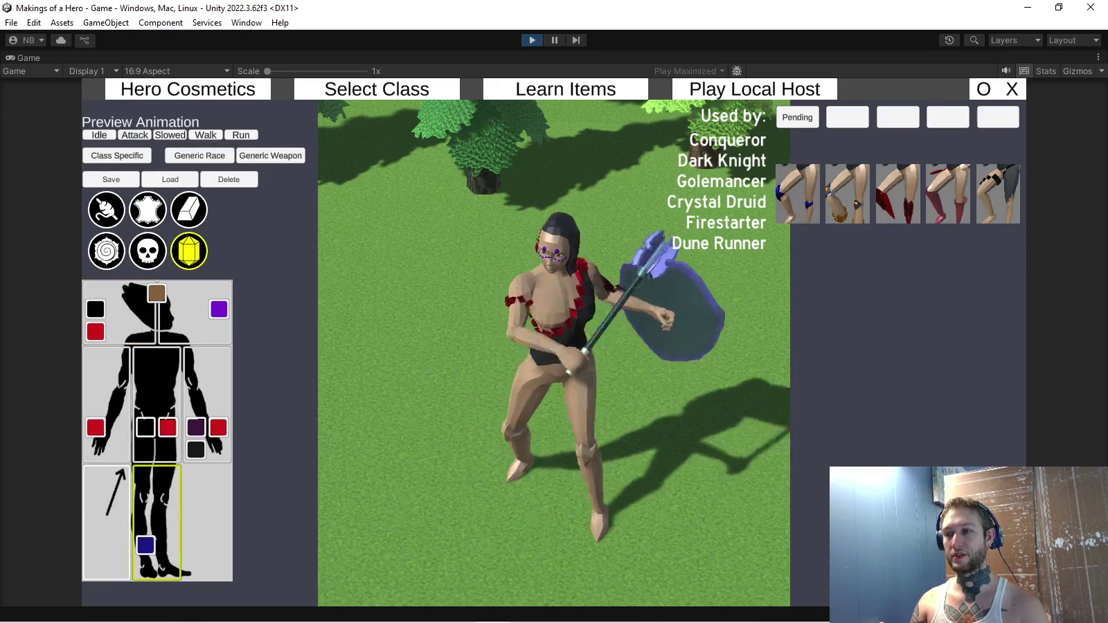
click(270, 155)
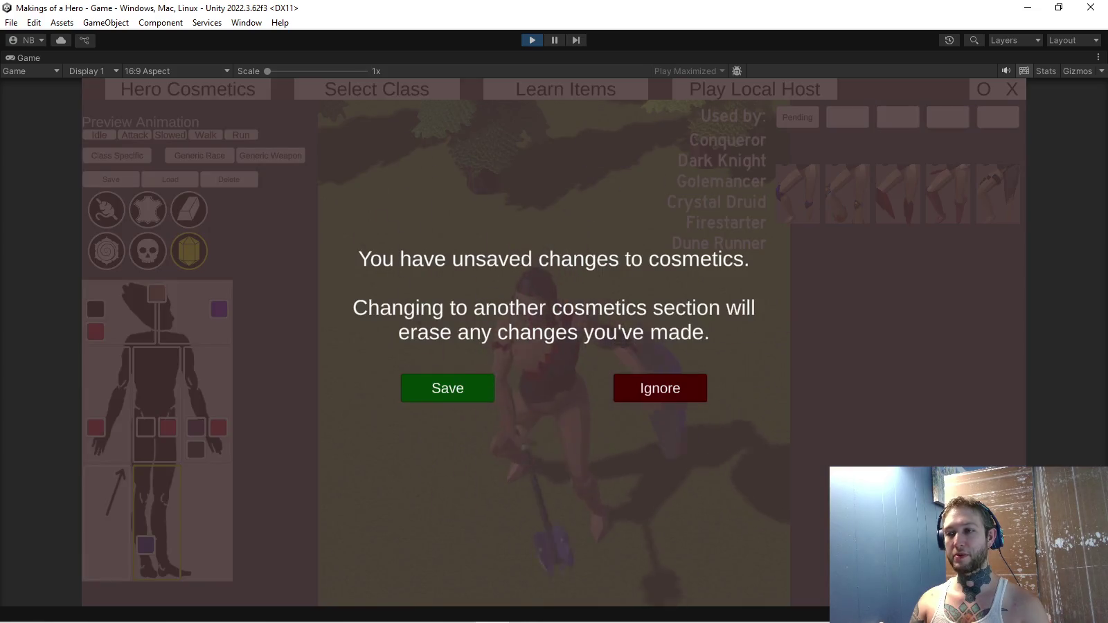
Choose Ignore on the unsaved-changes warning to load the Generic Weapon section.
click(659, 388)
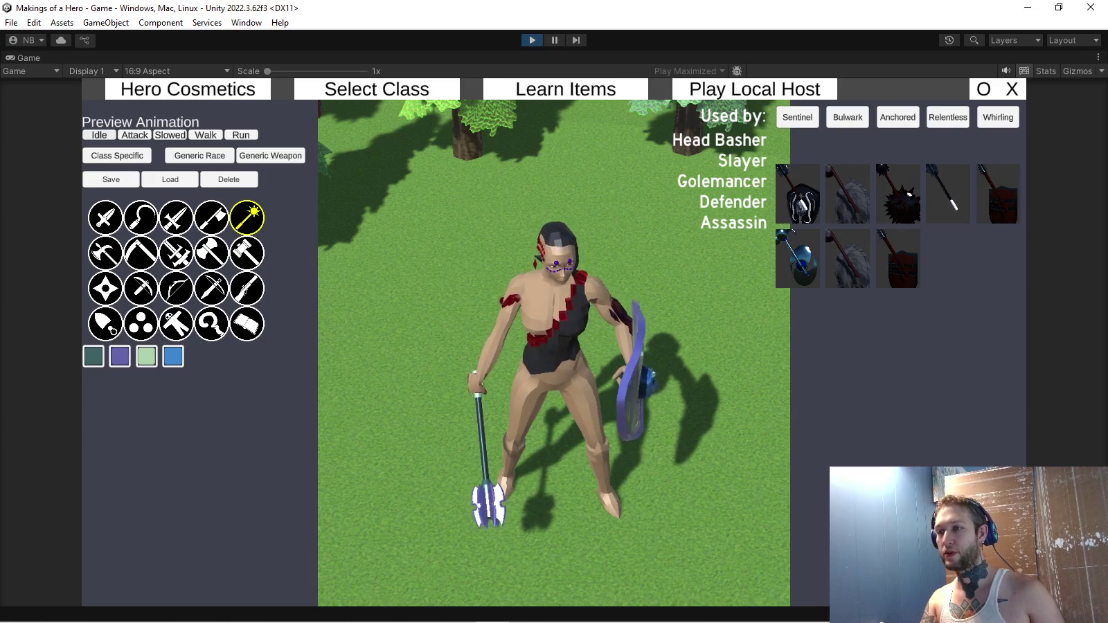
Equip the plain, then the spiked mace-and-shield variant, and play the Attack preview.
click(848, 194)
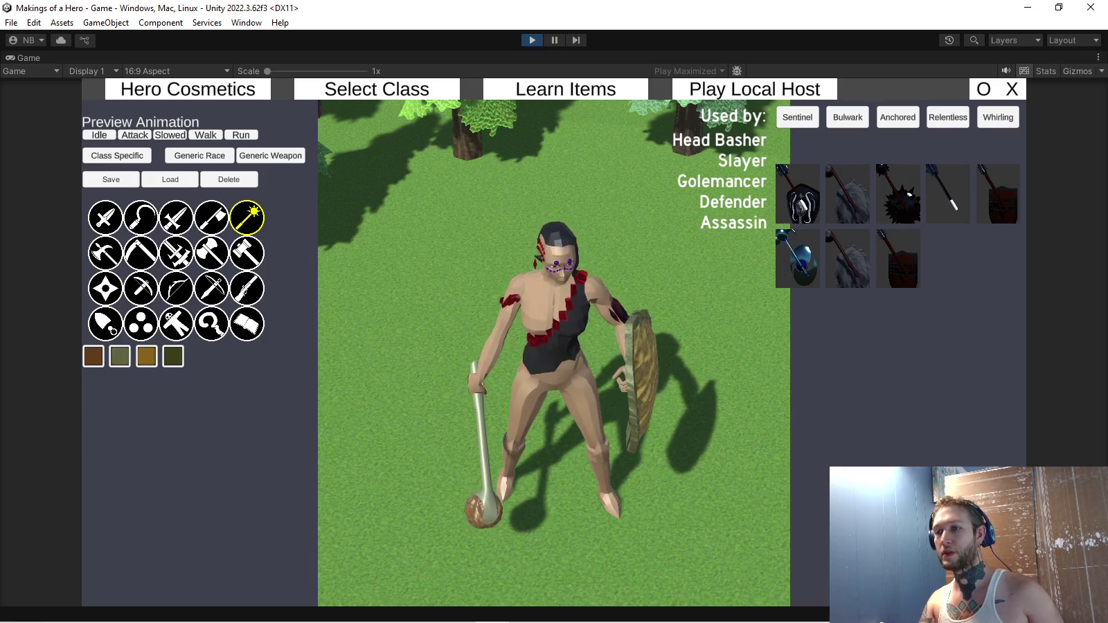
click(899, 194)
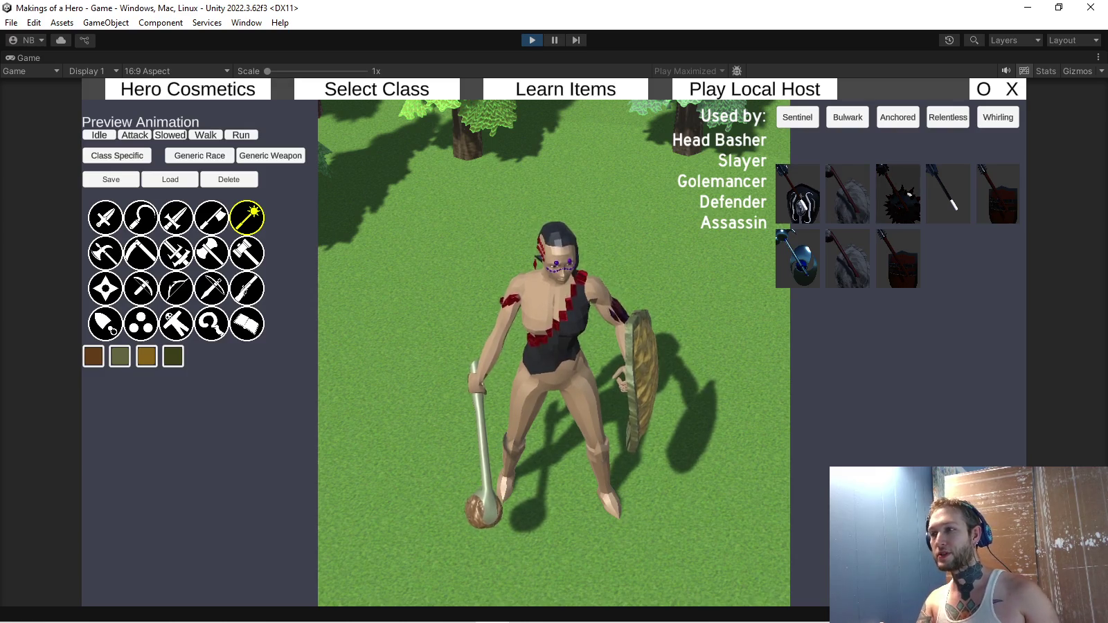
click(135, 135)
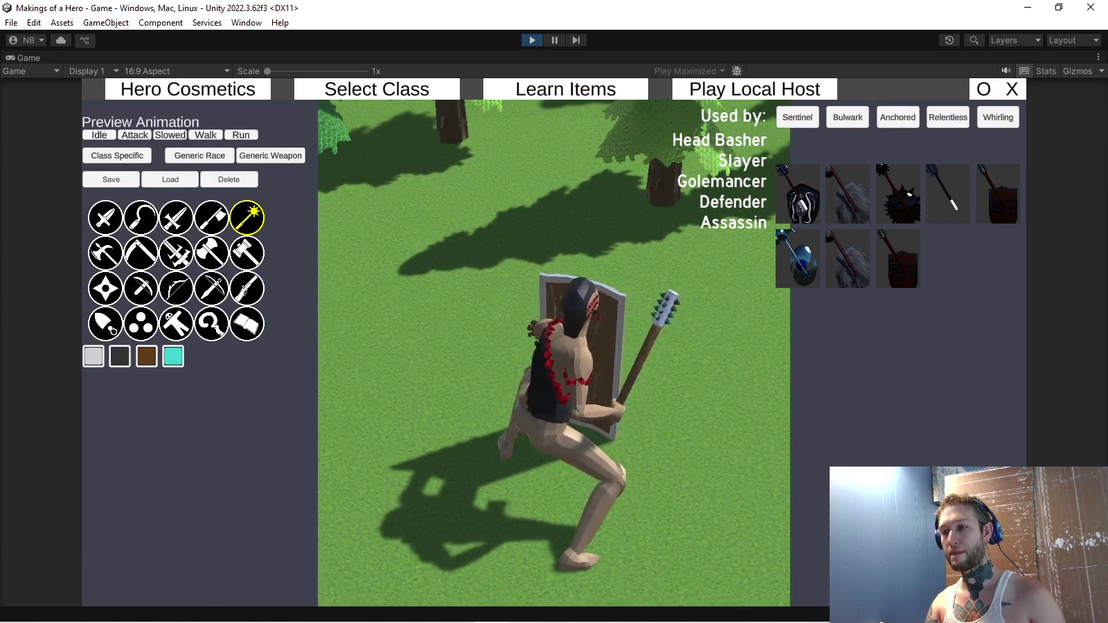
Switch the preview to the Walk animation and bring up the Game view's window options menu.
mouse_move(145, 211)
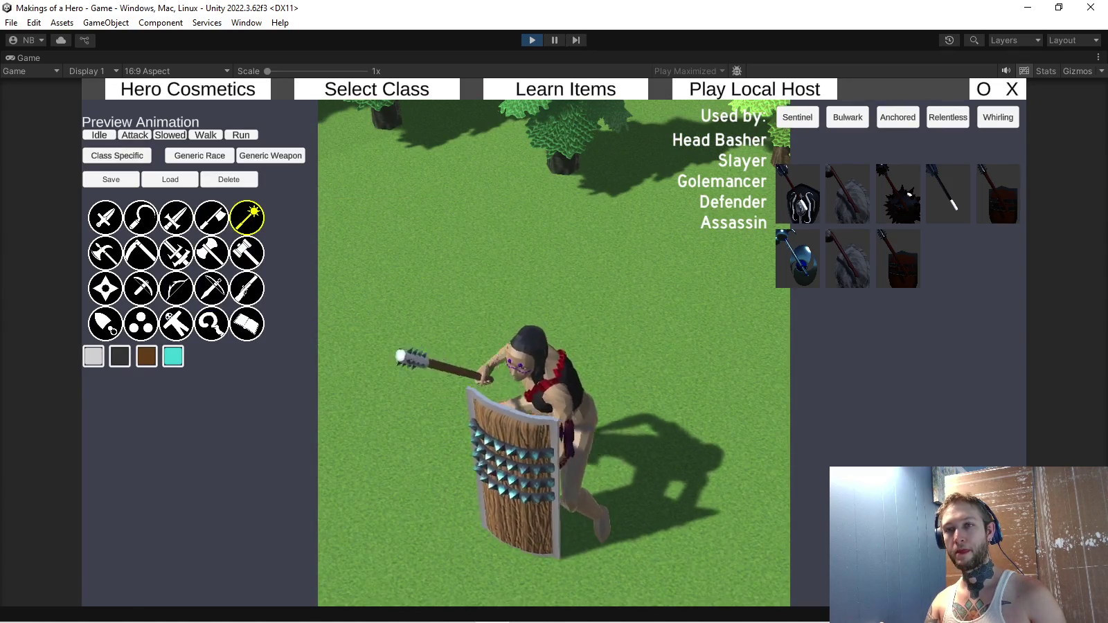
click(205, 135)
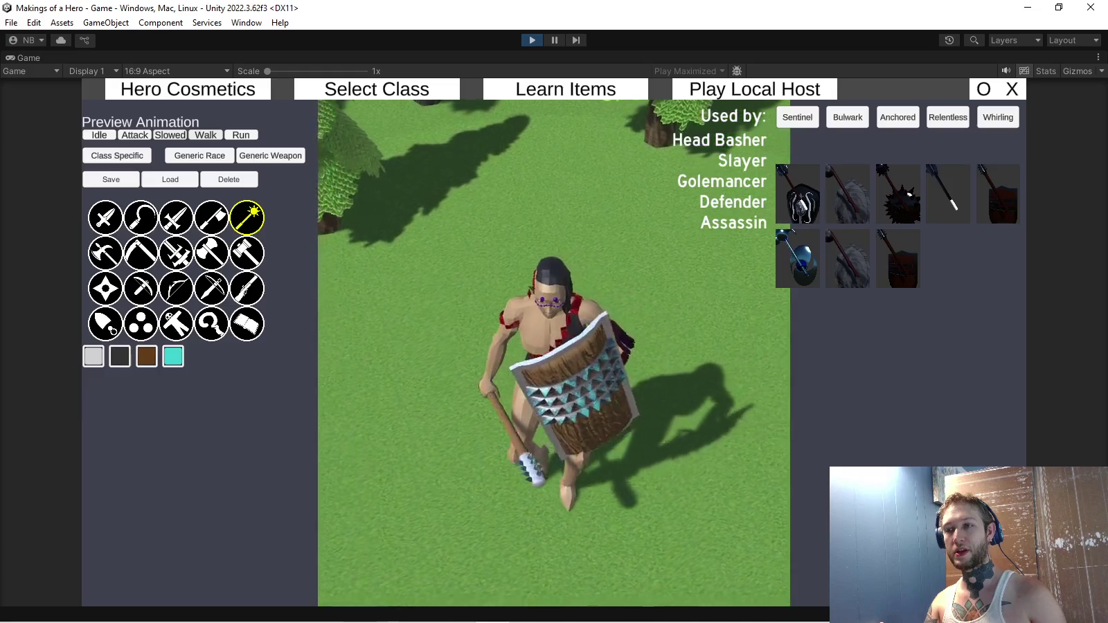
click(1098, 57)
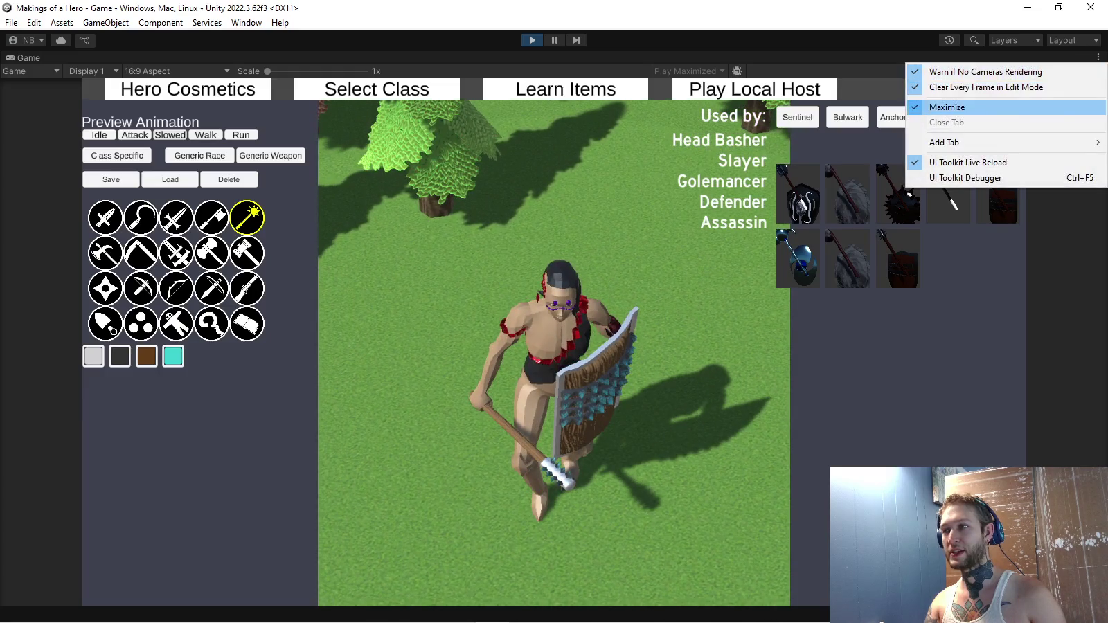
Set HeroParent's Rotation Y to 180 and maximize the Game view again.
click(947, 107)
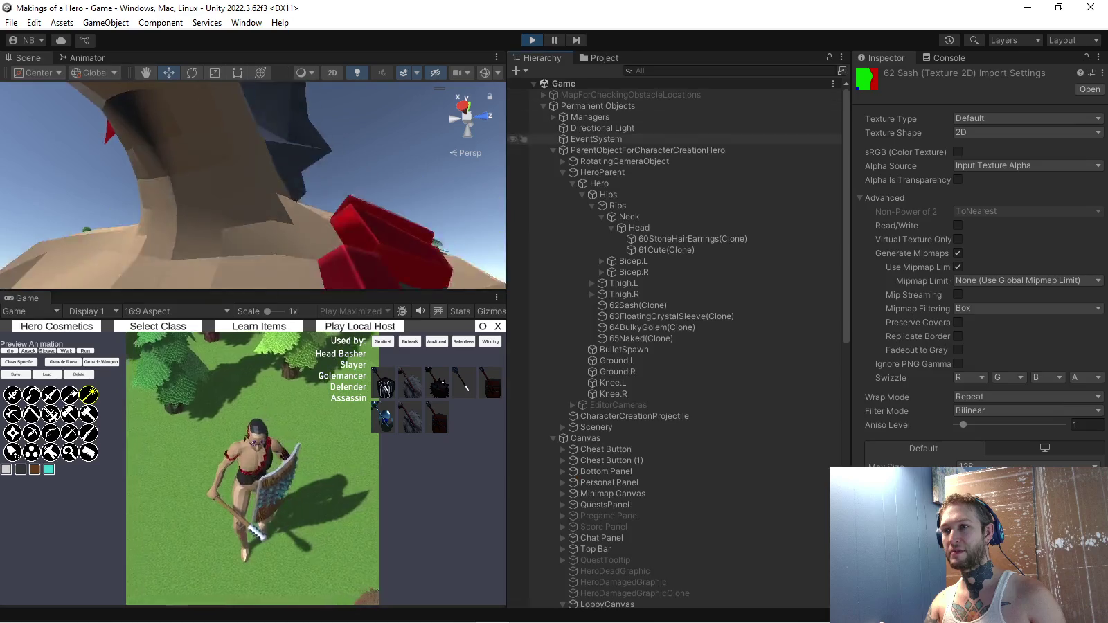
click(601, 172)
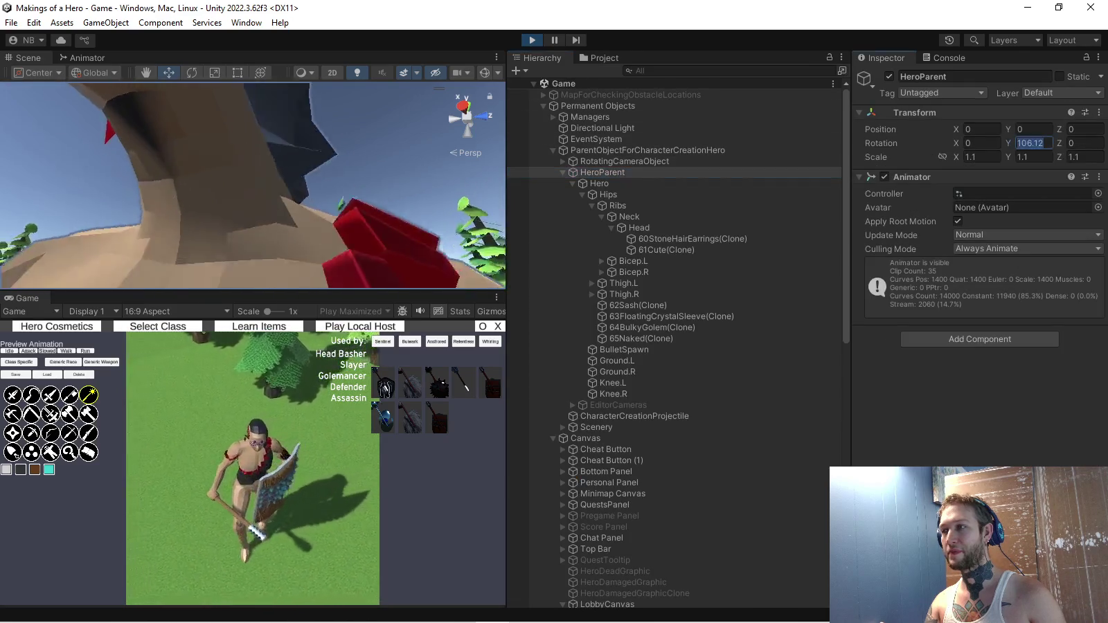
text(180)
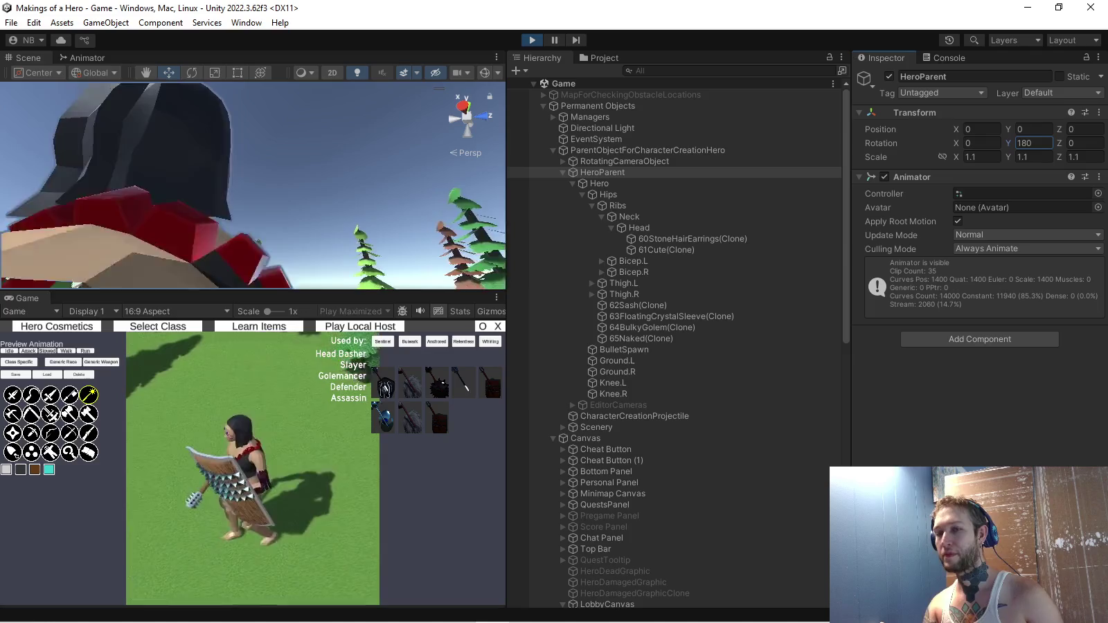
click(496, 297)
click(533, 347)
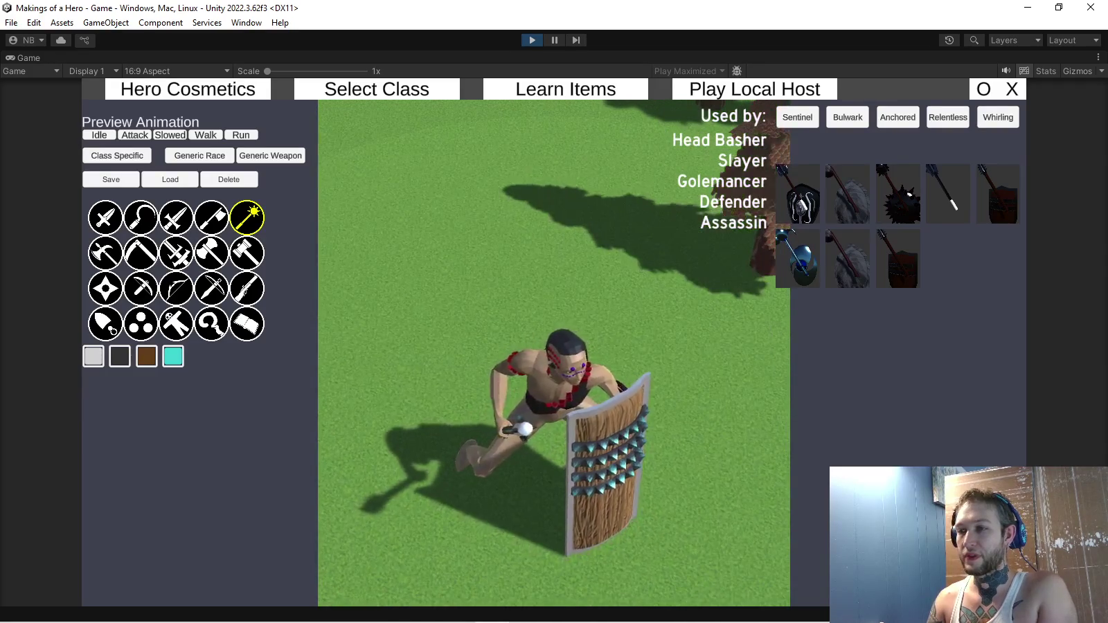
View the Generic Race left-arm slot, ignore the unsaved changes, and return to Generic Weapon.
click(199, 155)
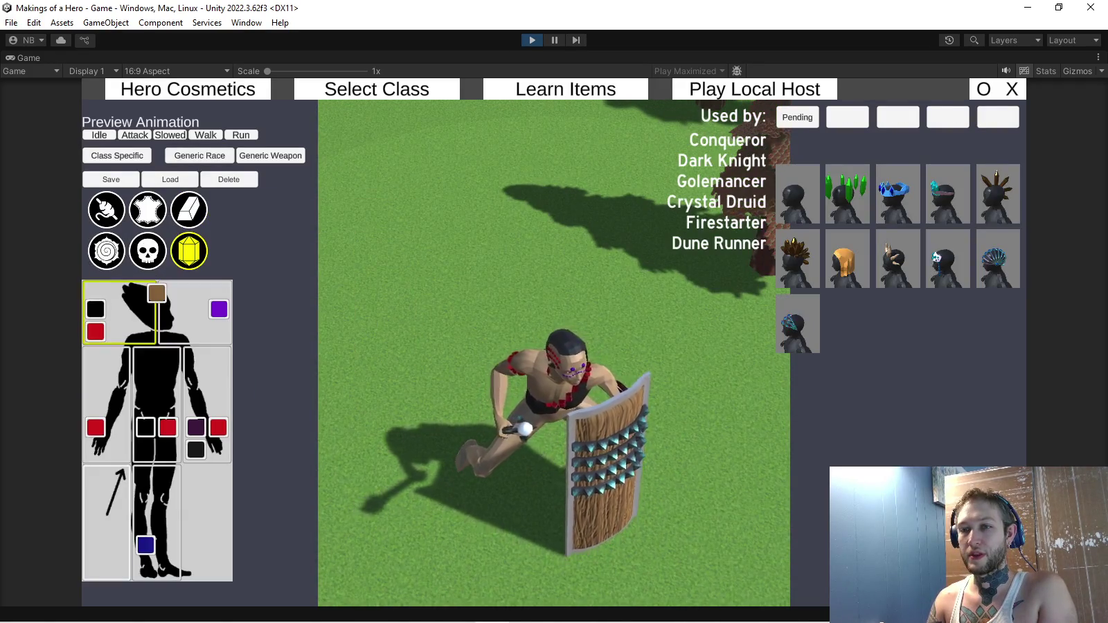
click(107, 388)
click(270, 155)
click(660, 388)
click(270, 156)
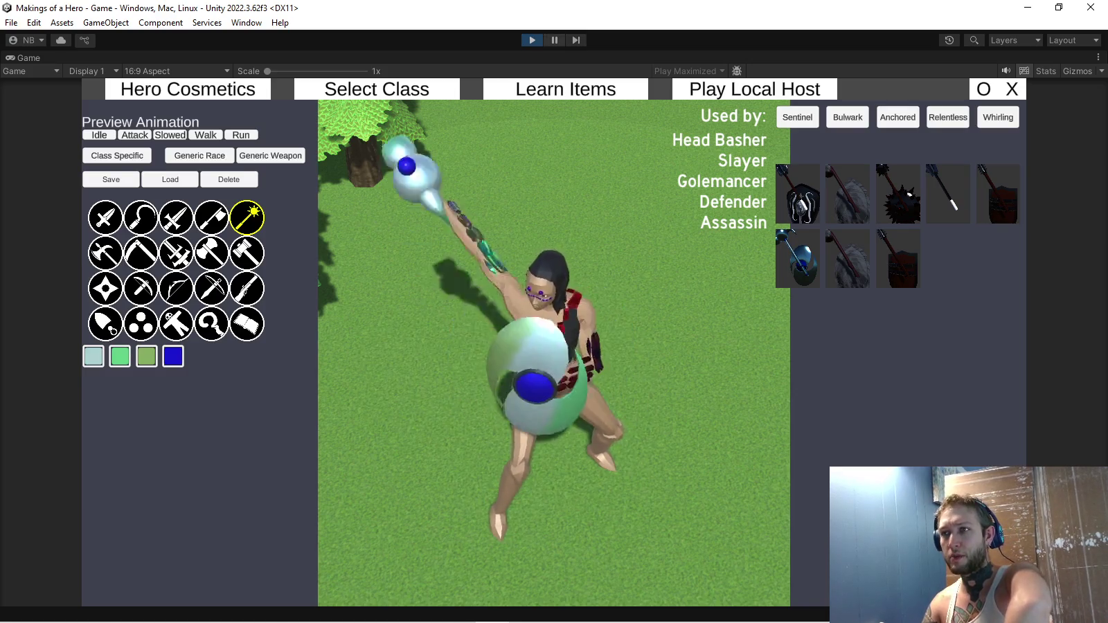
Pause the game with Ctrl+Shift+P, step the hero's pose five frames, then resume.
key(ctrl+shift+p)
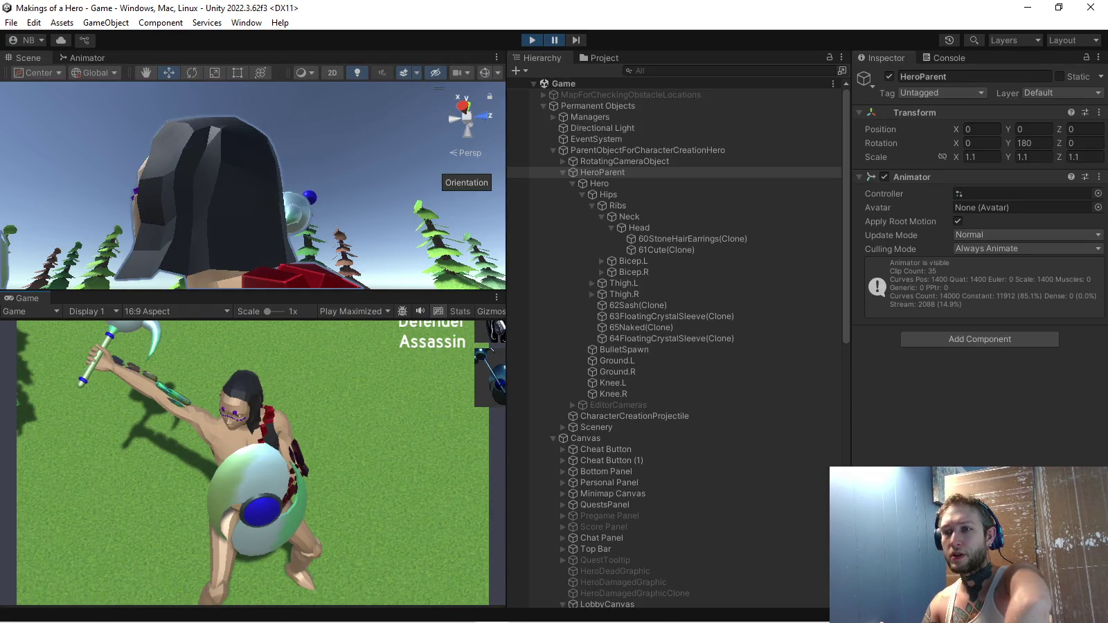
click(575, 39)
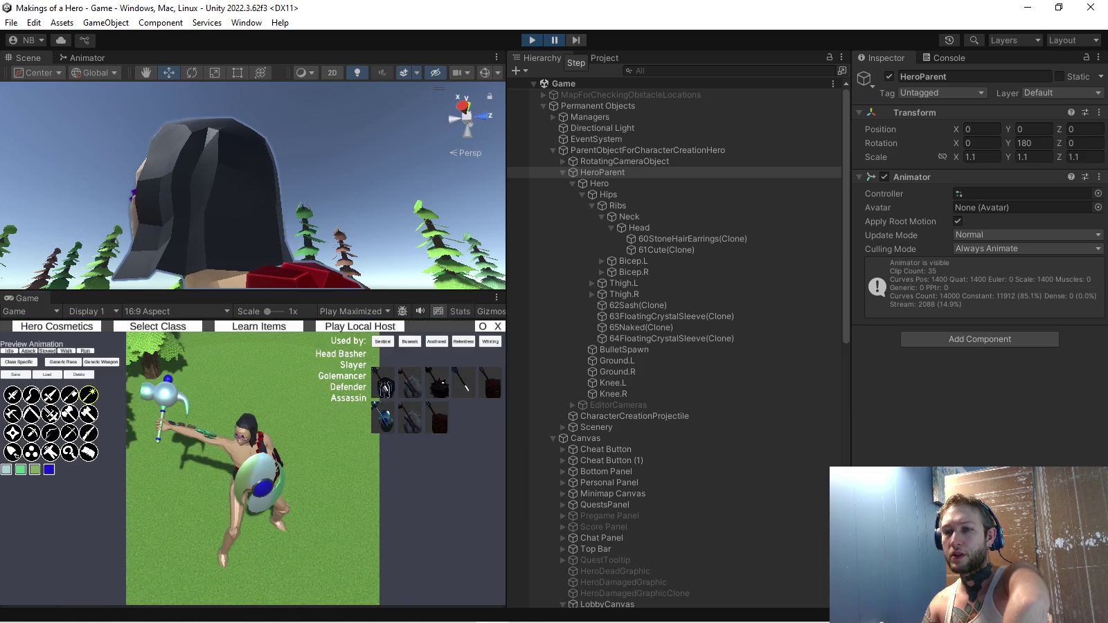
click(575, 39)
click(575, 39)
click(575, 39)
click(575, 39)
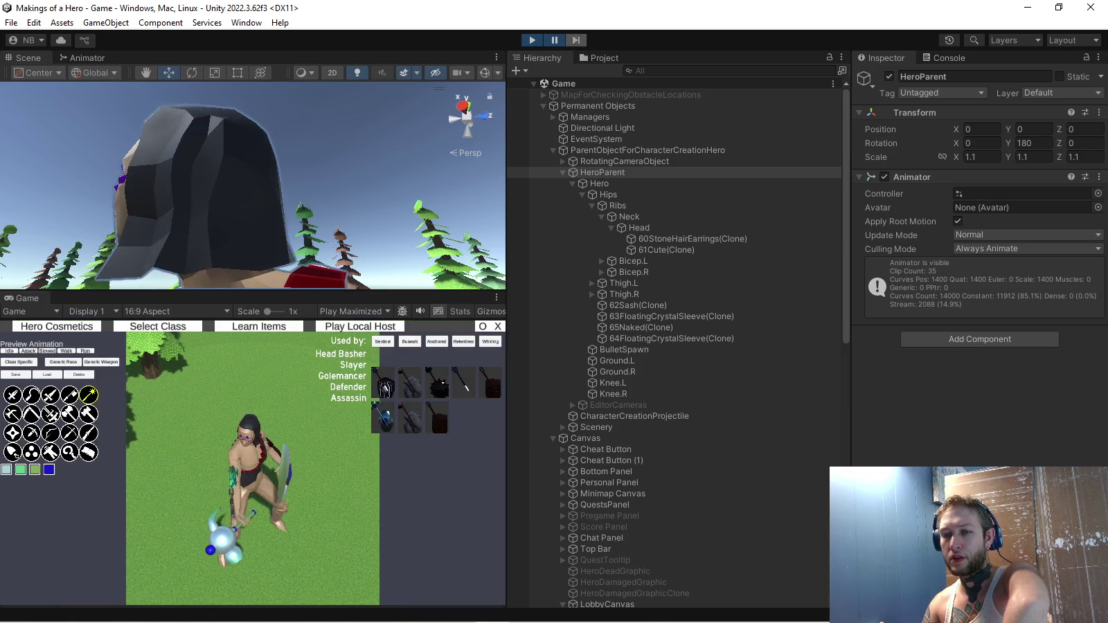
key(ctrl+shift+p)
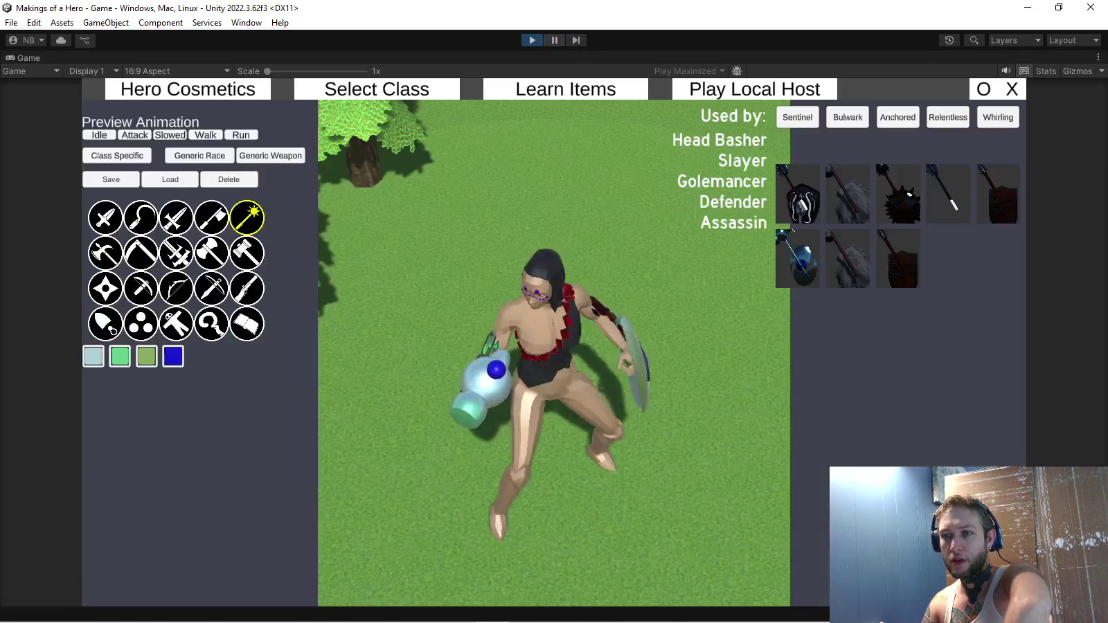
Pause again mid-attack and step the attack animation forward eight frames.
click(554, 39)
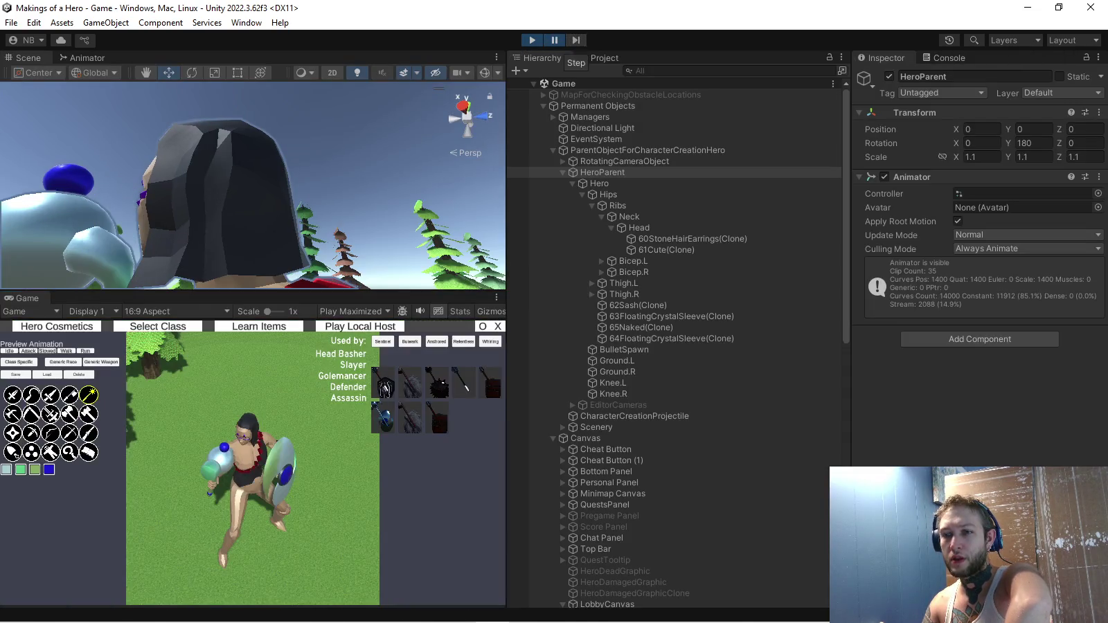
click(576, 40)
click(576, 40)
click(576, 40)
click(575, 41)
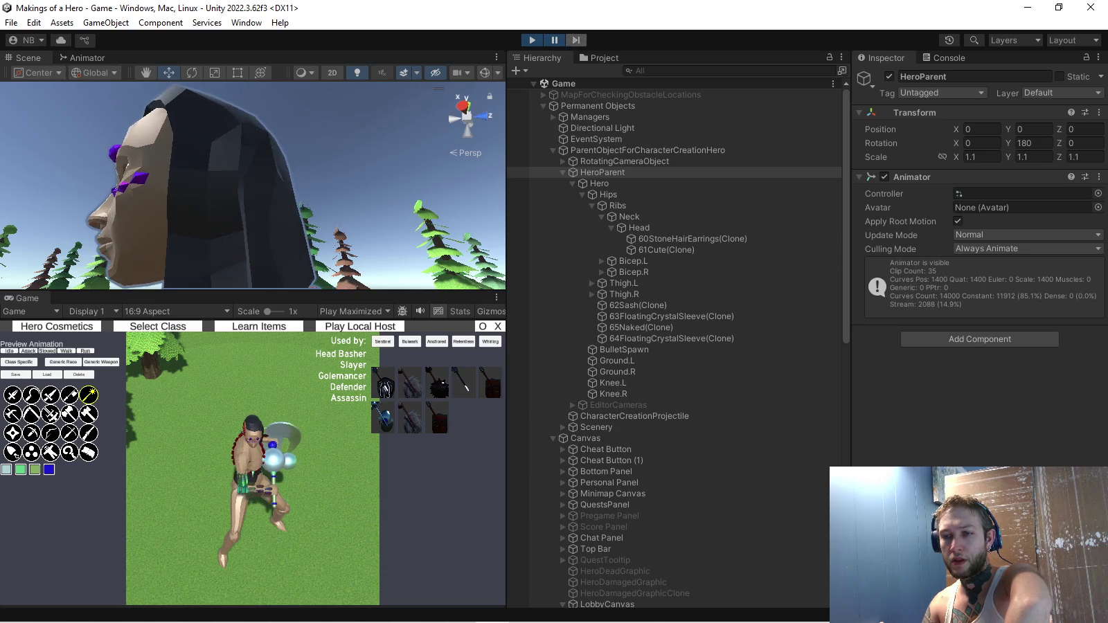
click(575, 40)
click(575, 40)
click(575, 41)
click(576, 40)
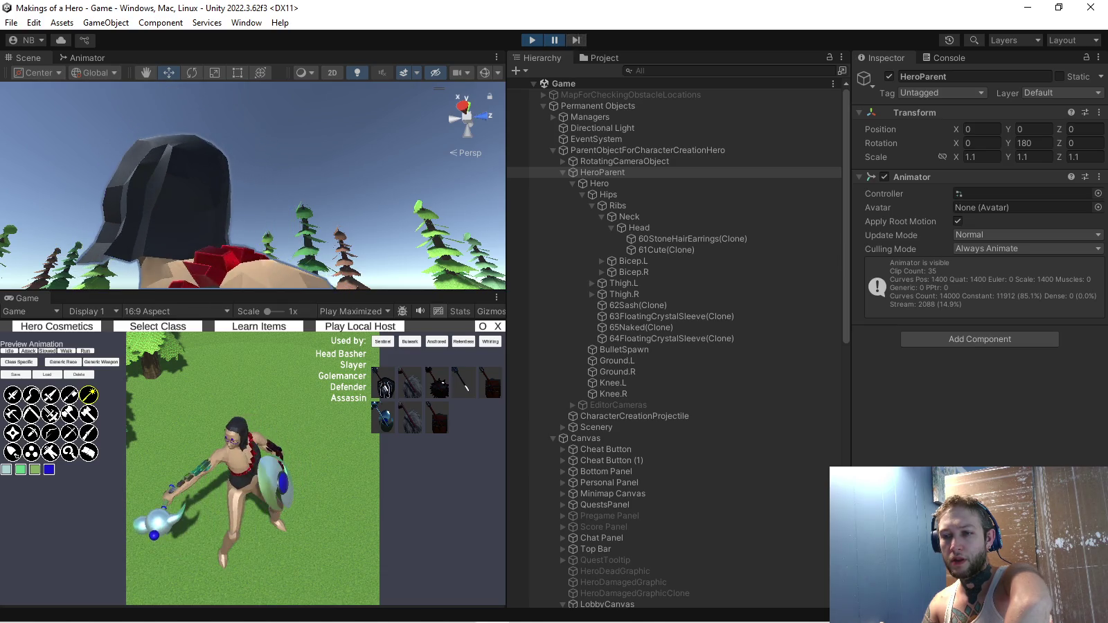
Resume play in the maximized Game view and enter the local hosting lobby.
click(554, 40)
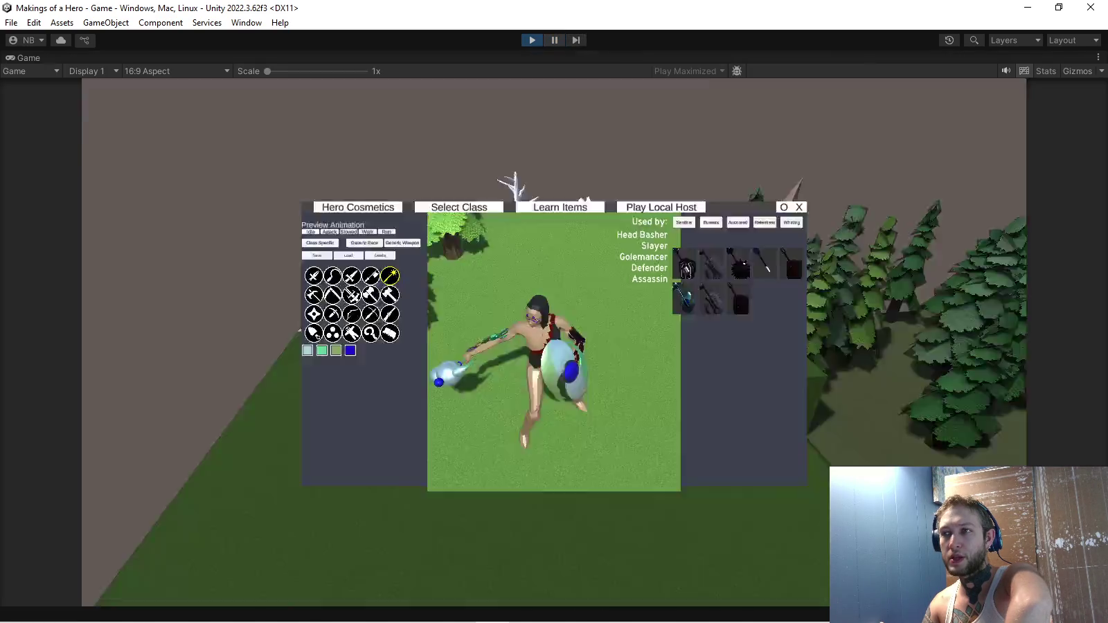
click(554, 39)
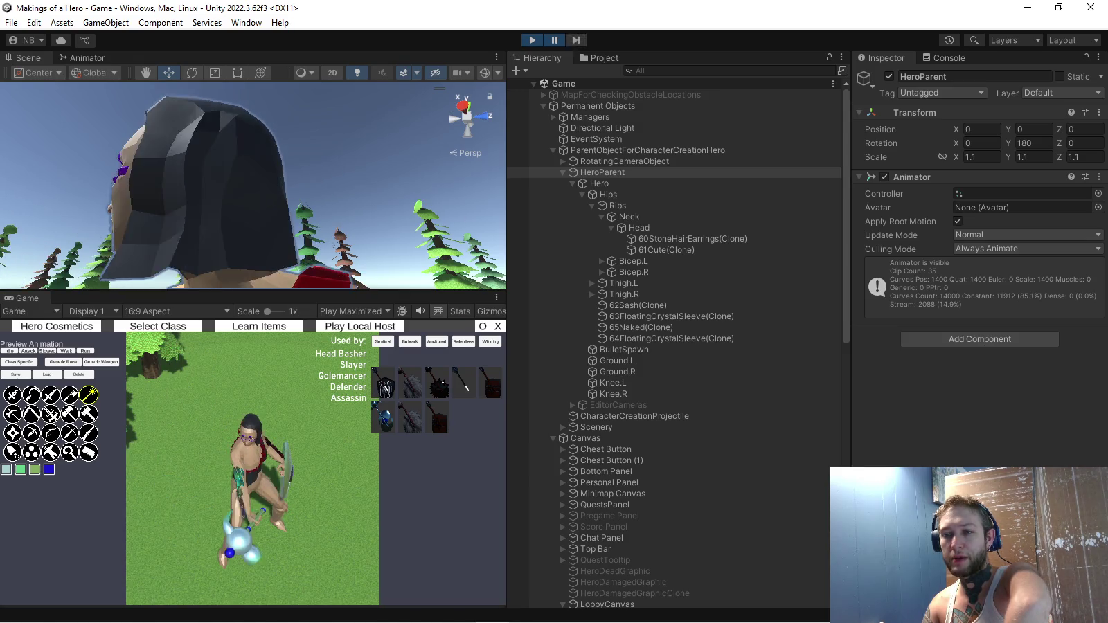
key(ctrl+shift+p)
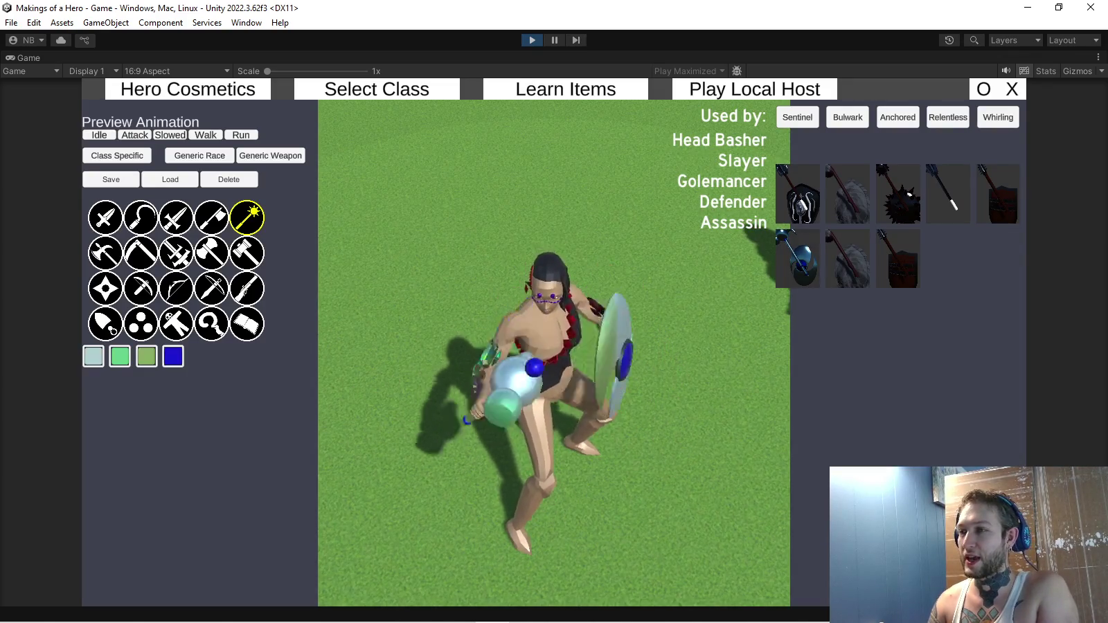
click(754, 89)
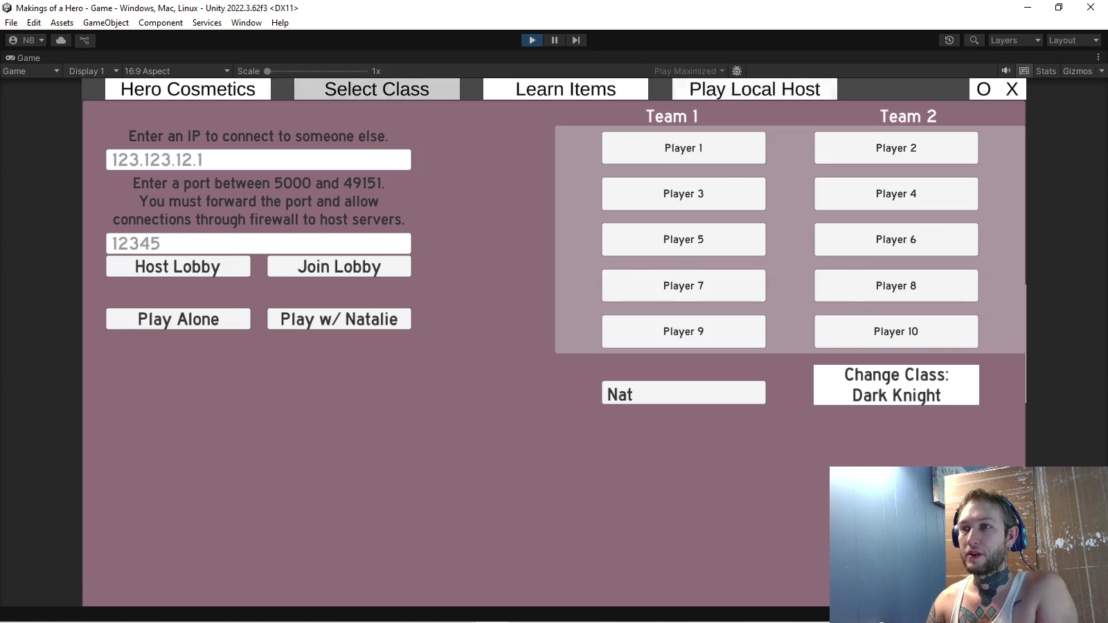
Discard unsaved cosmetics in Select Class and pick the Head Basher class.
click(376, 88)
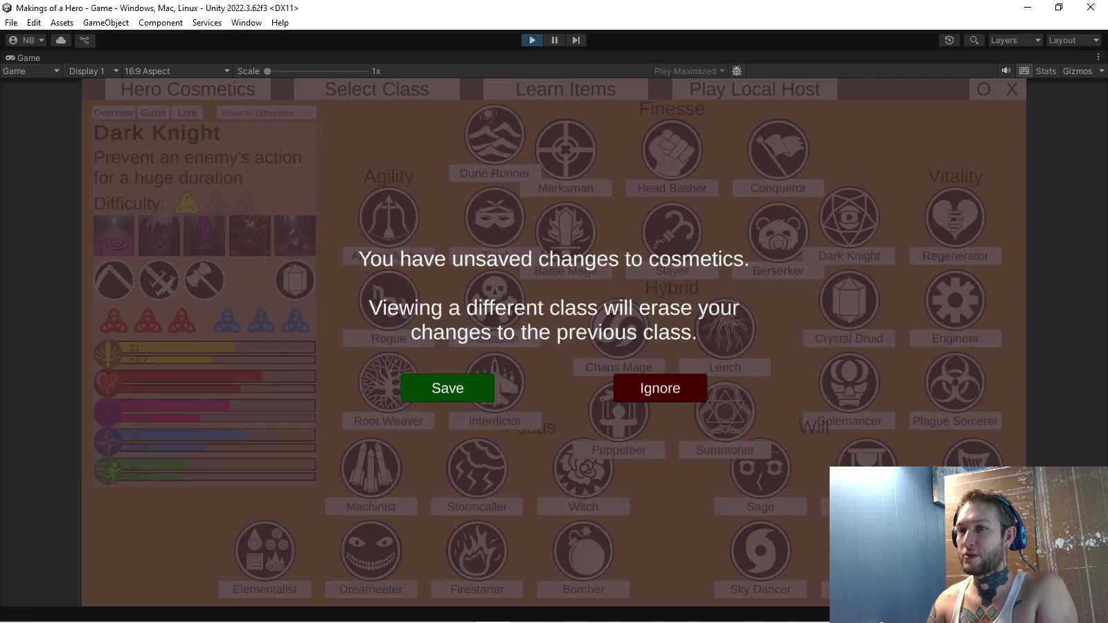
click(660, 387)
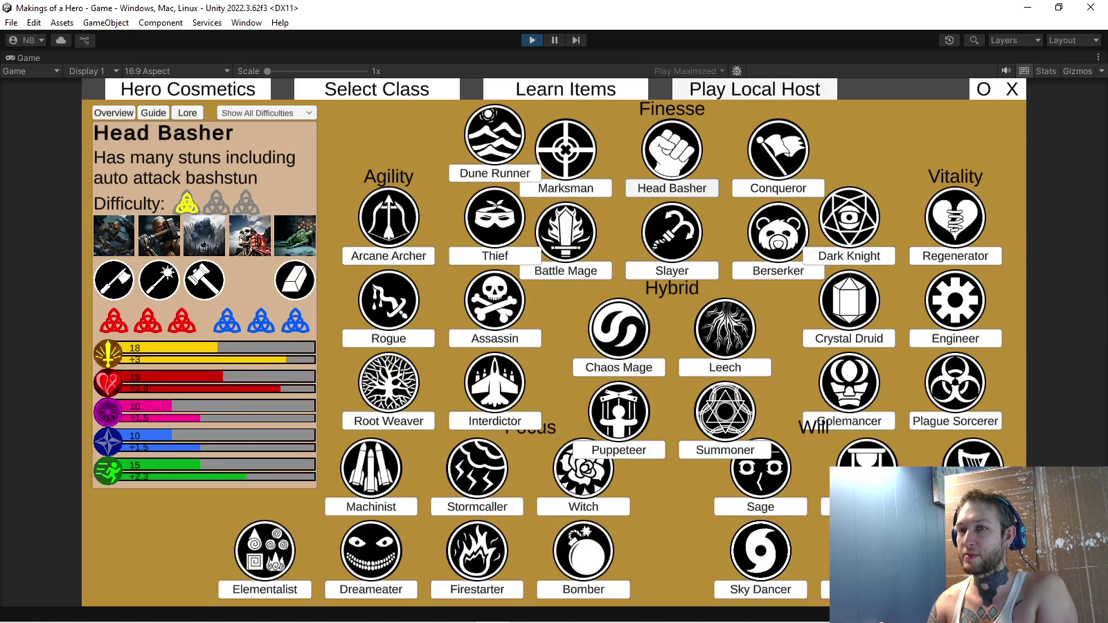
click(754, 89)
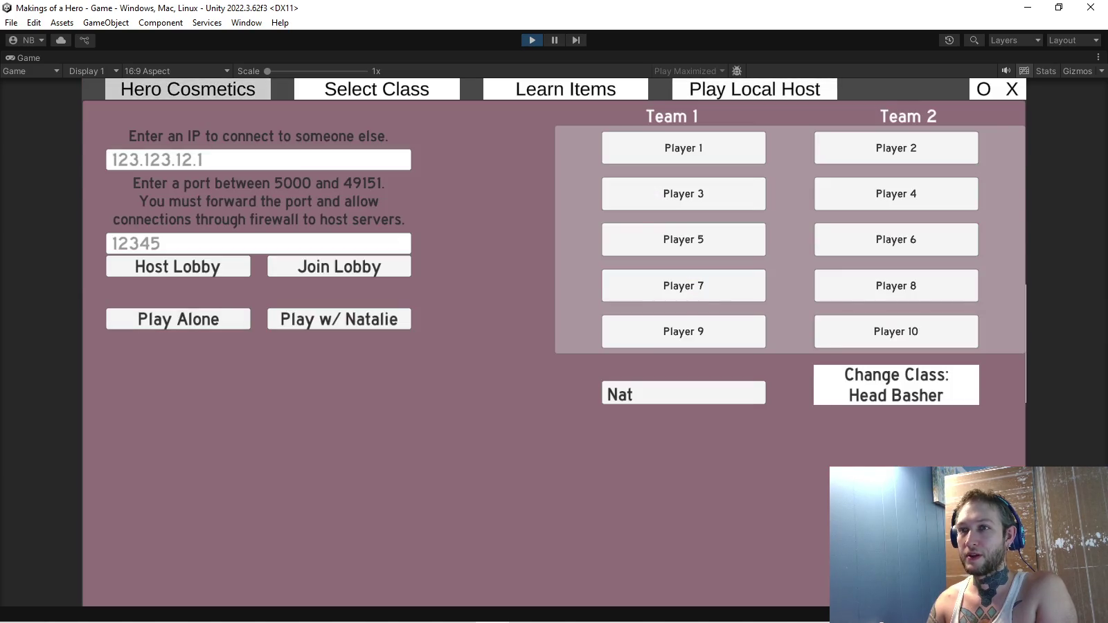
Equip the blue orb off-hand weapon cosmetic and start a local match playing alone.
click(188, 88)
click(101, 276)
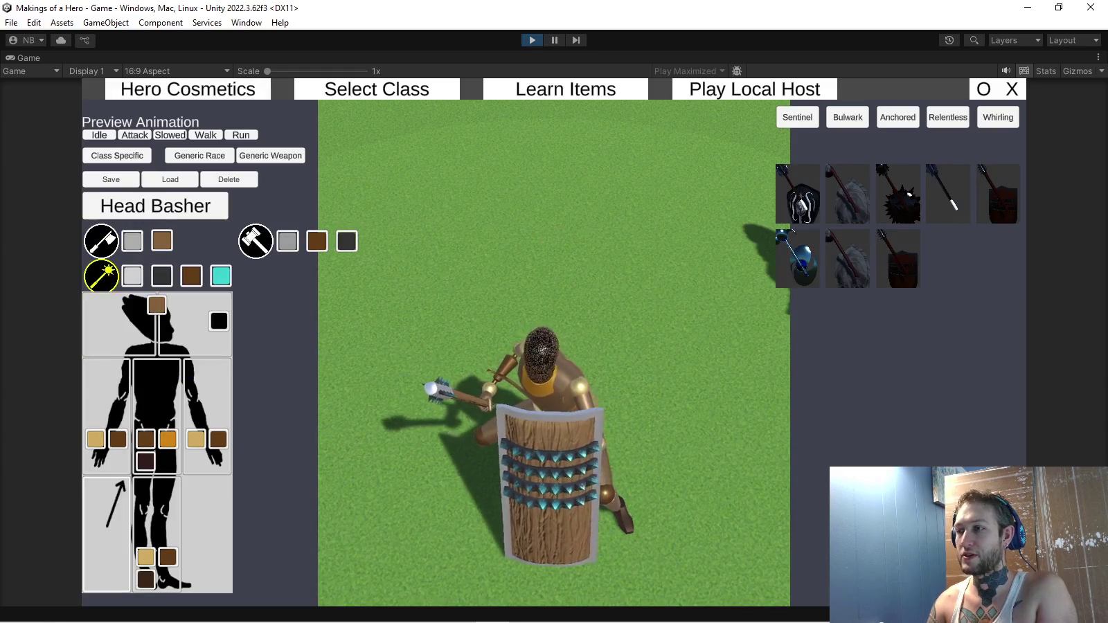
click(798, 258)
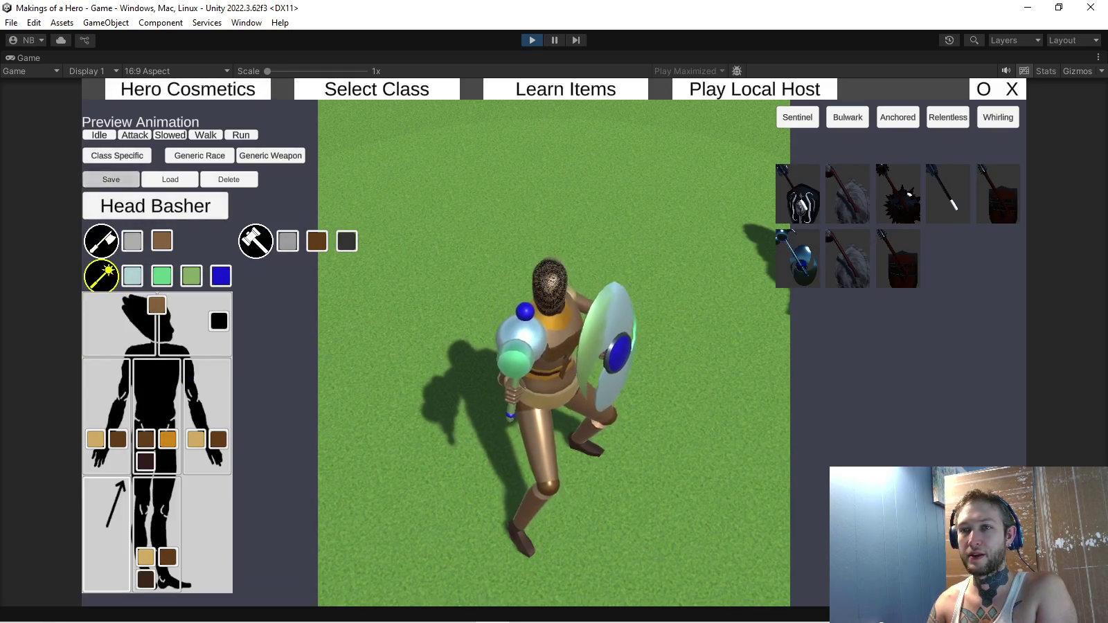
click(754, 89)
click(178, 319)
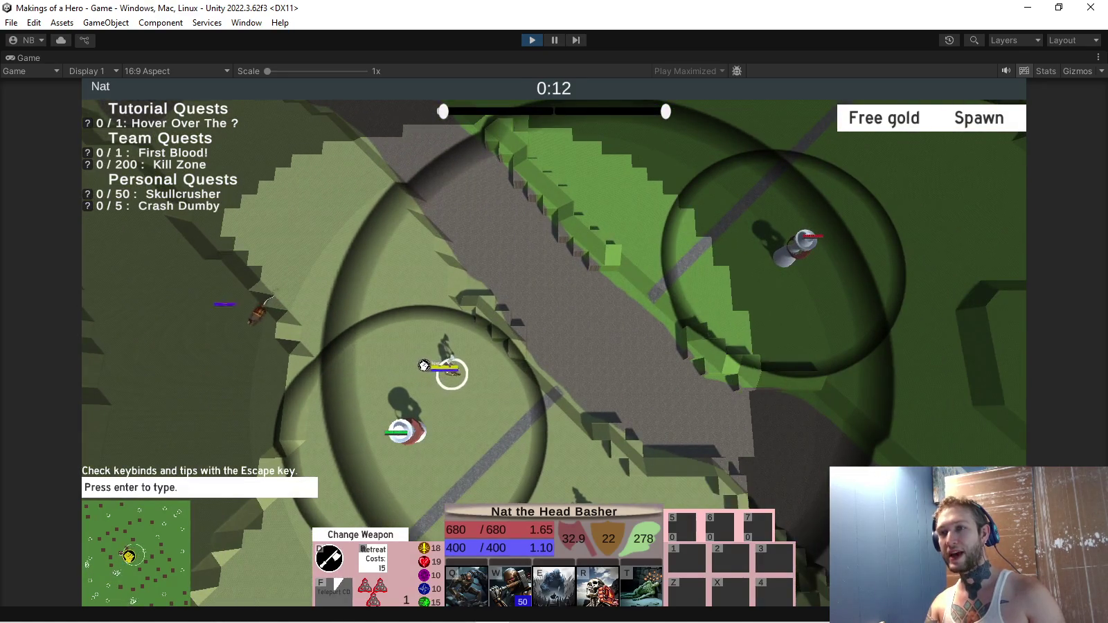
Cast Head Basher's Q rock-burst ability around the hero.
mouse_move(87, 164)
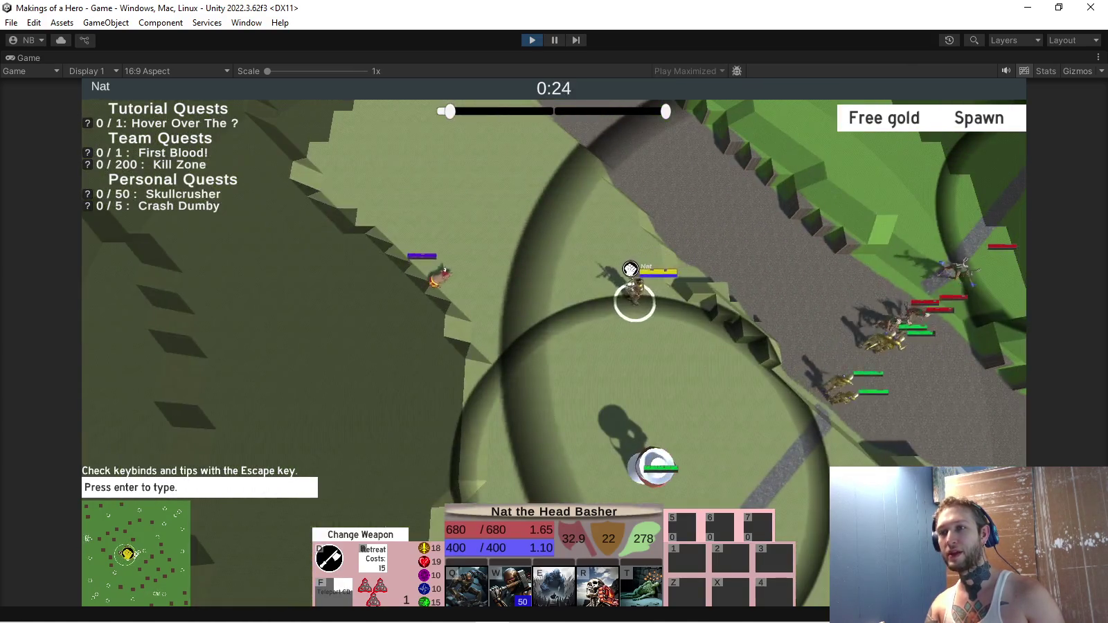
scroll(554, 318, up, 3)
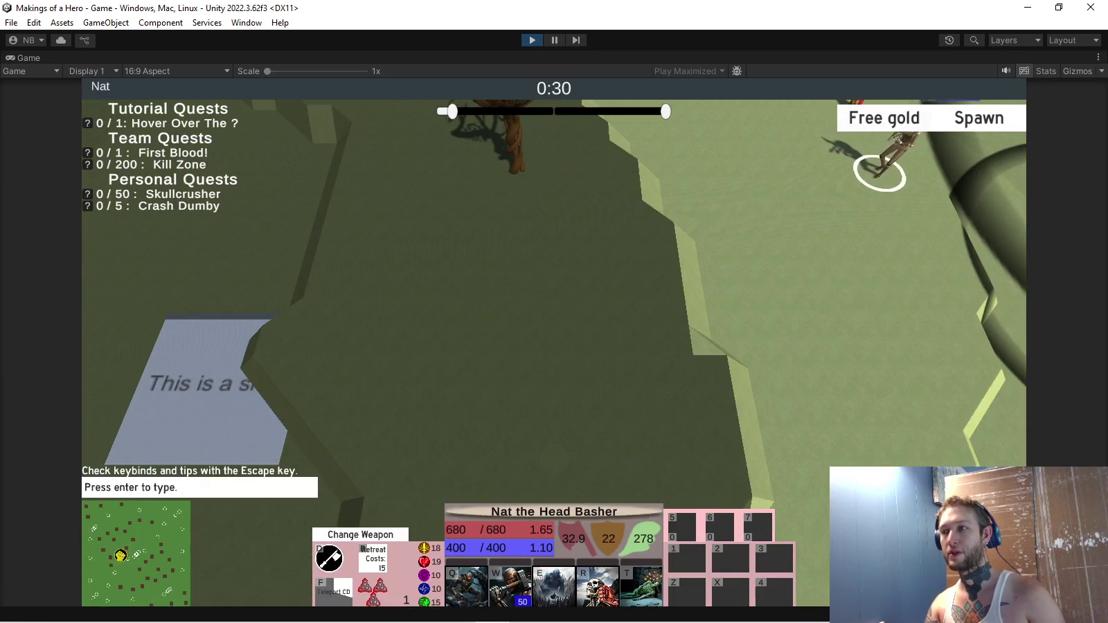
key(q)
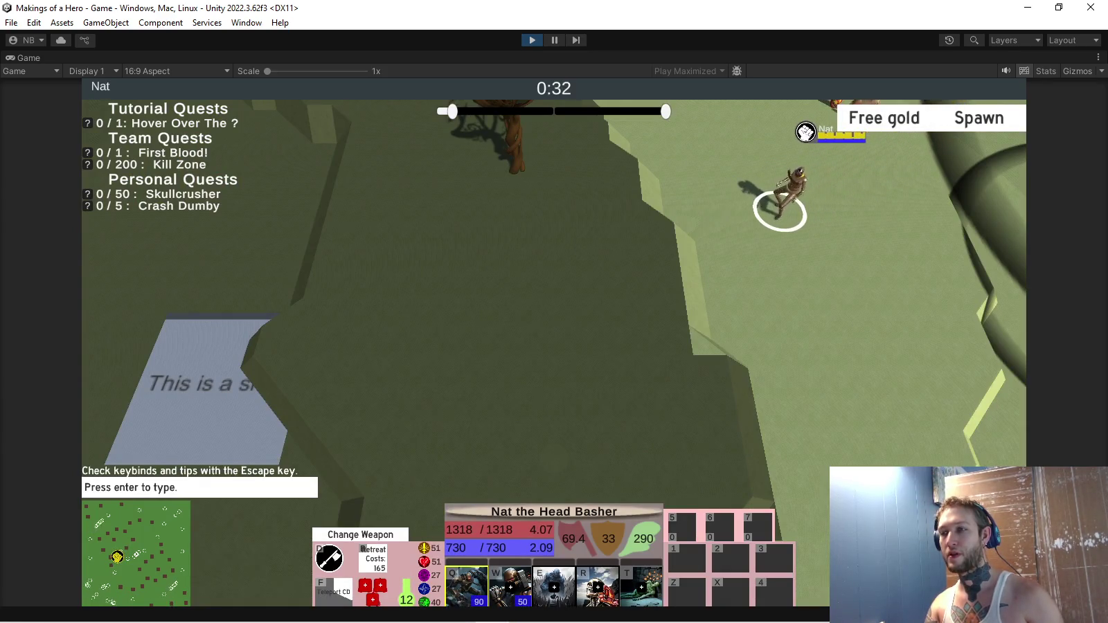
key(space)
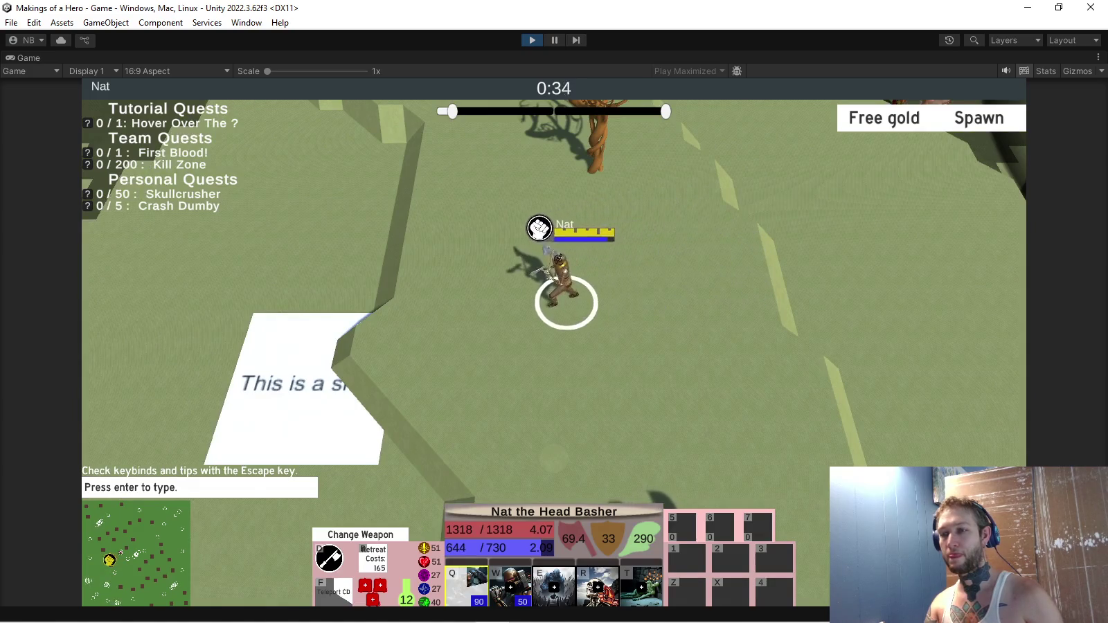
Check the Mace weapon tooltip, dismiss it, and cast the W buff ability.
mouse_move(360, 535)
mouse_move(360, 516)
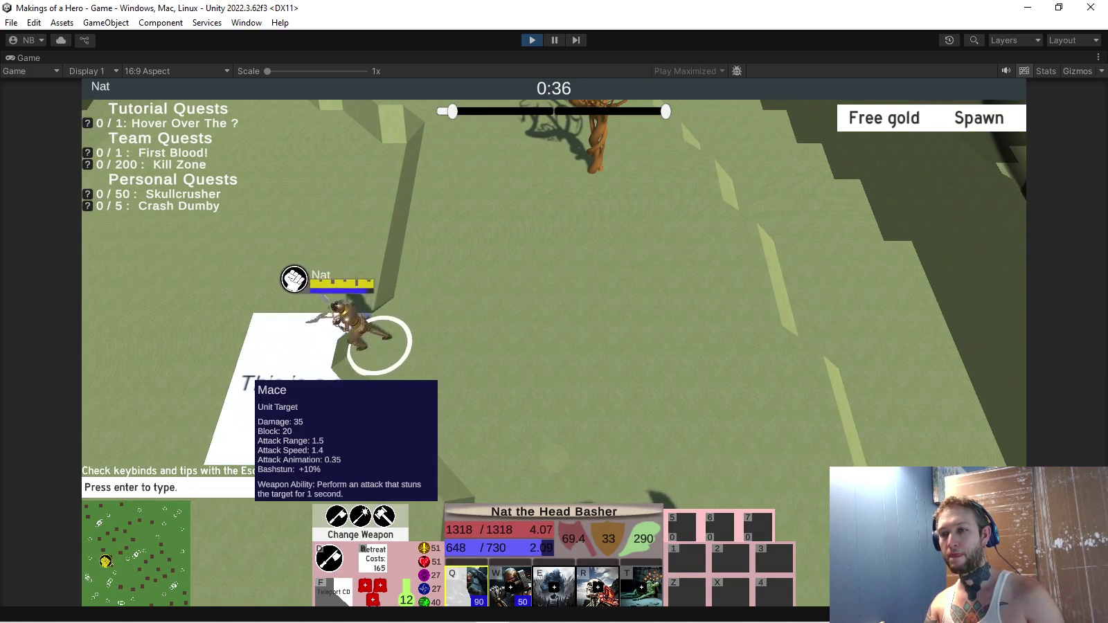
key(Escape)
key(Escape)
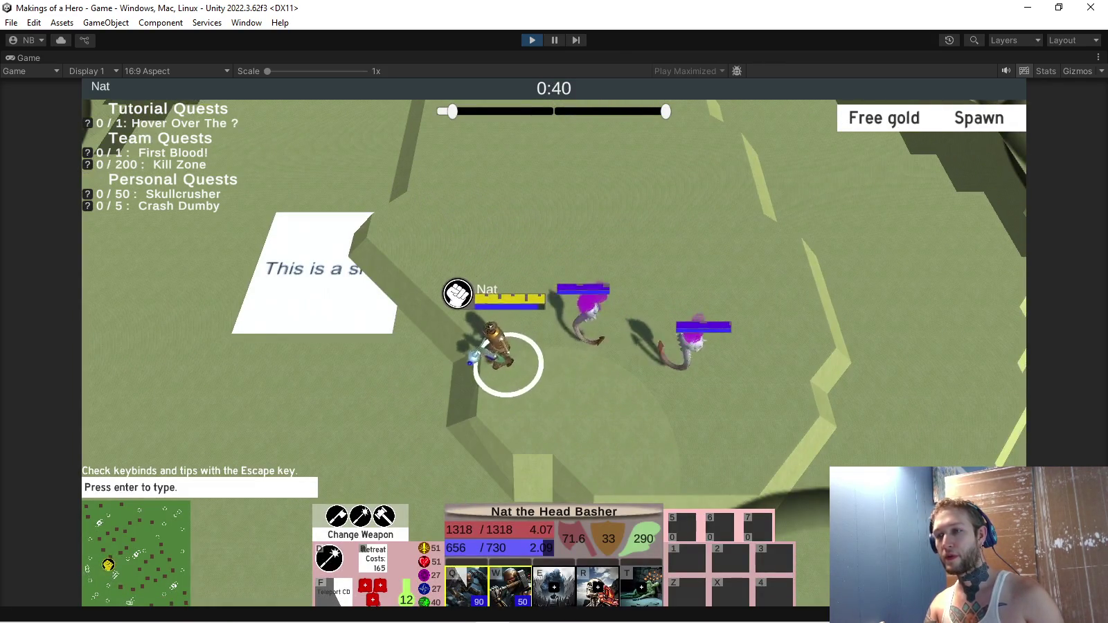
scroll(554, 312, up, 3)
key(w)
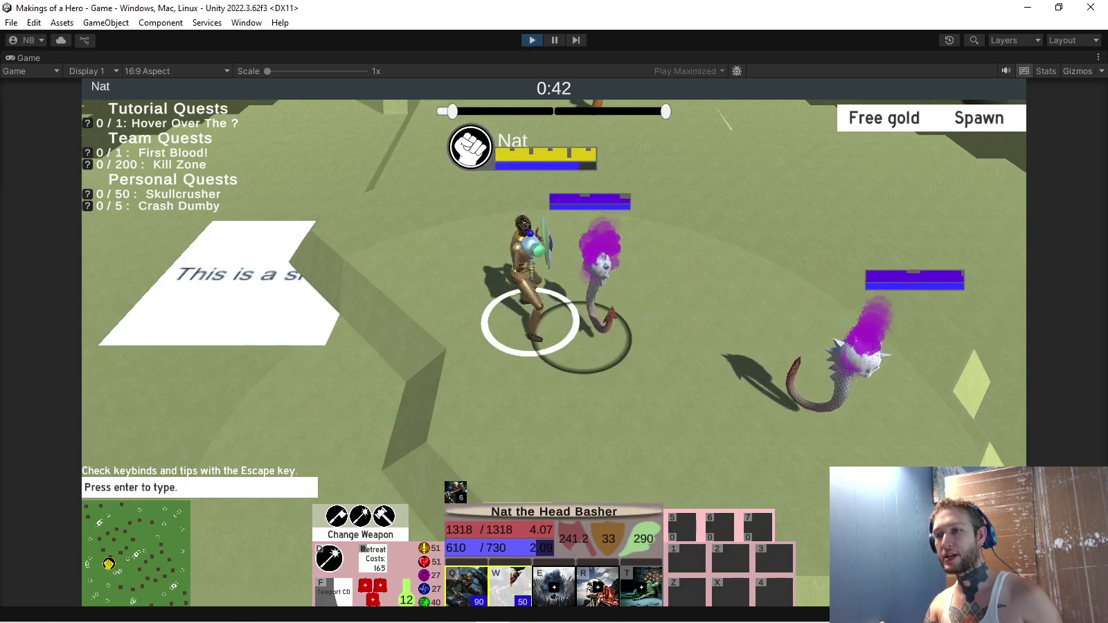
scroll(554, 311, up, 1)
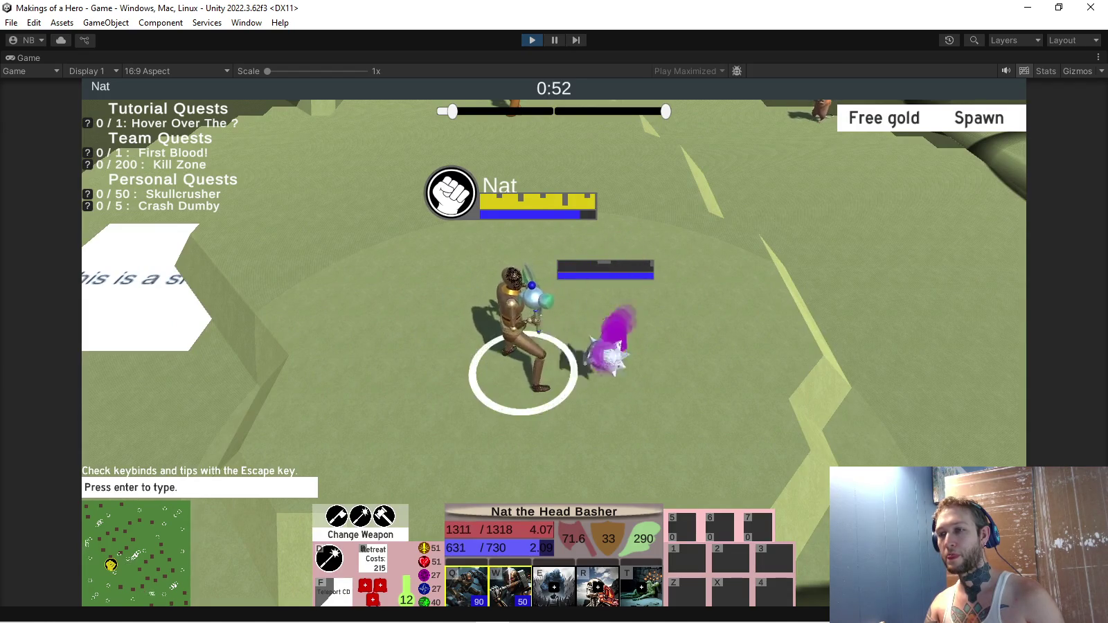
Buy two copies of a weapon item from the item shop.
key(b)
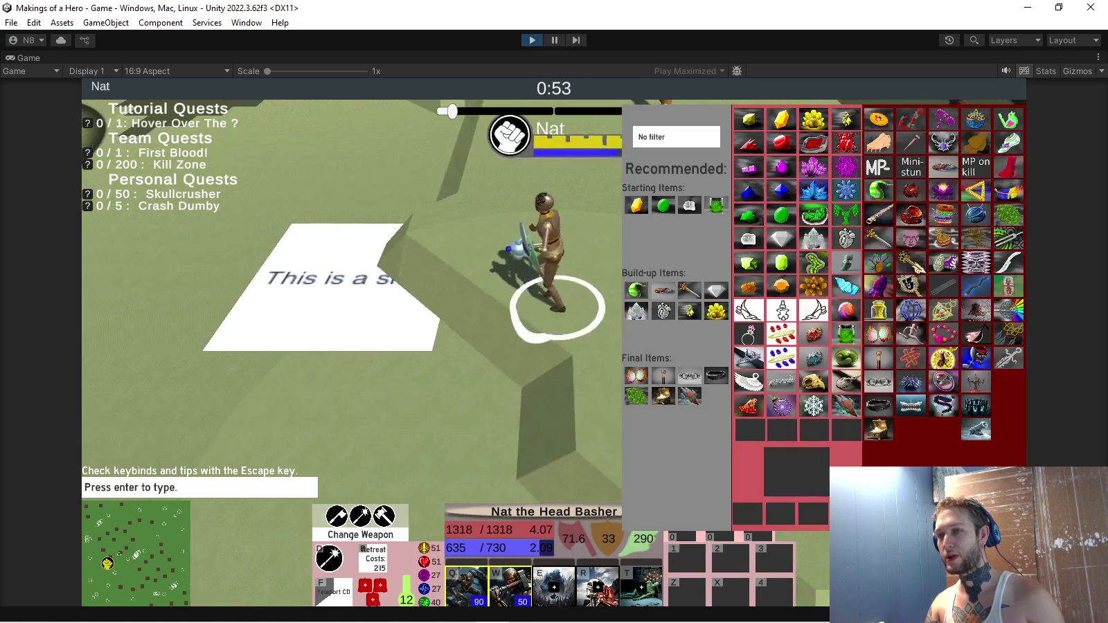
click(1007, 238)
click(1008, 237)
key(b)
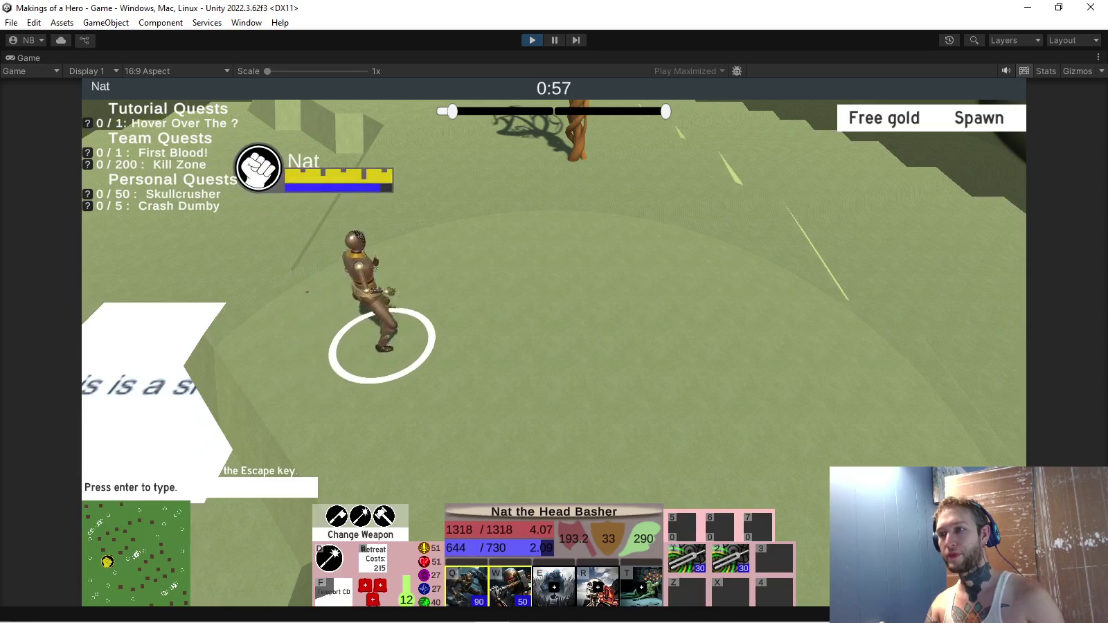
Fight the minions and enemies using repeated Q and W abilities.
key(q)
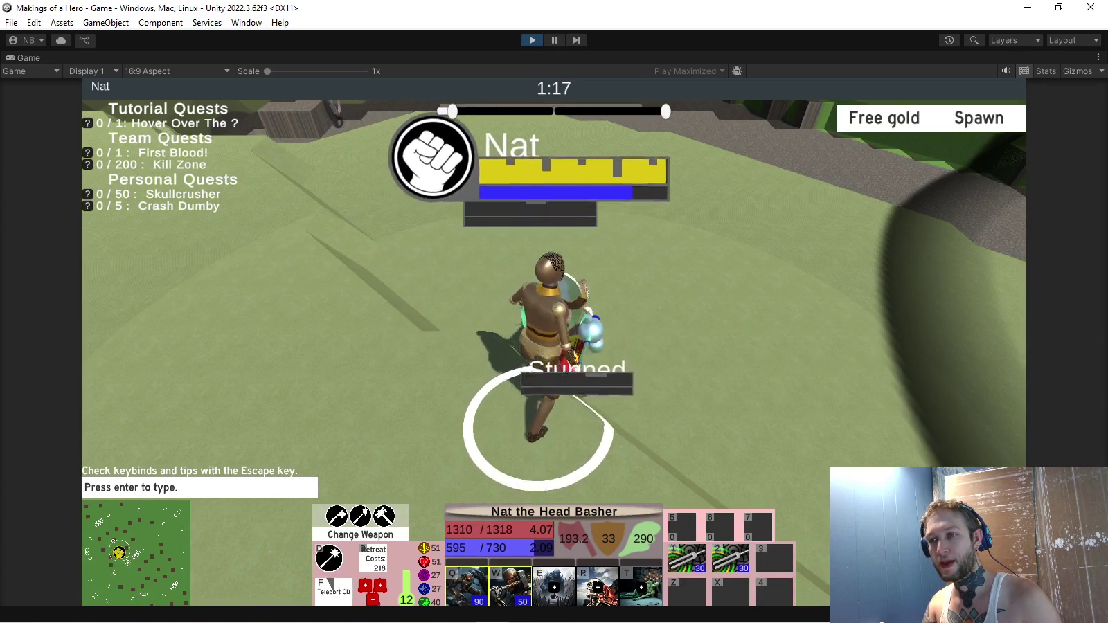
scroll(554, 346, down, 5)
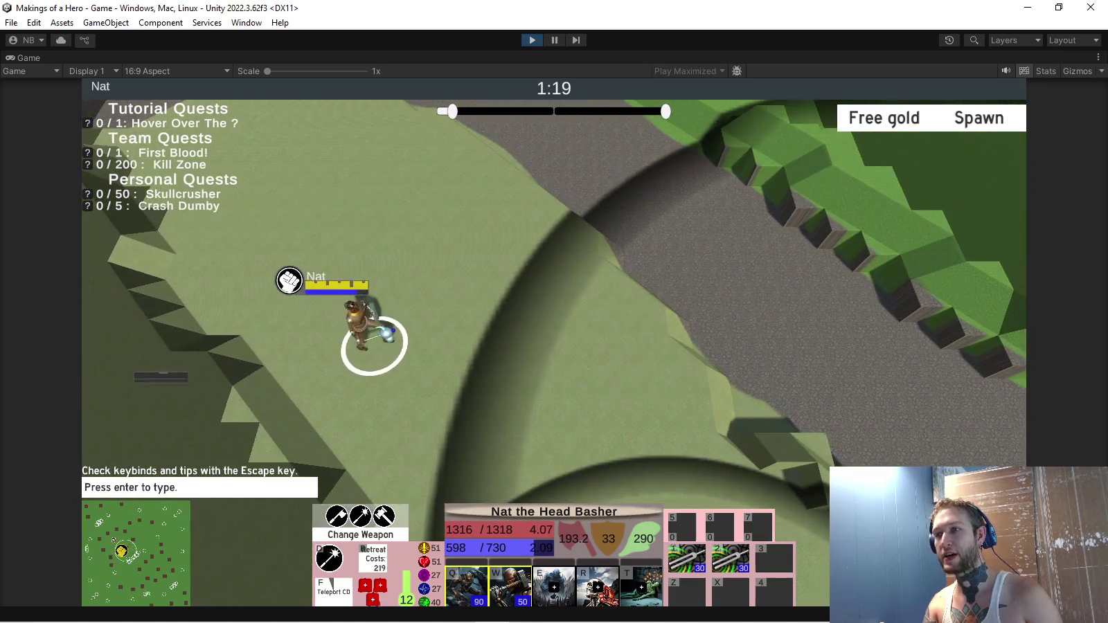
scroll(554, 346, down, 2)
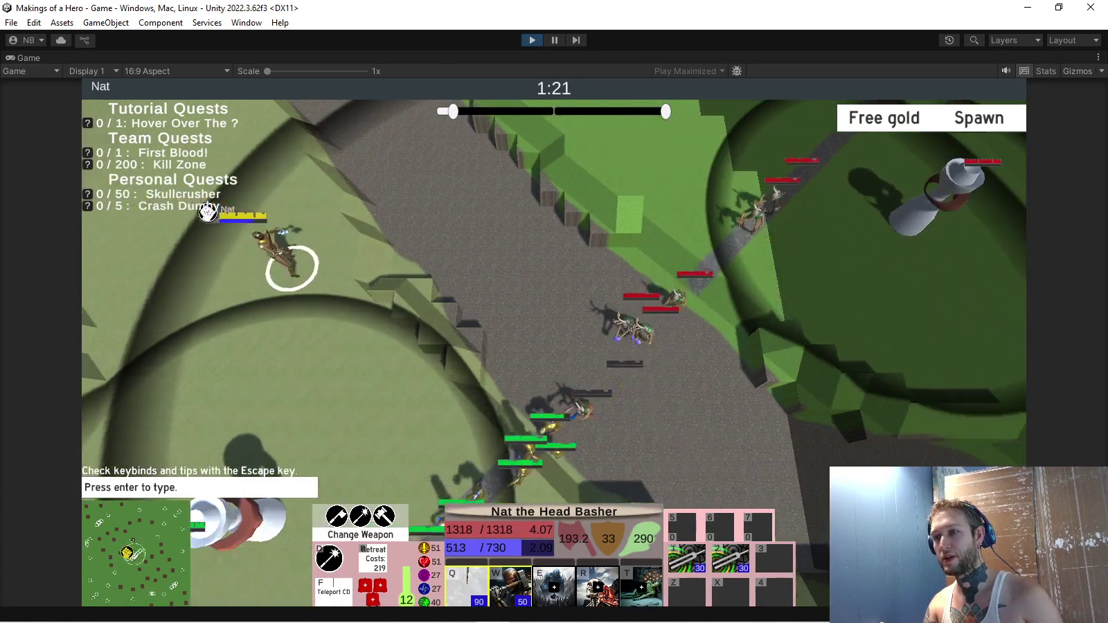
scroll(554, 346, up, 5)
key(q)
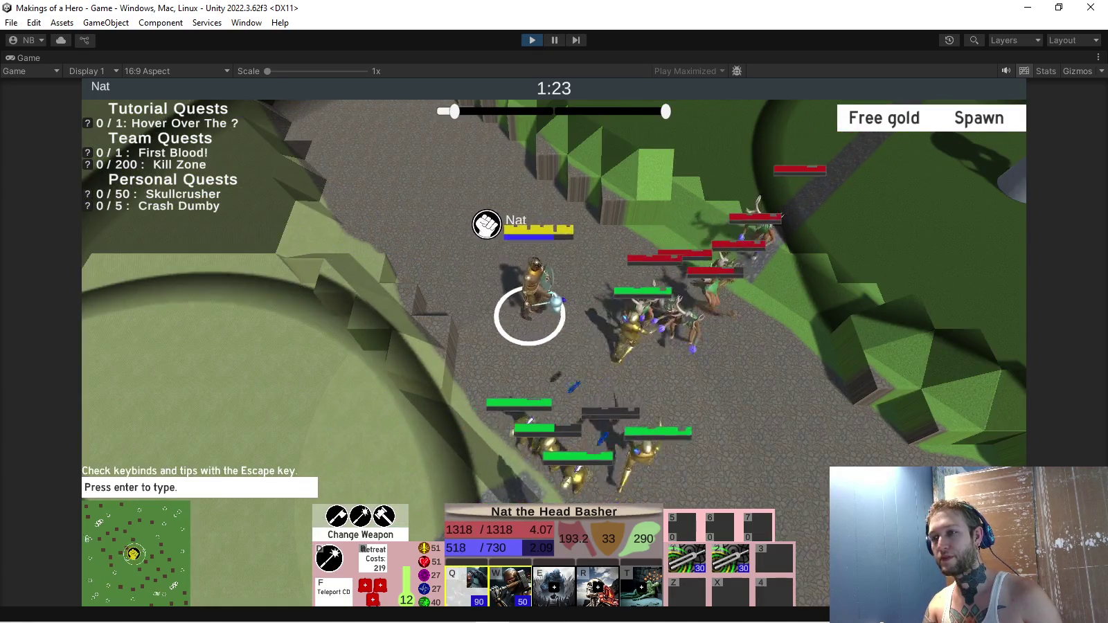
key(w)
scroll(554, 346, up, 3)
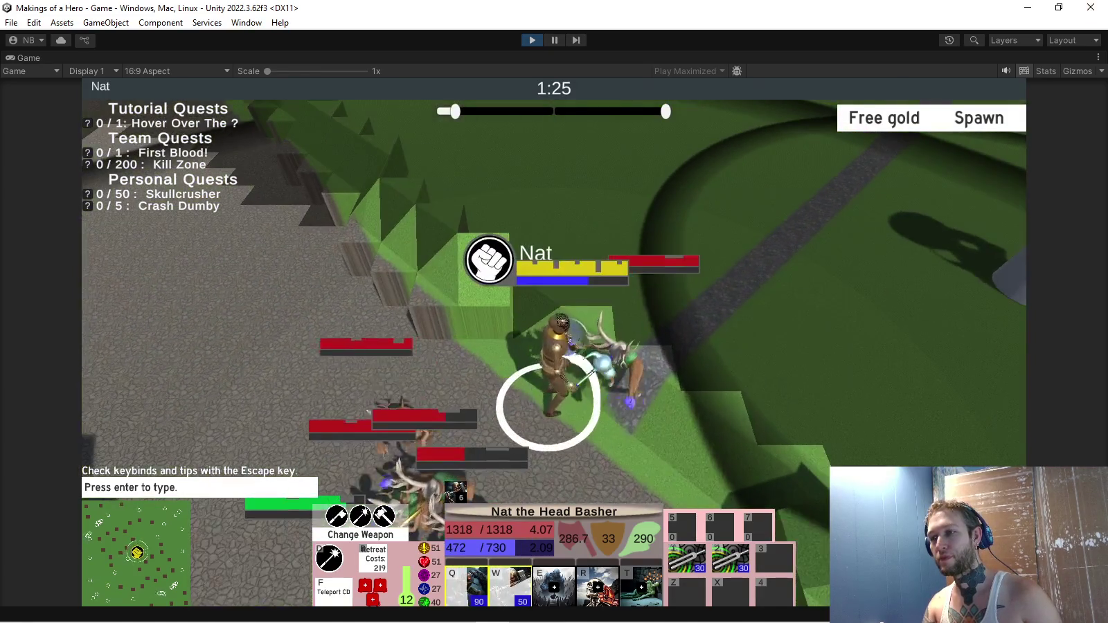
scroll(554, 347, down, 3)
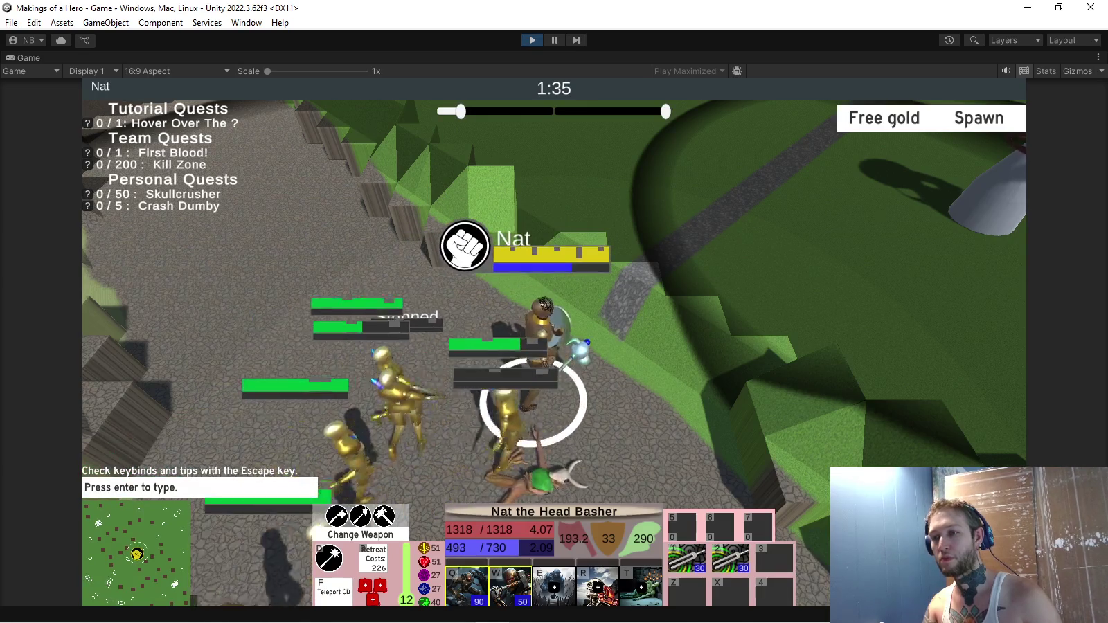
key(q)
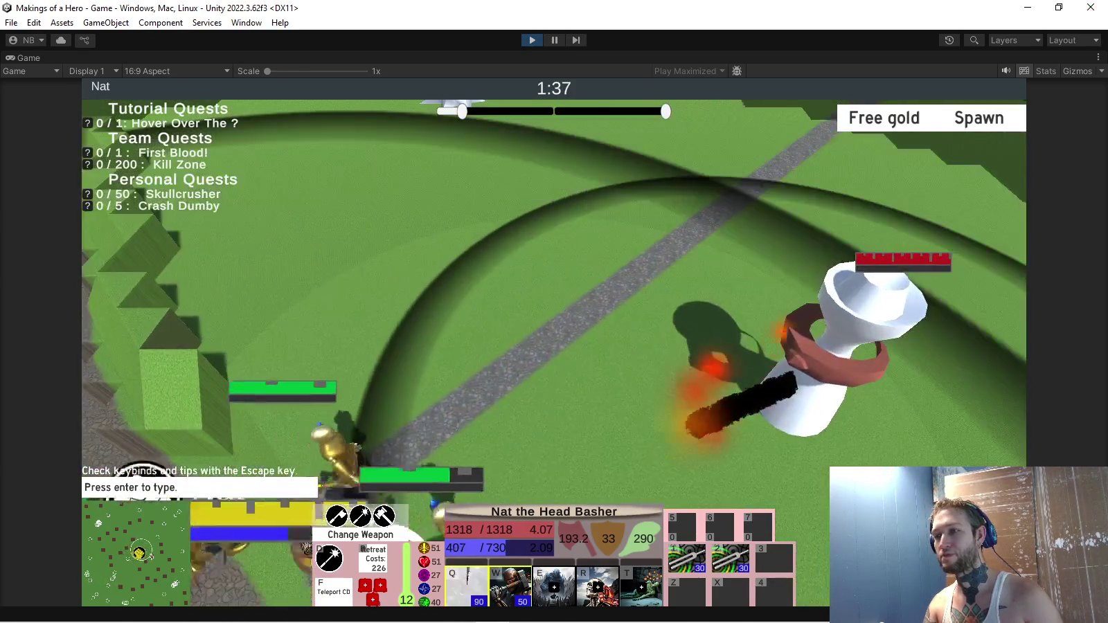
key(w)
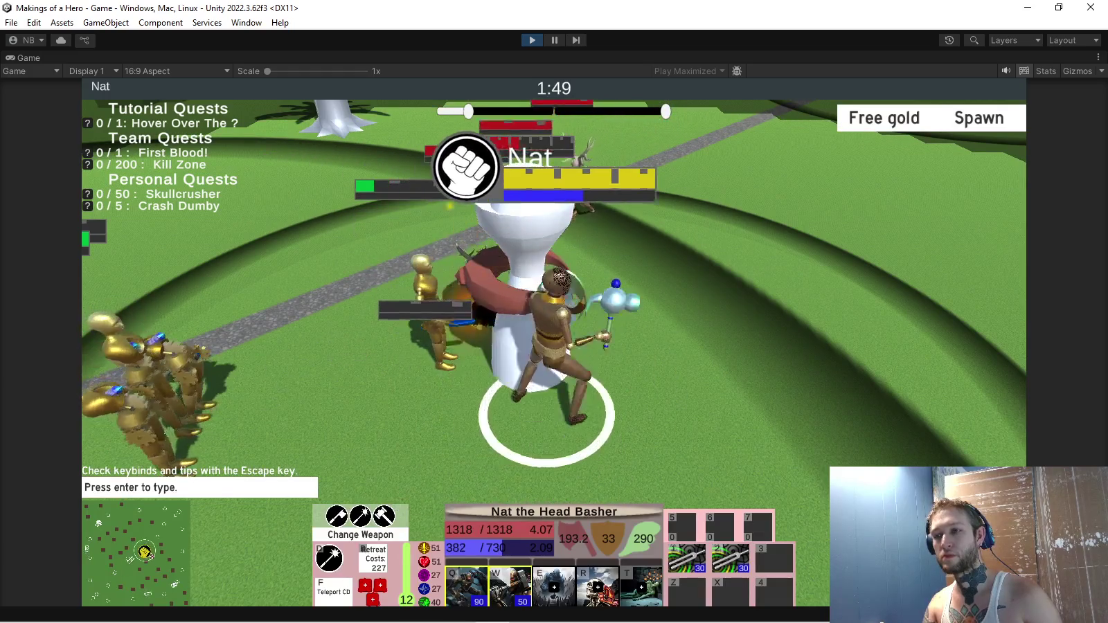
key(w)
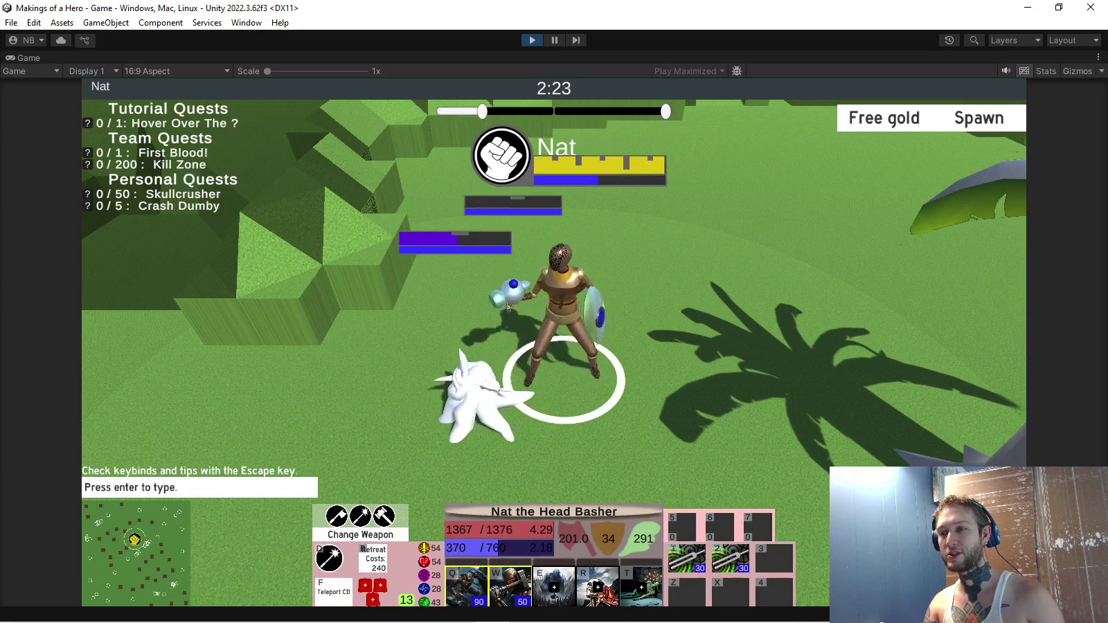
Quit the match to the lobby and go to the Hero Cosmetics screen.
key(Escape)
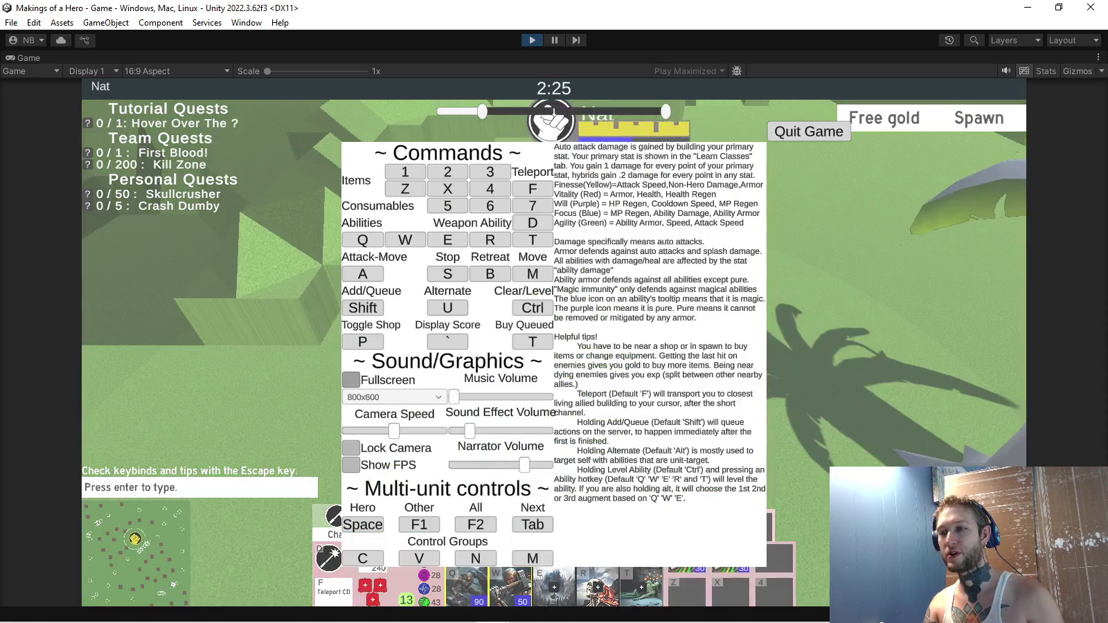
click(809, 131)
click(187, 89)
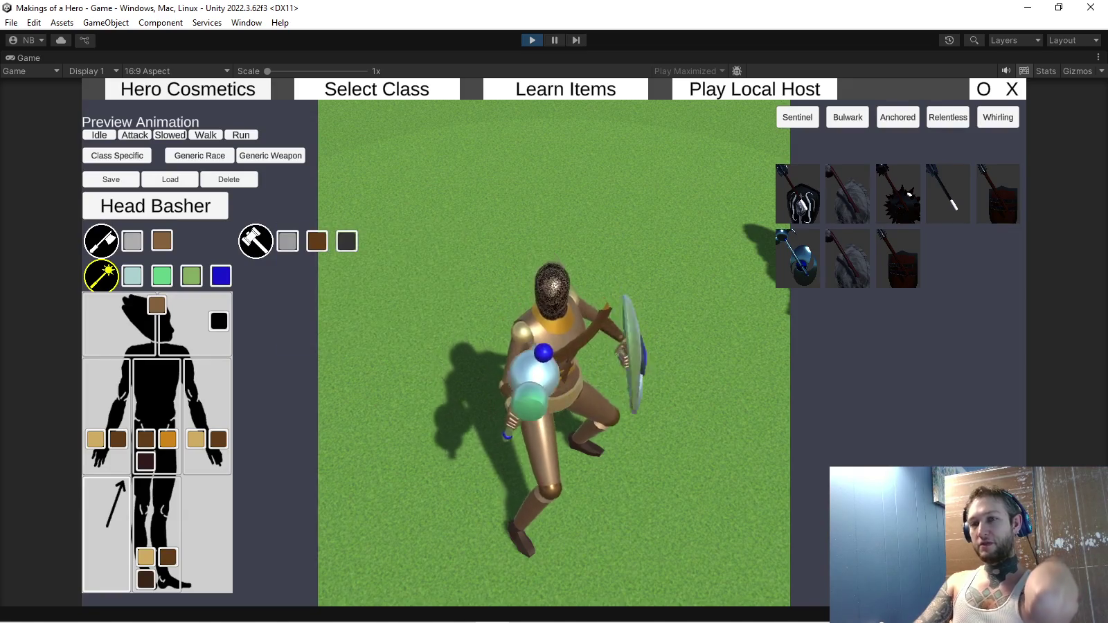
Switch the preview to Generic Weapon and show the sickle variants on the hero.
click(270, 155)
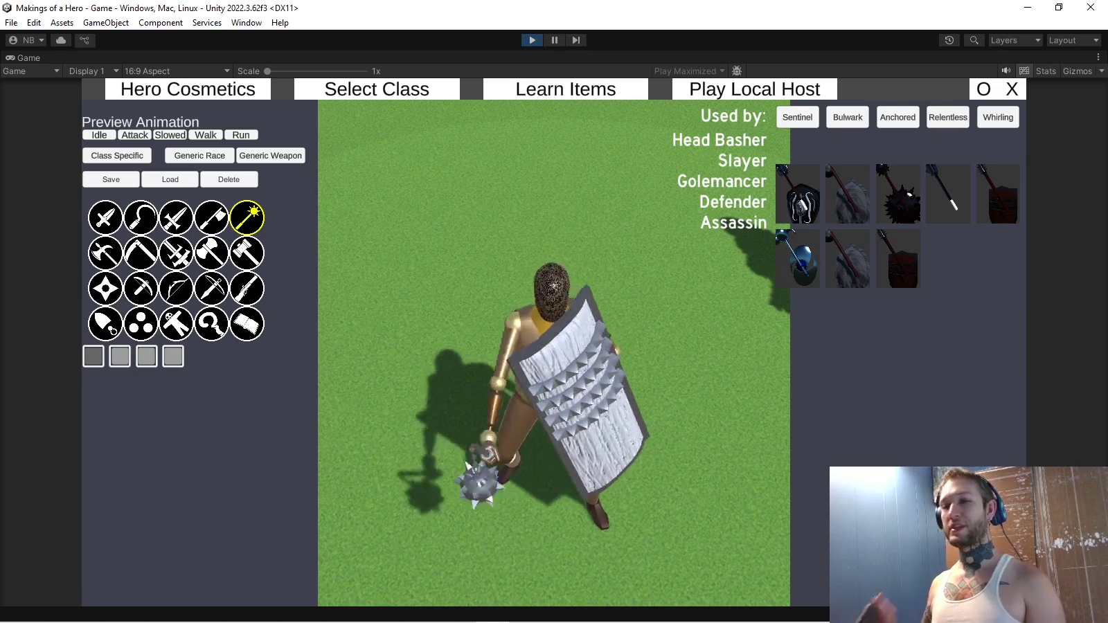
click(141, 218)
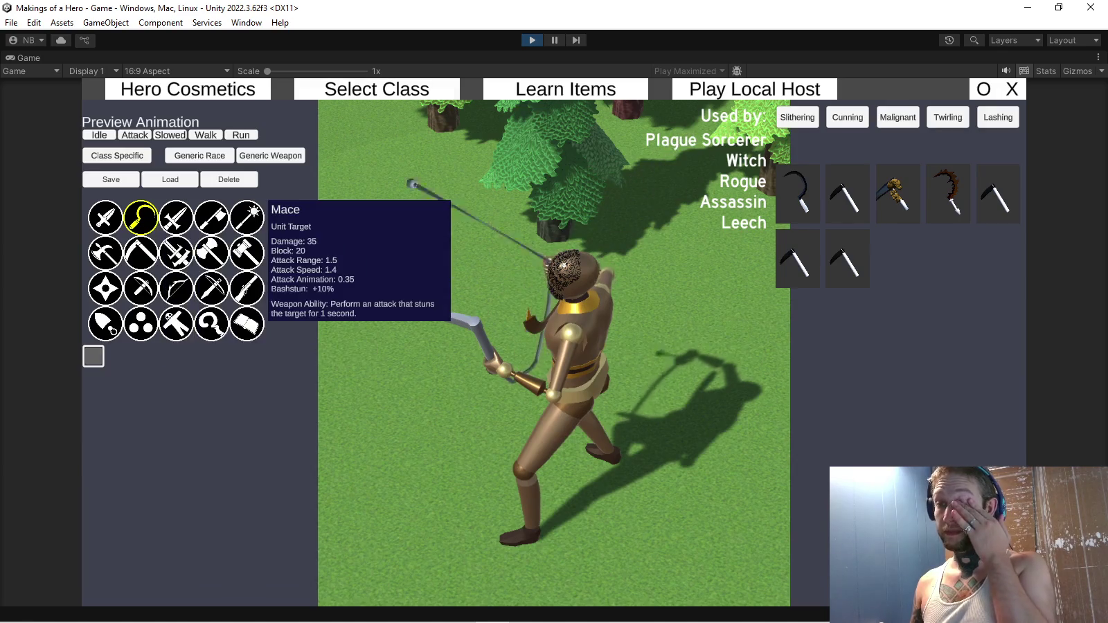
Compare the mace and sickle on the hero, then show the polearm variants used by six classes.
click(247, 218)
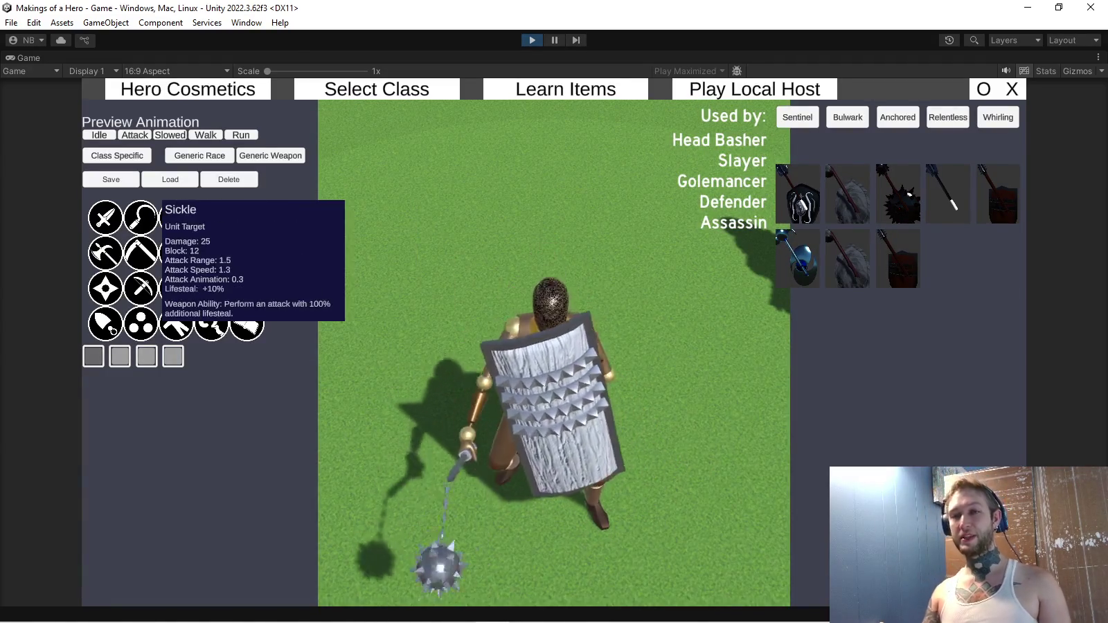
click(141, 217)
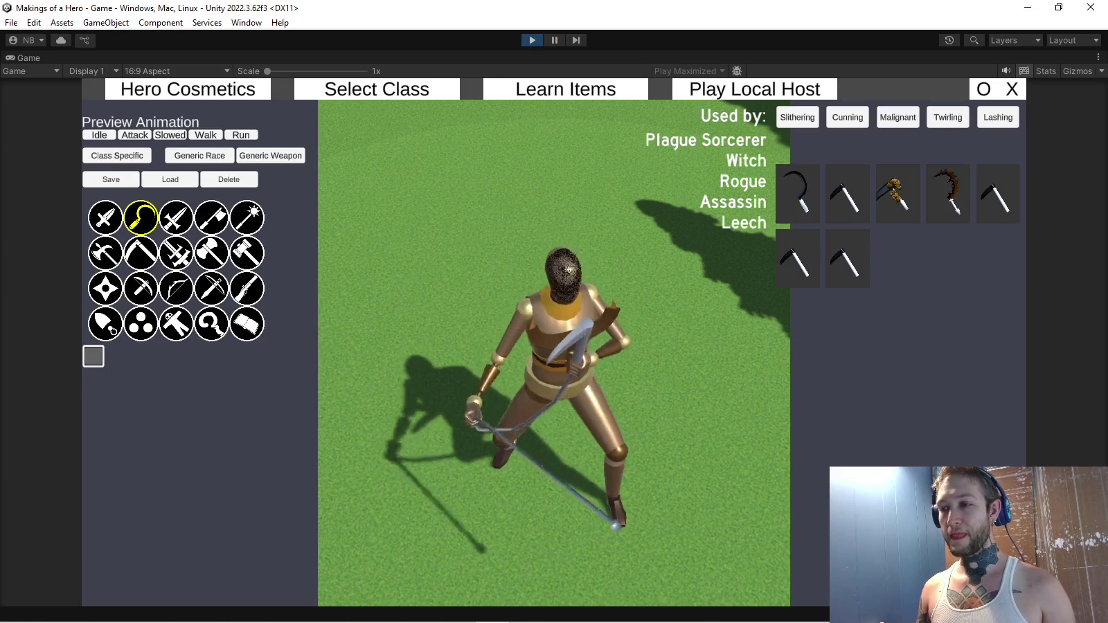
click(247, 218)
click(105, 253)
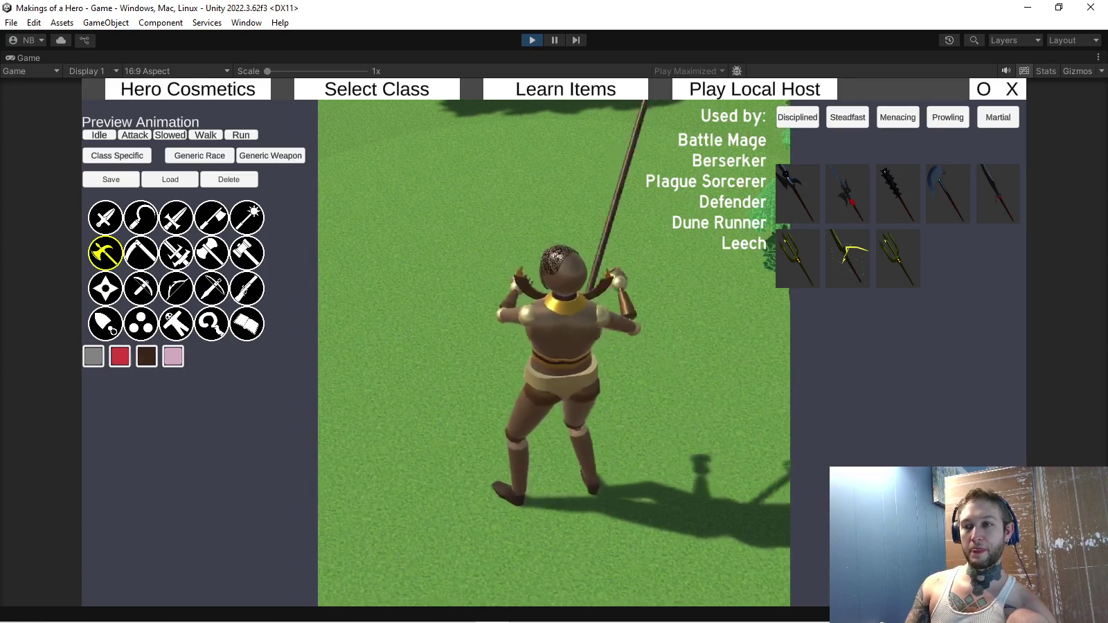
Preview the thrown-weapon set, showing the purple-fletched javelin used by seven classes.
click(105, 288)
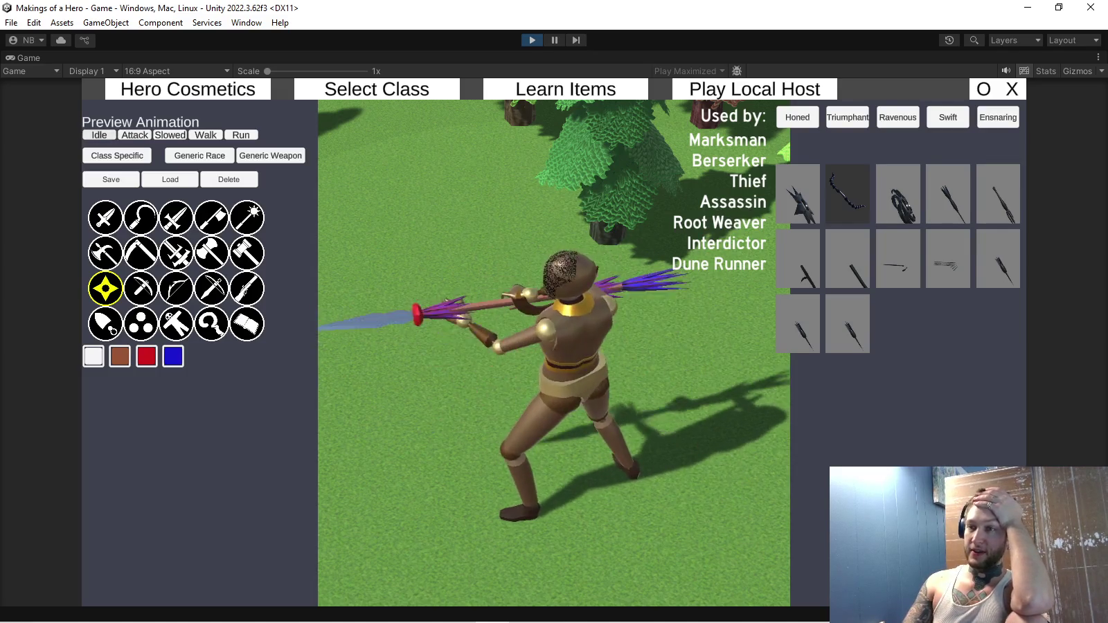
Toggle between polearms and throwing weapons, then equip the red-and-purple bladed throwing star.
click(105, 253)
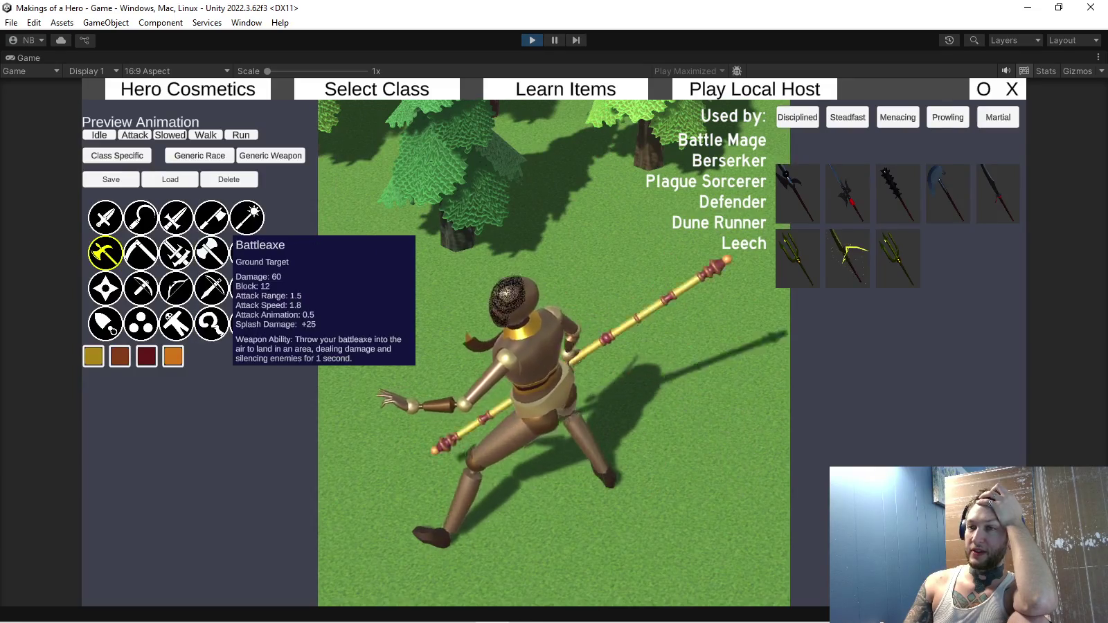
click(105, 288)
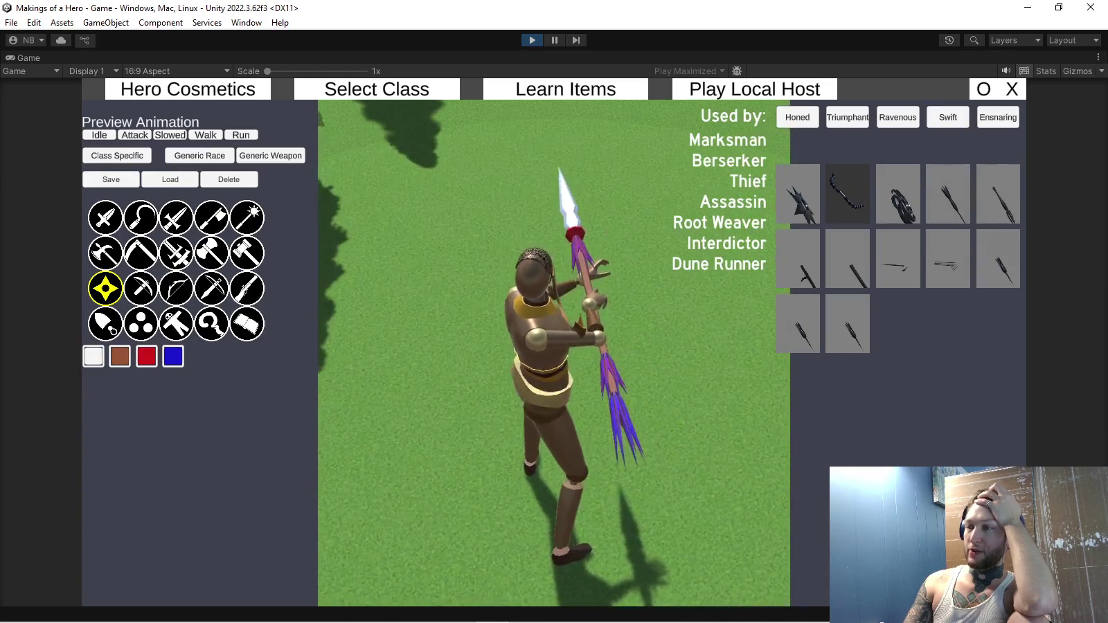
click(998, 194)
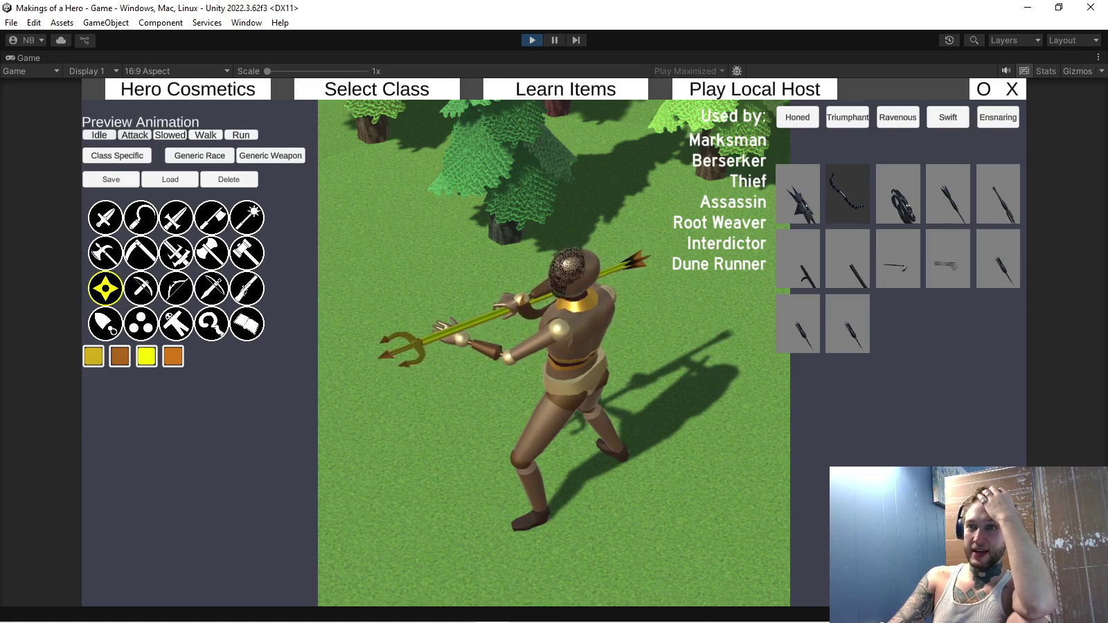
Return to the Hero Cosmetics screen and compare throwing weapons with polearms, ending on polearms.
click(377, 88)
click(187, 89)
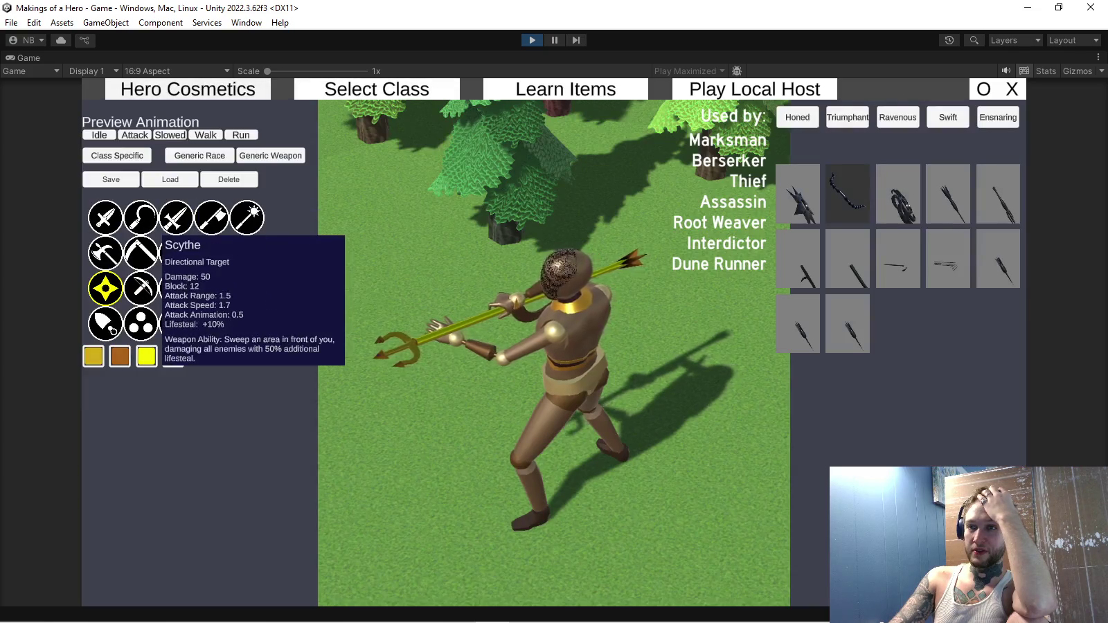
click(105, 253)
click(106, 288)
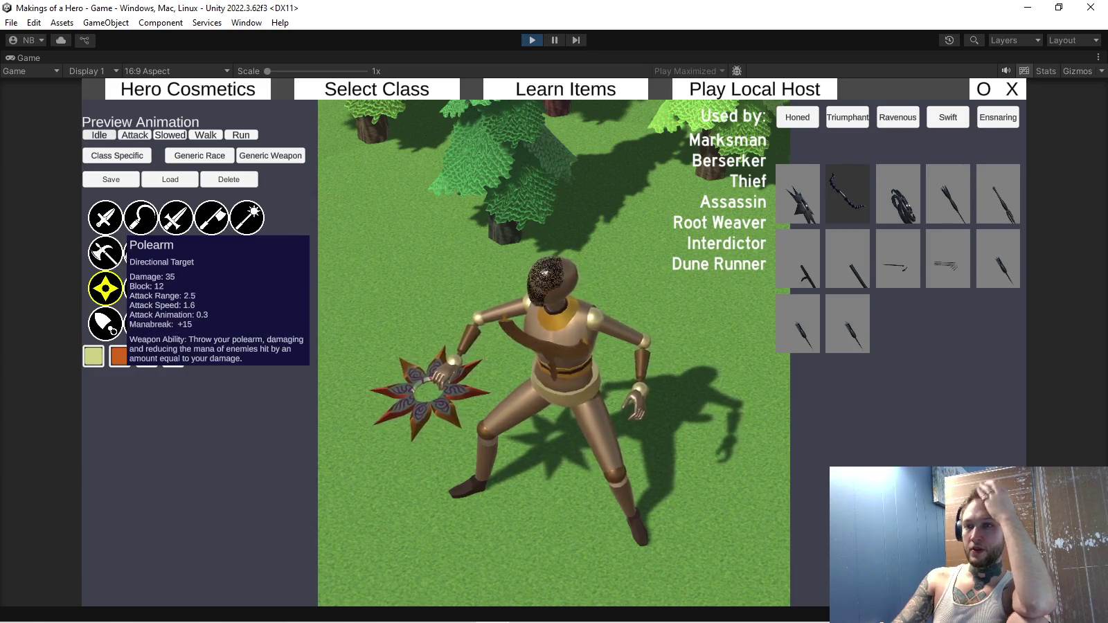
click(105, 253)
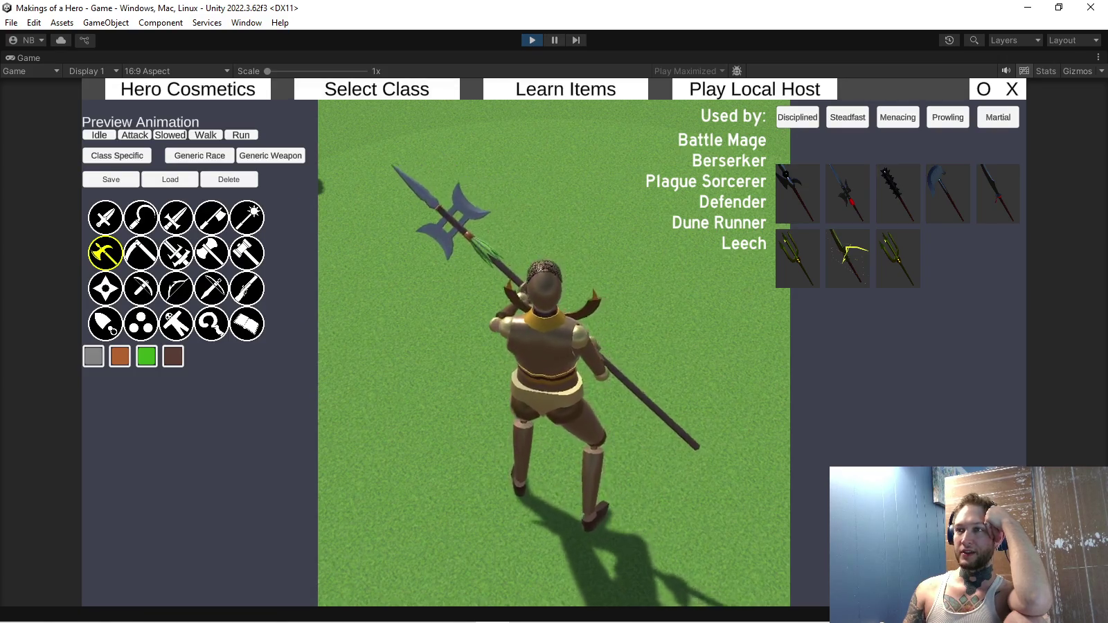
Pause play mode repeatedly to inspect the hero hierarchy, then resume with the Game view maximized.
key(ctrl+shift+p)
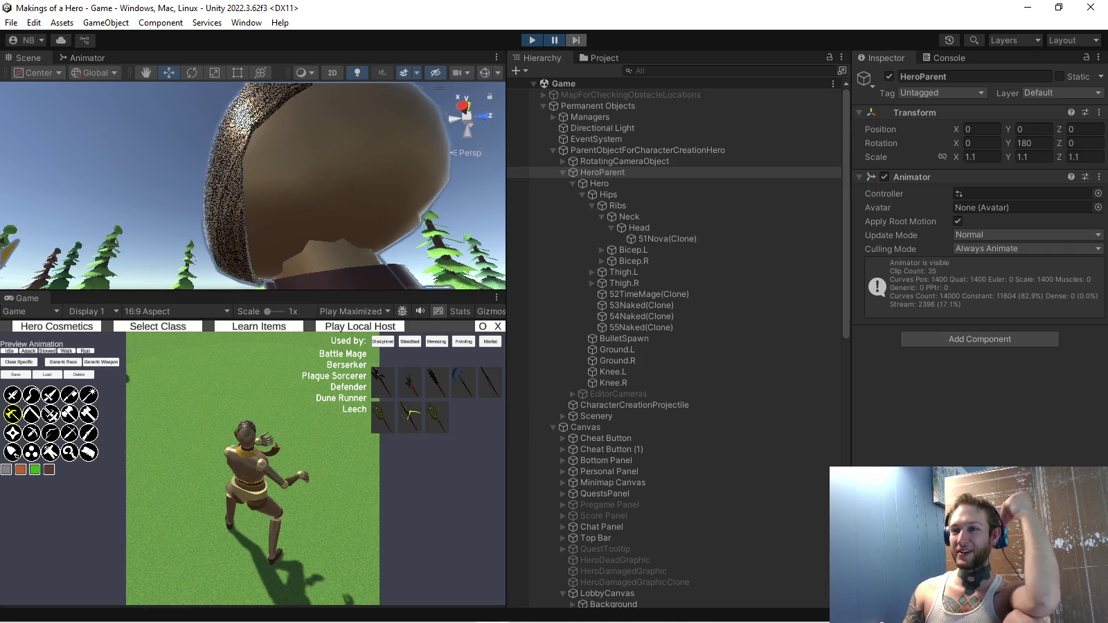
key(ctrl+shift+p)
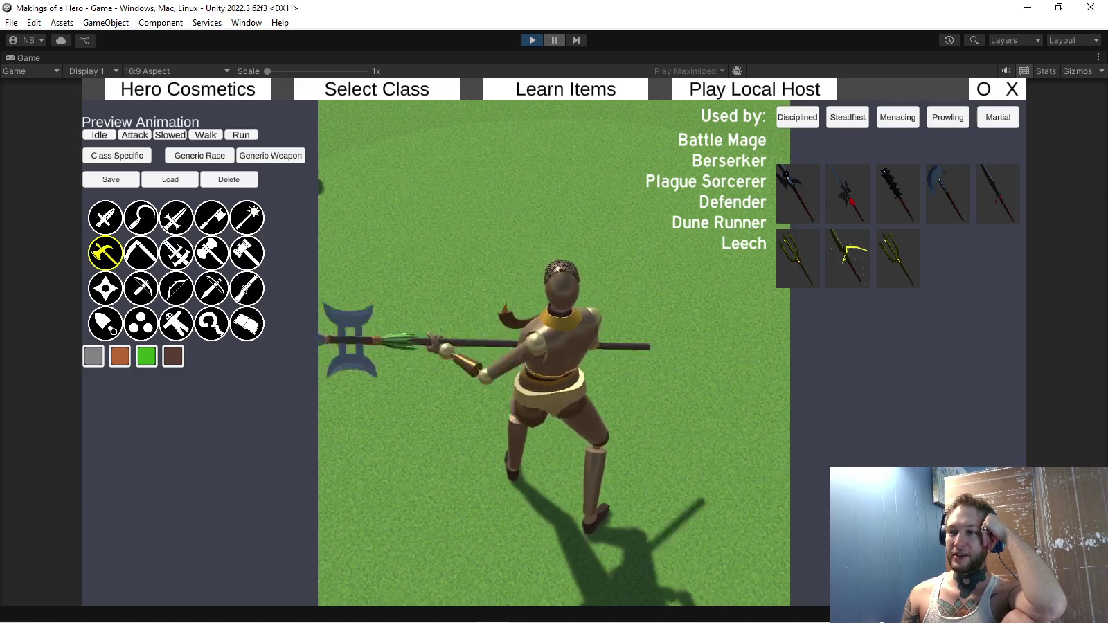
click(554, 40)
click(554, 40)
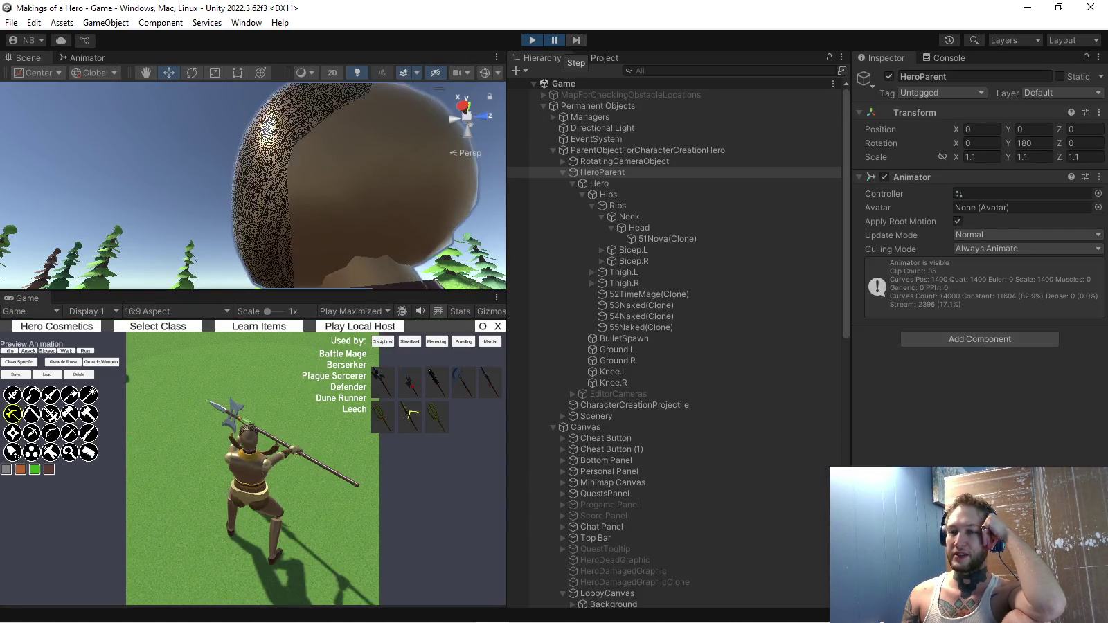
click(554, 40)
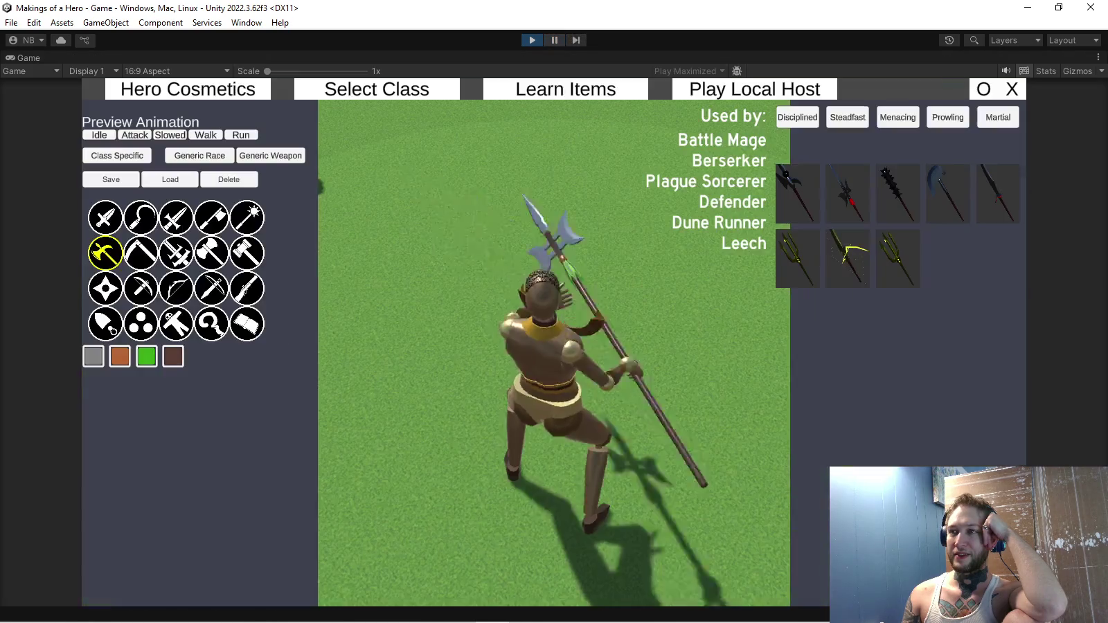
key(ctrl+shift+p)
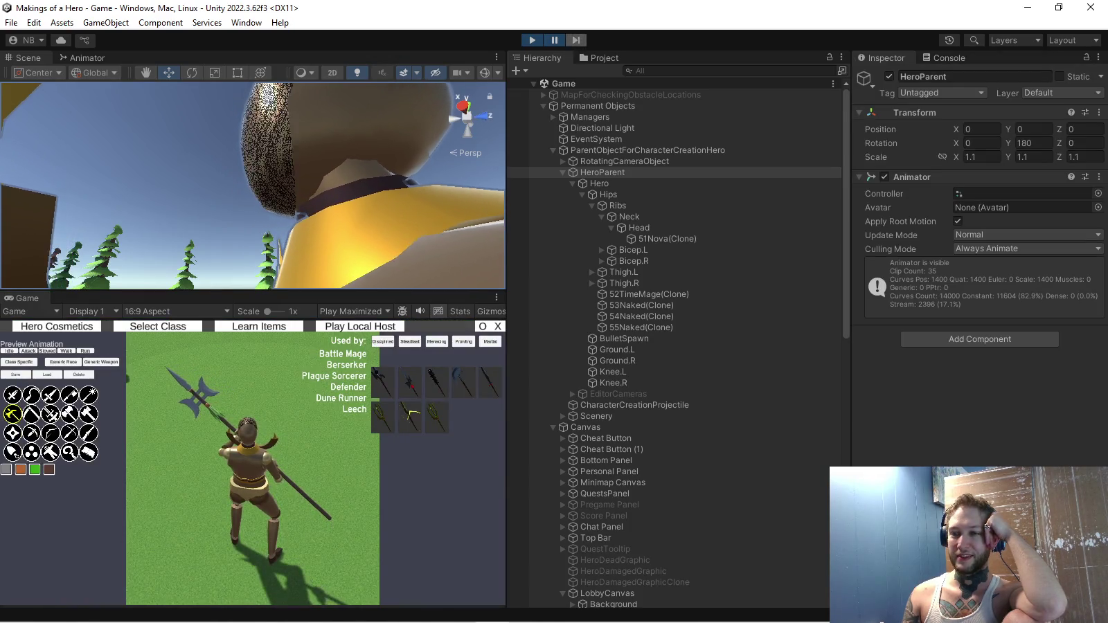
key(ctrl+shift+p)
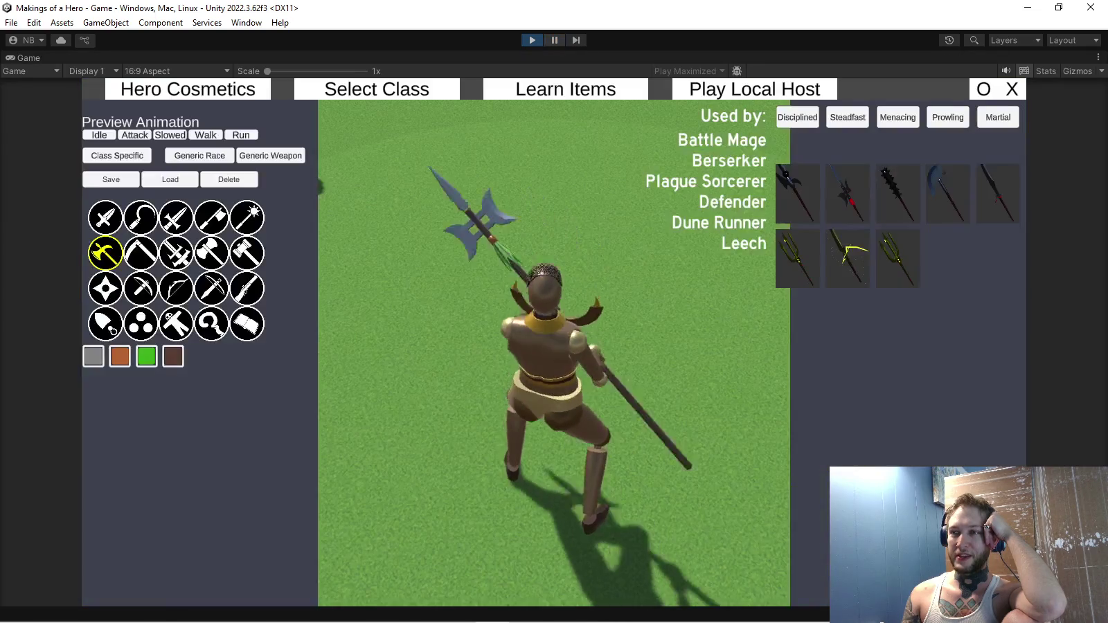
key(ctrl+shift+p)
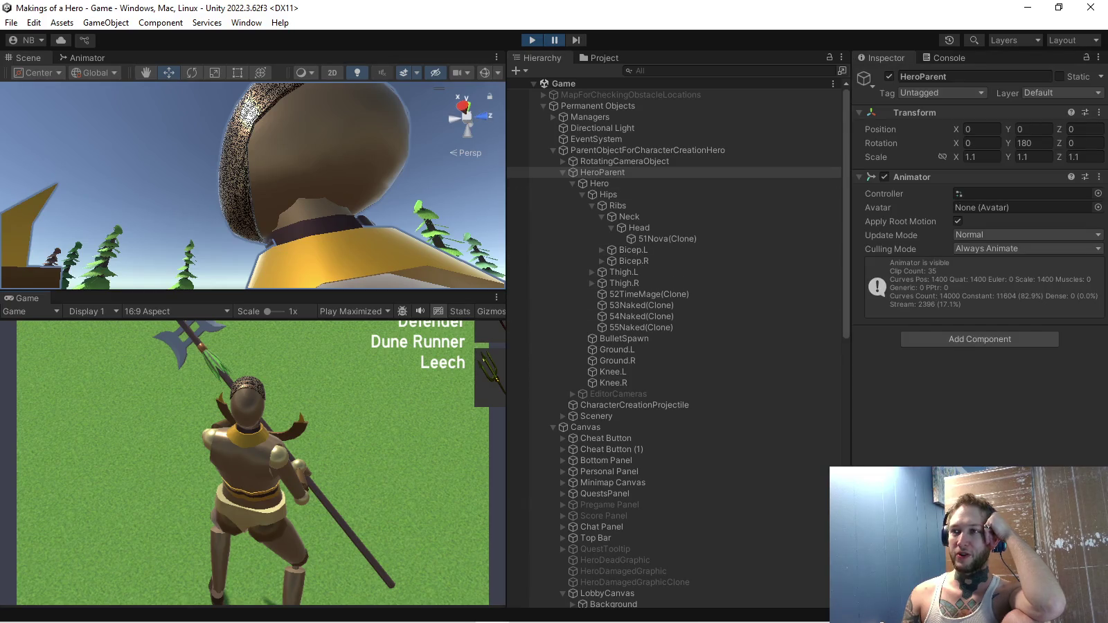
key(ctrl+shift+p)
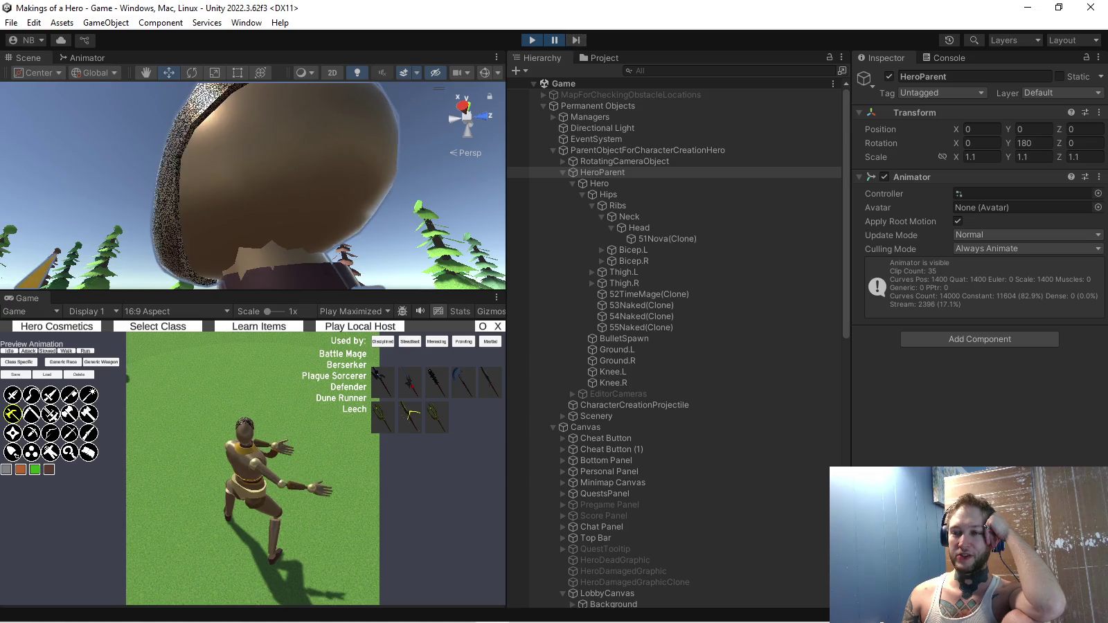
key(shift+space)
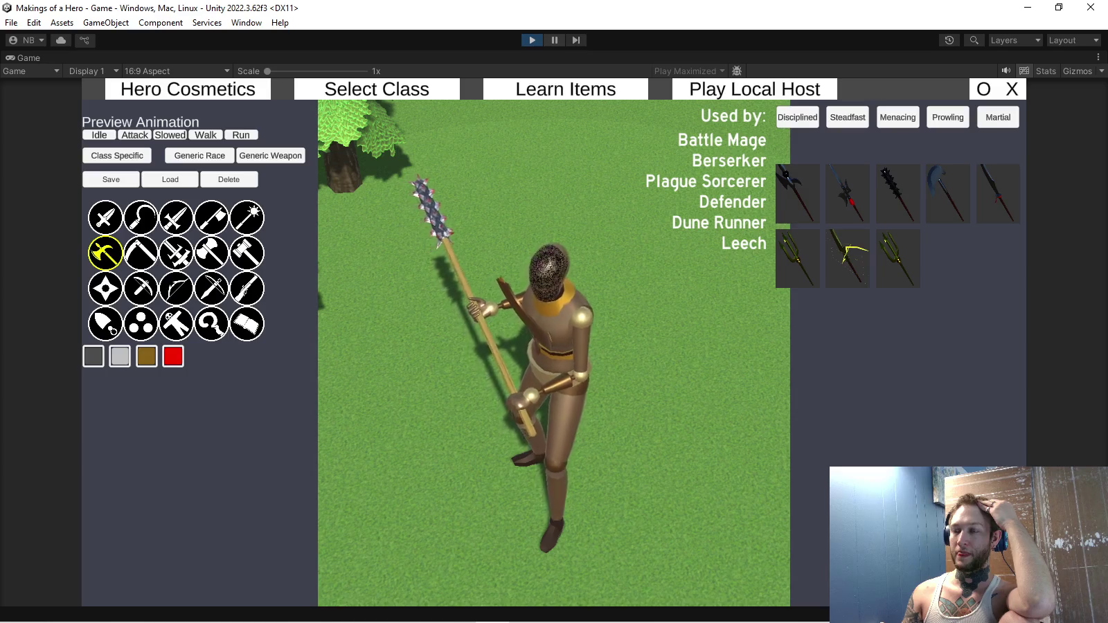
Pause to view the editor panels, then re-maximize the Game view showing the green-tasselled halberd.
key(ctrl+shift+p)
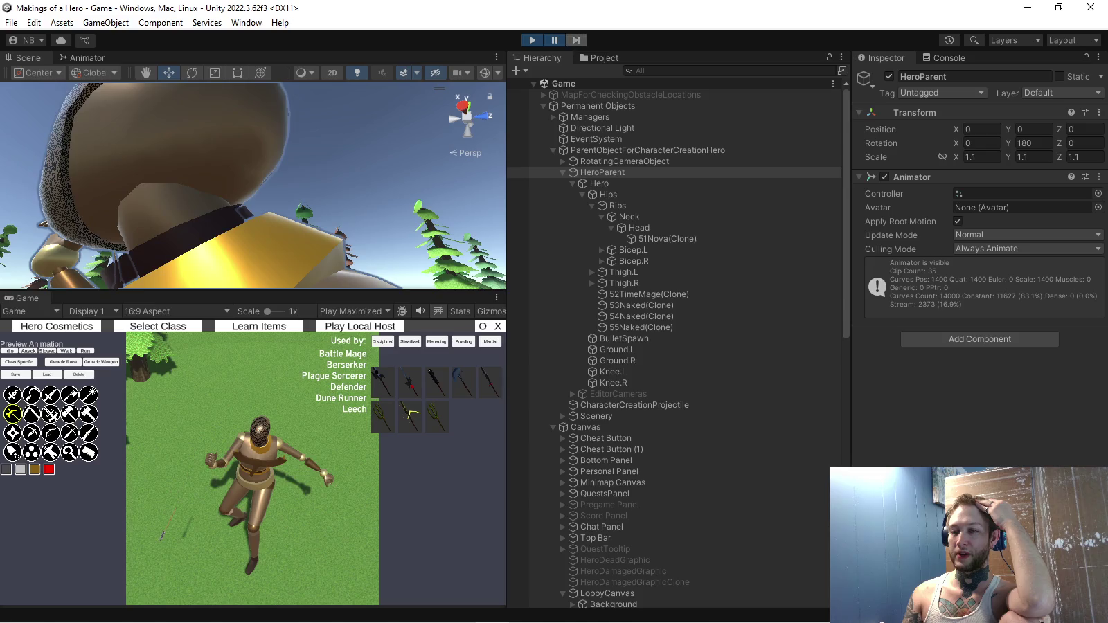
key(shift+space)
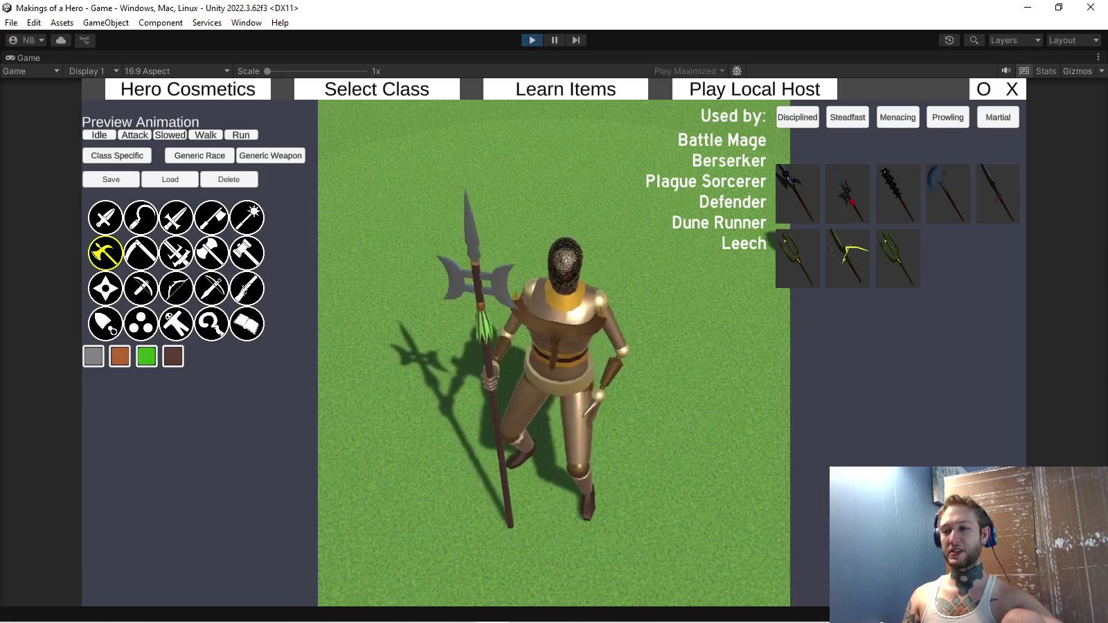
Deselect HeroParent in the Scene view and maximize the Game view showing the golden staff.
mouse_move(105, 253)
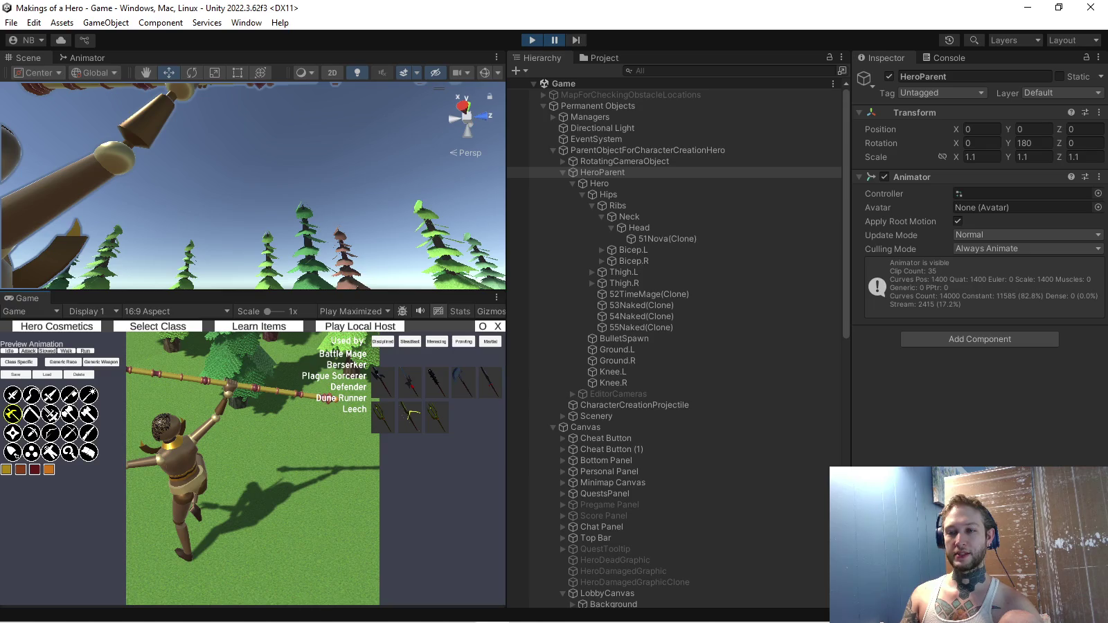
drag(175, 218, 266, 225)
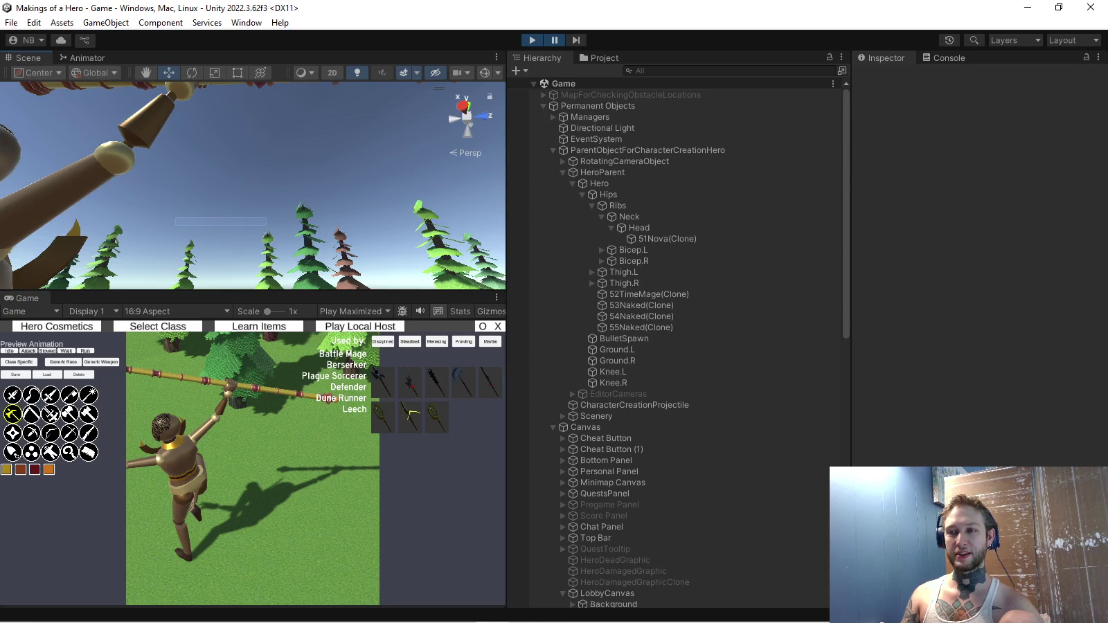
key(shift+space)
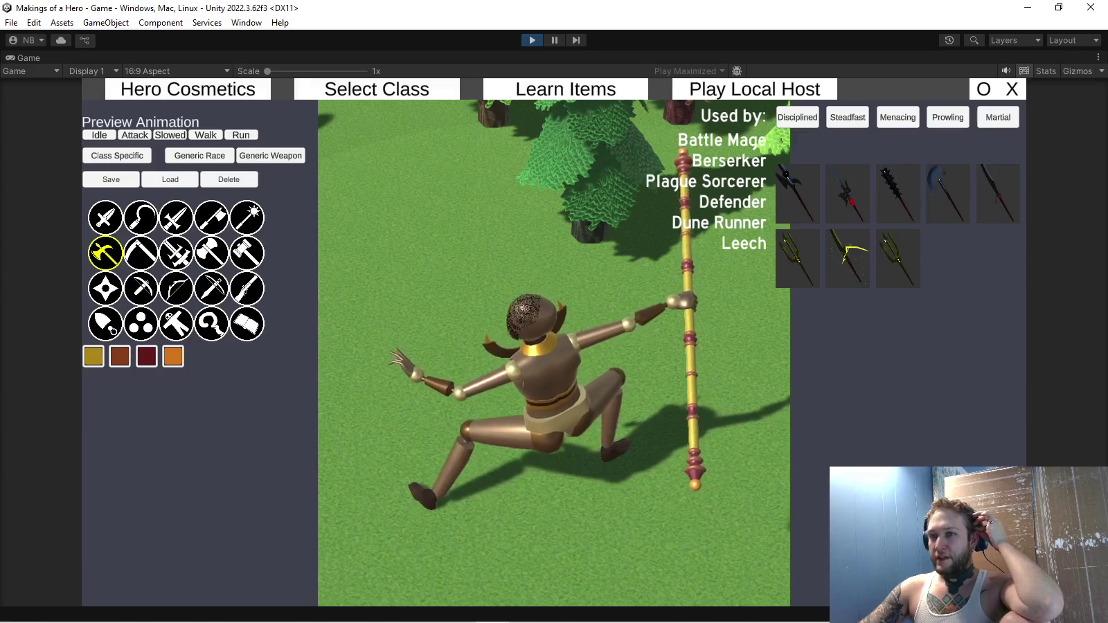
Preview the scythe, showing the red-shafted bronze-bladed variant used by four classes.
click(140, 253)
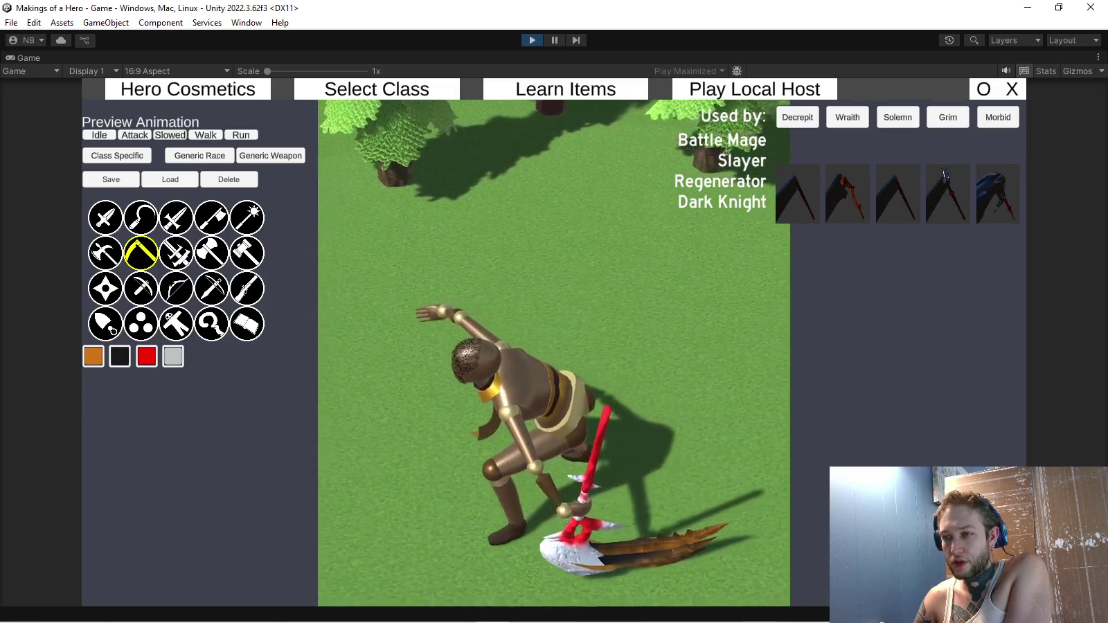
Glance at the daggers, pause and resume at full size, then return to the pale silver scythe.
click(105, 218)
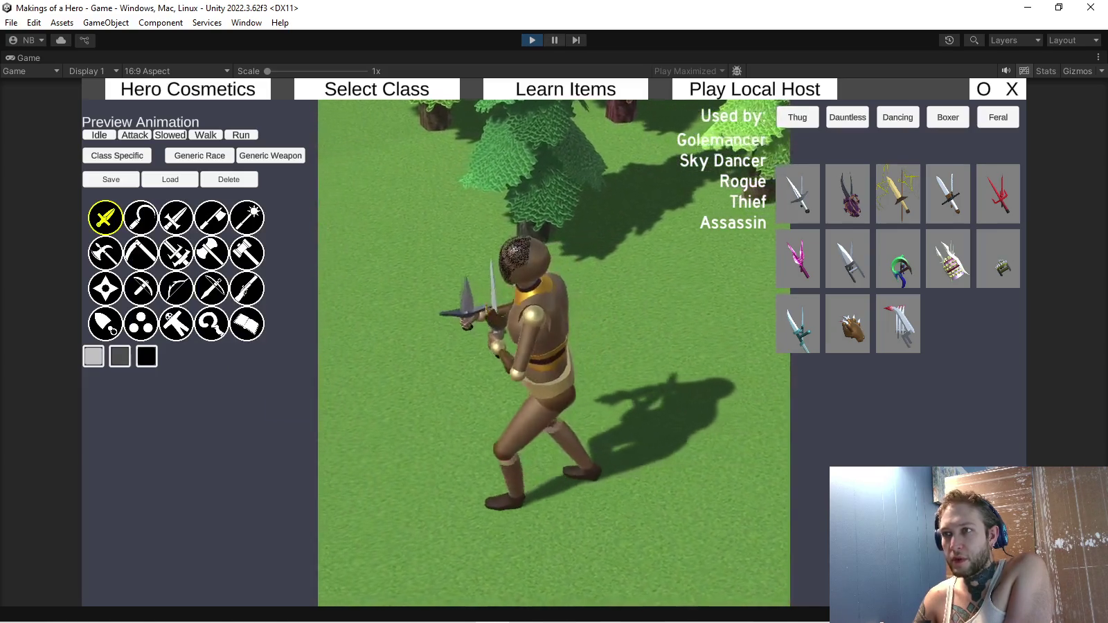
key(ctrl+shift+p)
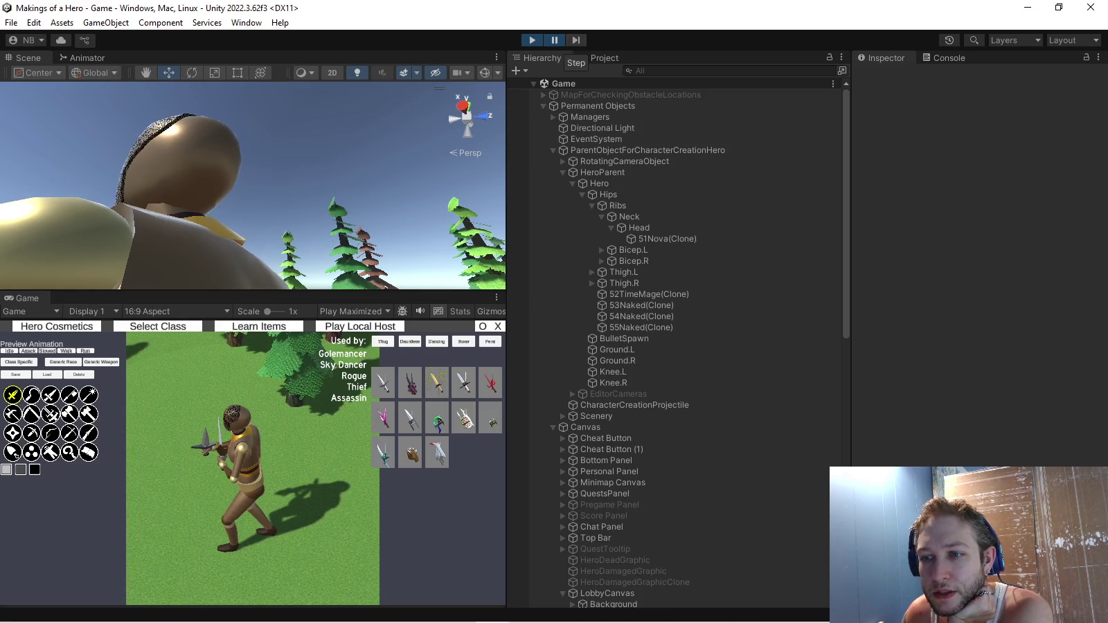
key(shift+space)
click(140, 253)
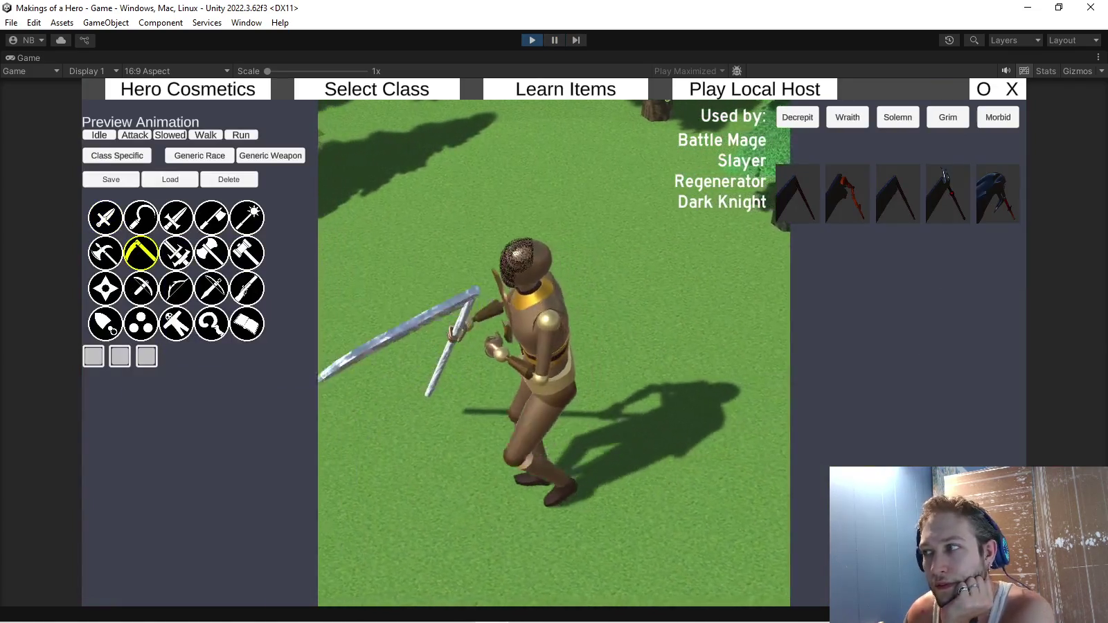
Equip the red scythe variant and compare it against the daggers a few times.
click(848, 194)
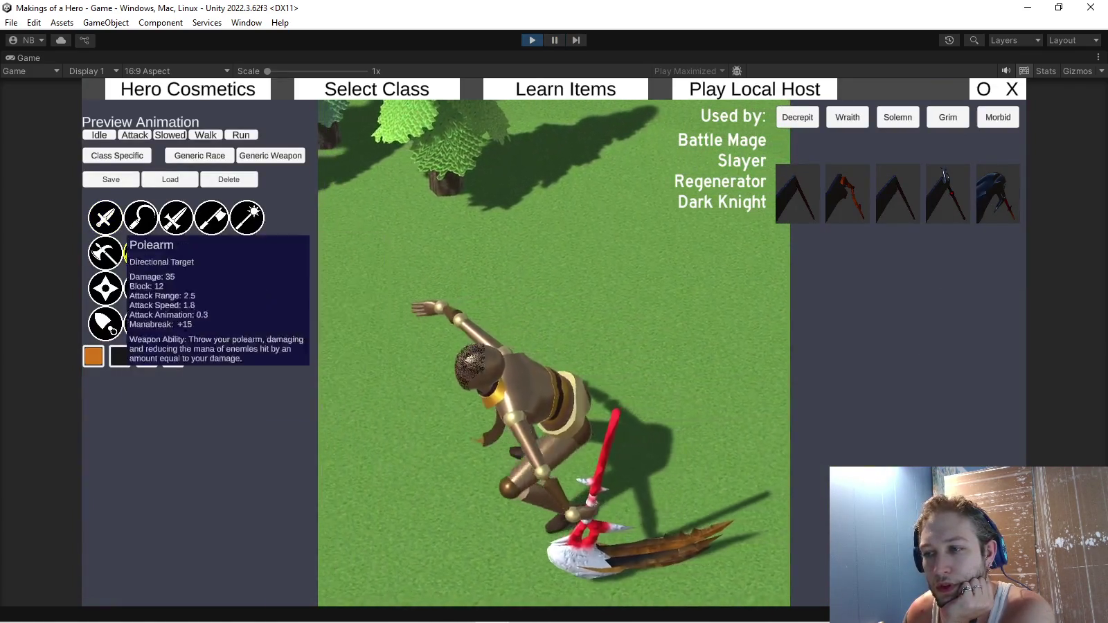
click(108, 216)
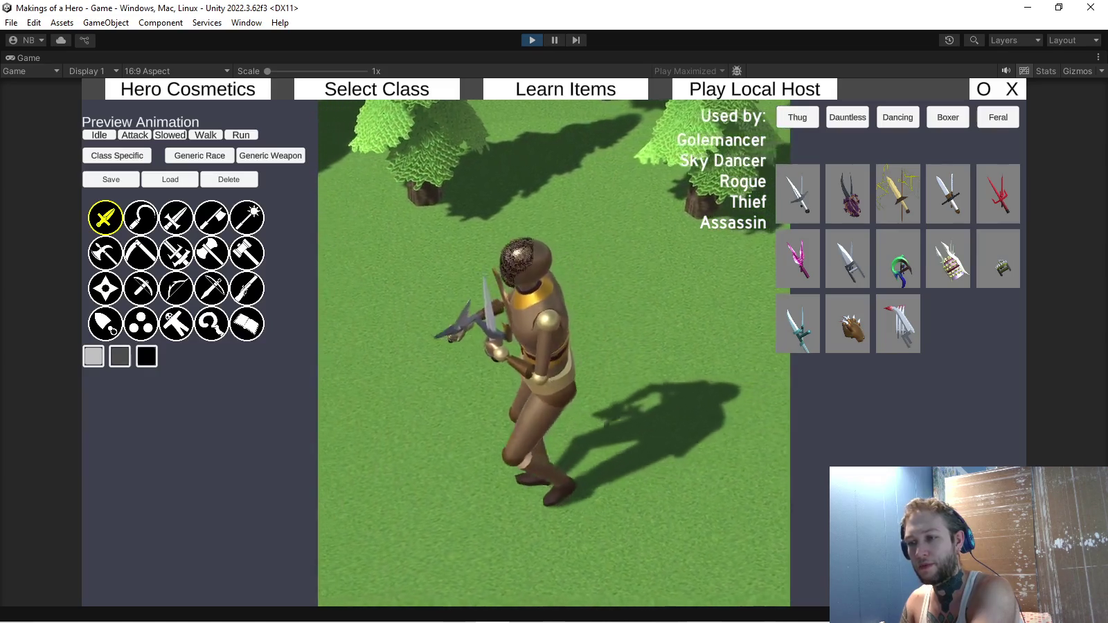
click(140, 253)
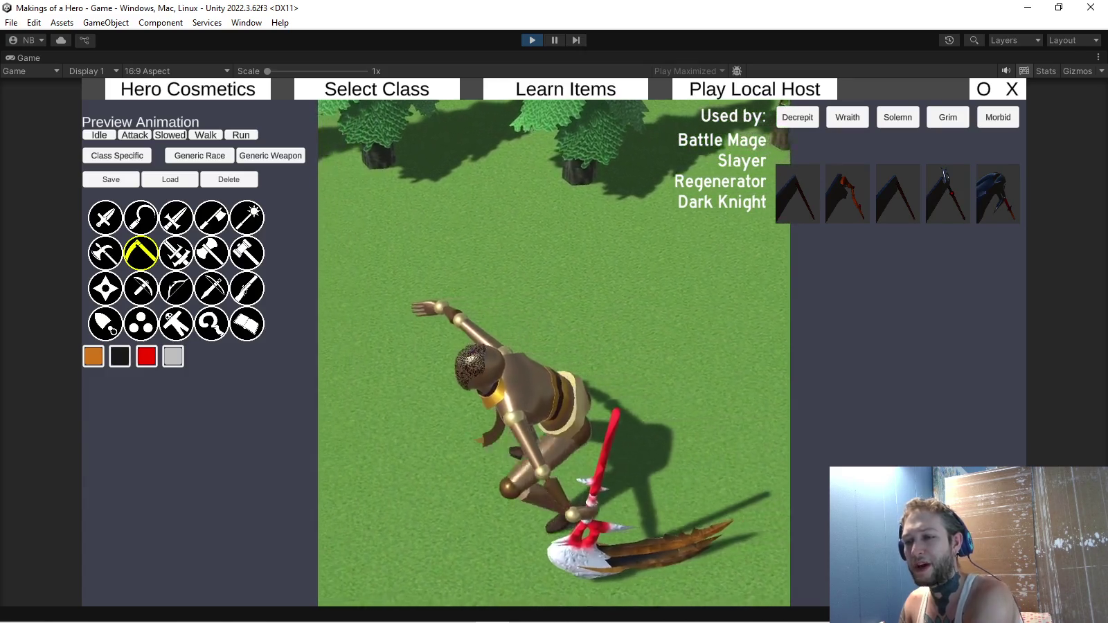
click(105, 217)
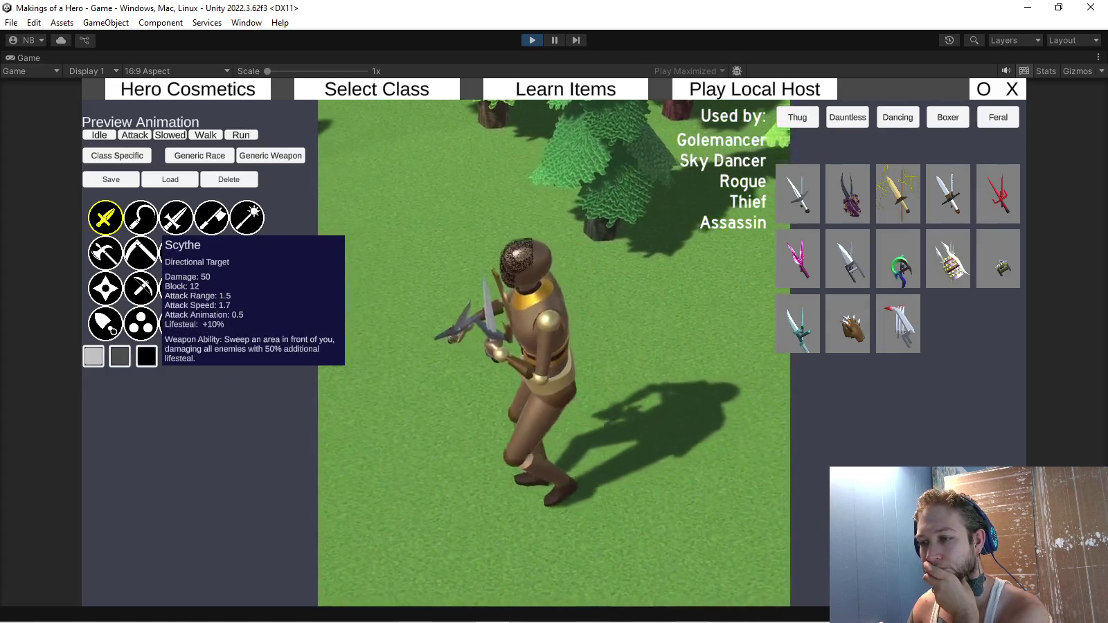
click(141, 253)
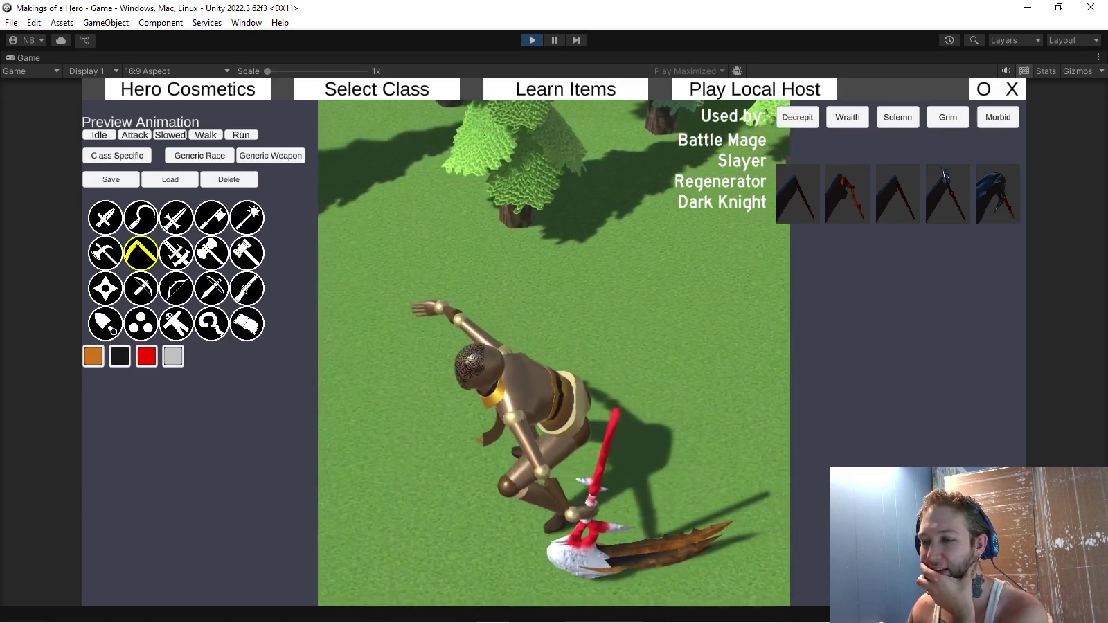
Switch back to the scythe and play the hero's Attack animation with it.
click(105, 218)
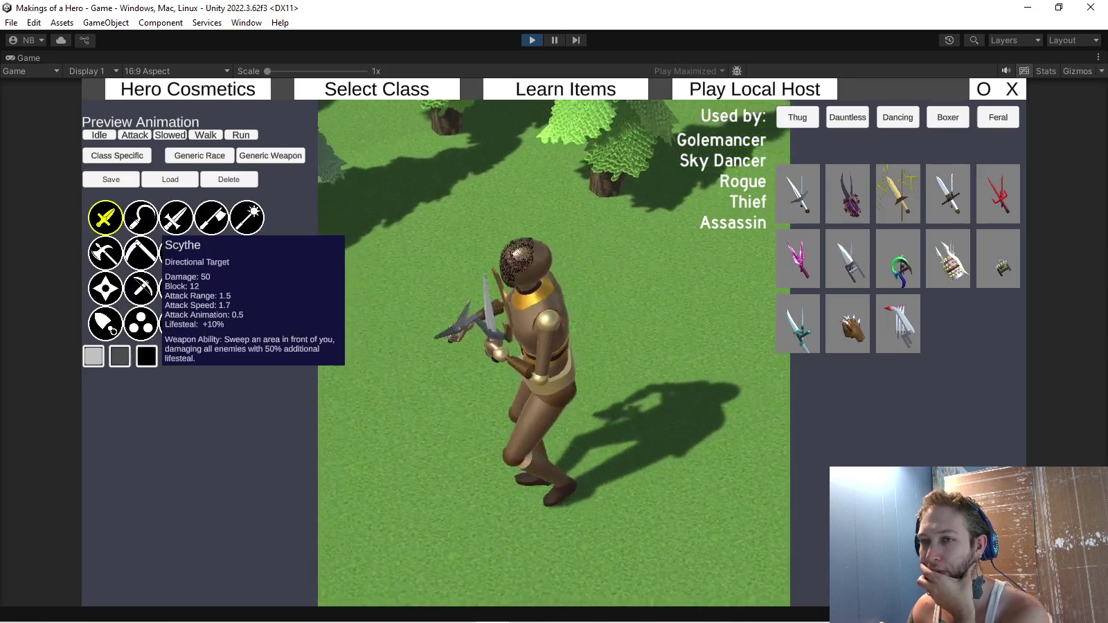
click(141, 253)
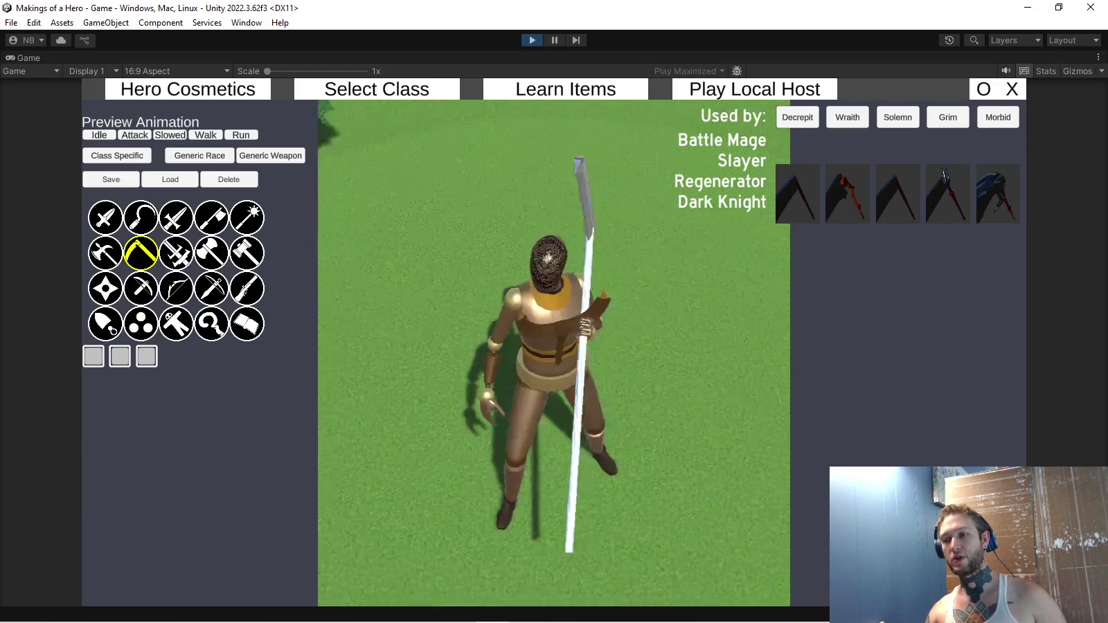
click(135, 135)
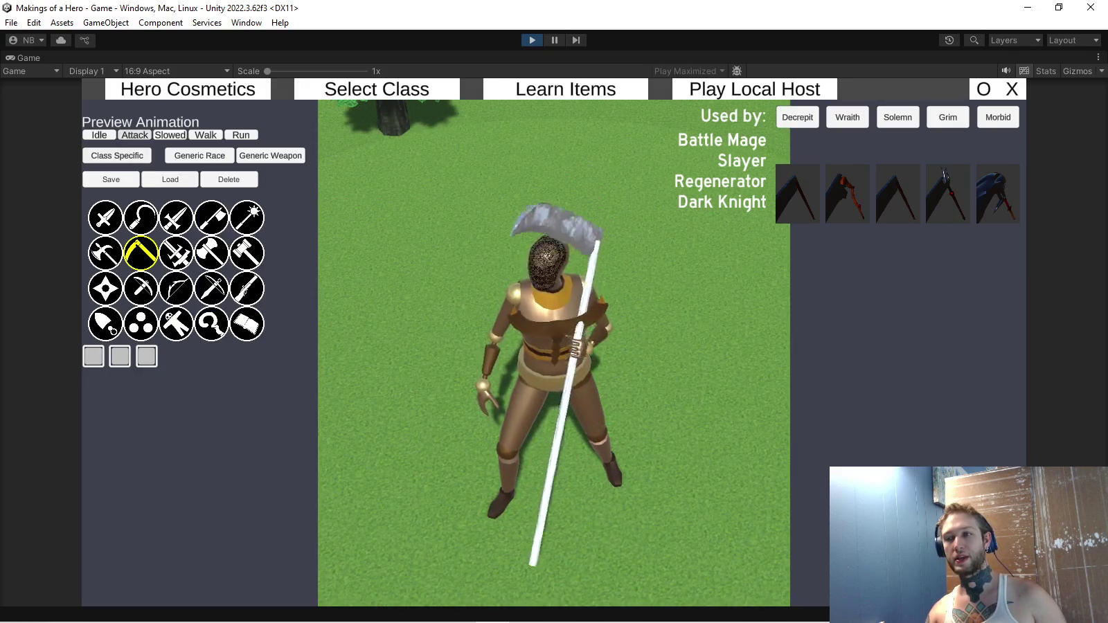
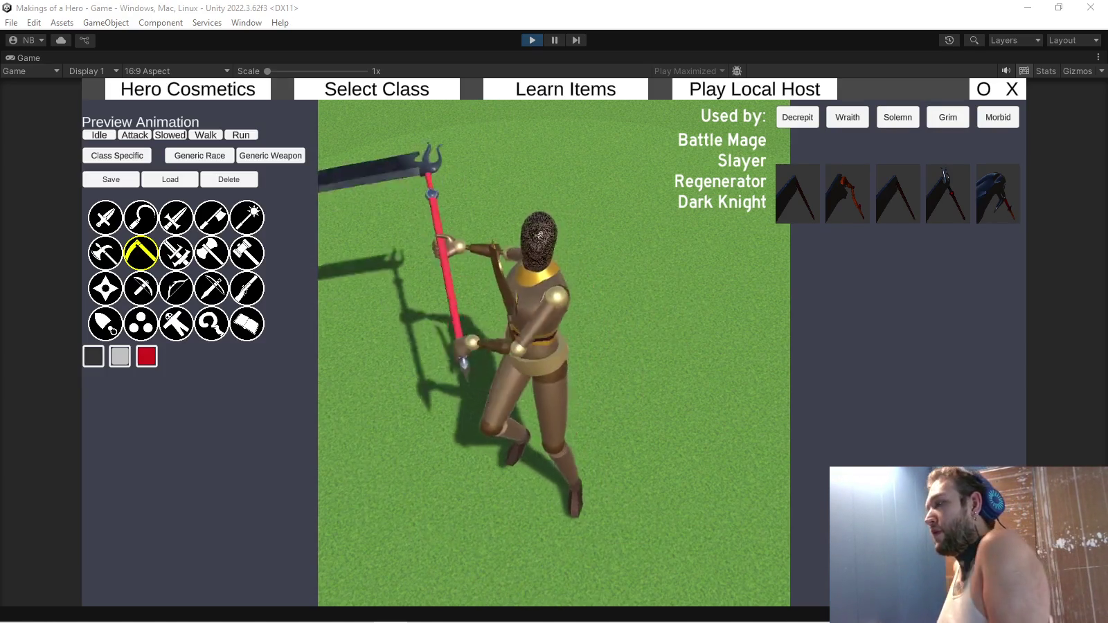
Preview the golden skull-topped scythe, then switch the hero to the great swords.
click(998, 193)
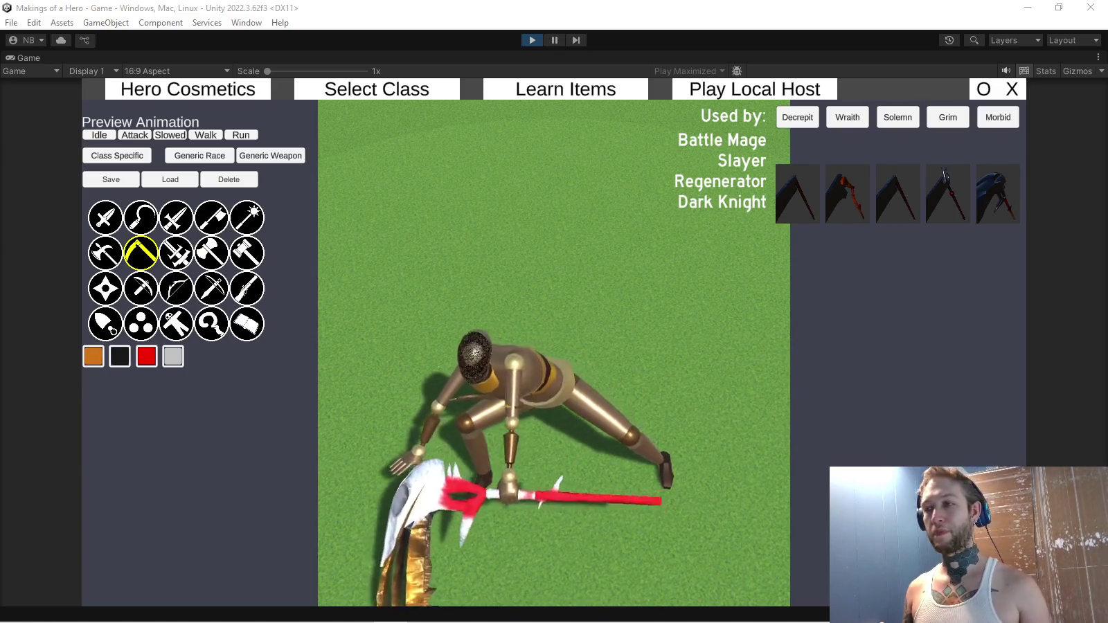
click(176, 253)
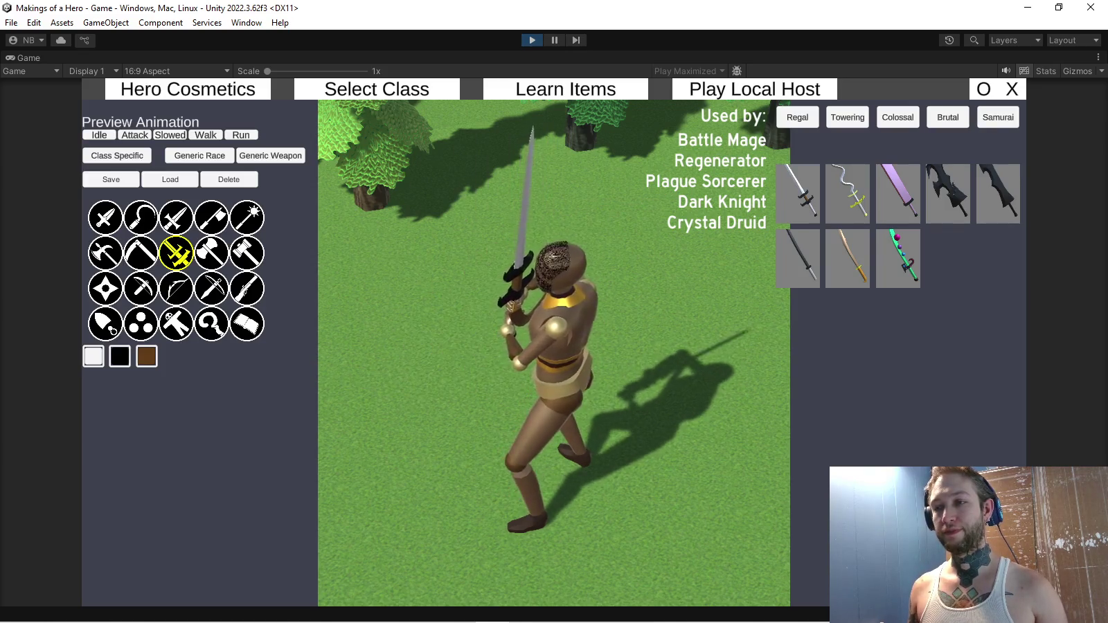
Try the wavy and black-hilted swords and the red-shafted scythe, settling on the wavy white sword.
click(848, 190)
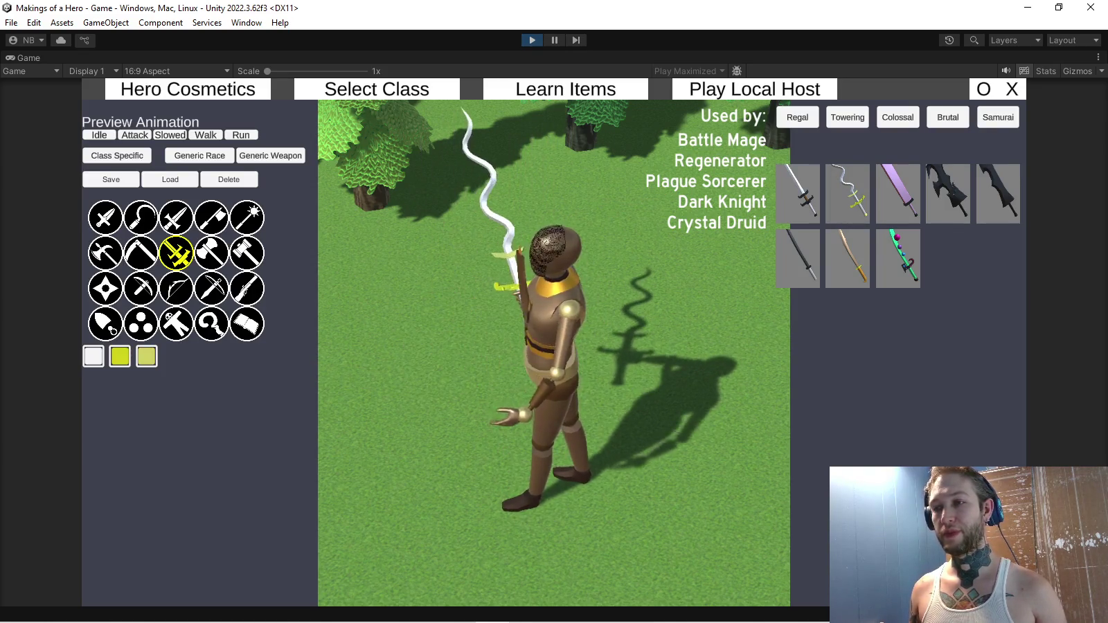
click(798, 193)
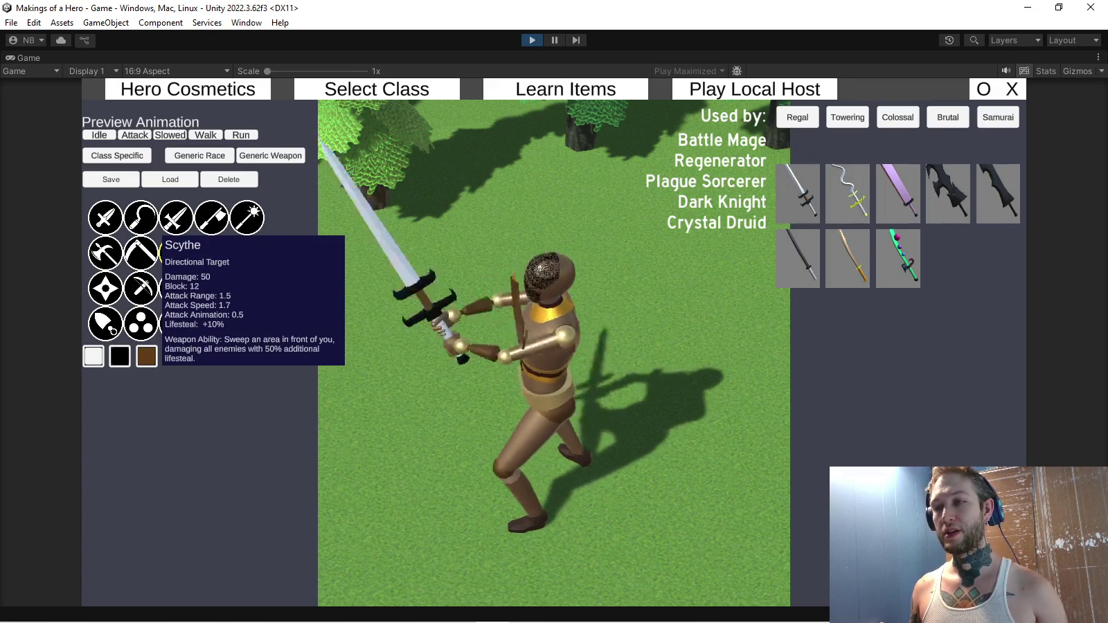
click(140, 252)
click(947, 194)
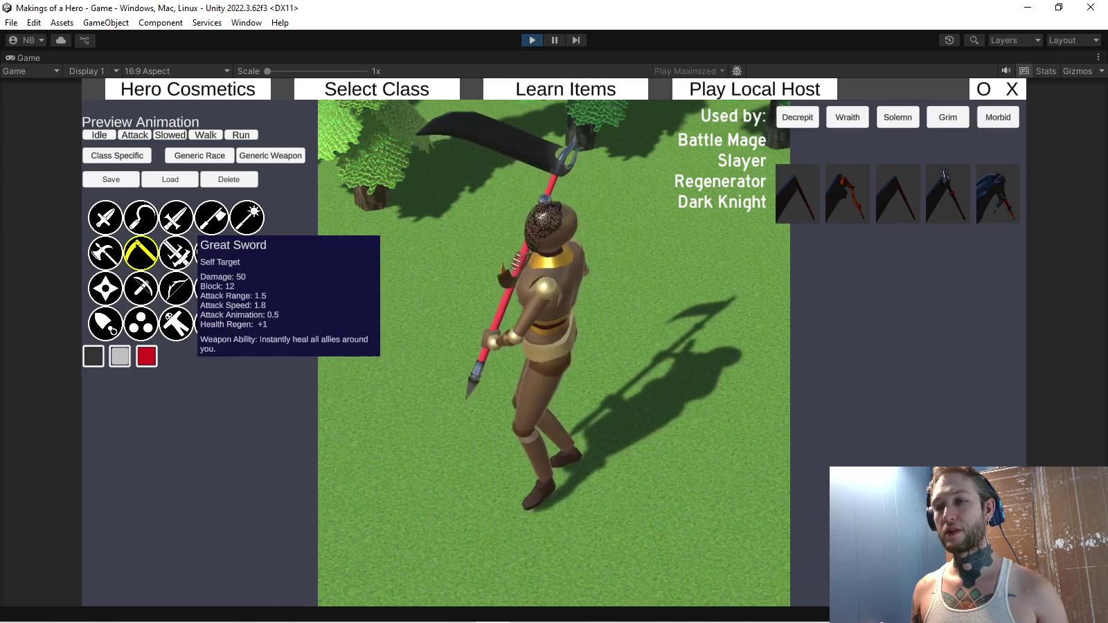
click(176, 253)
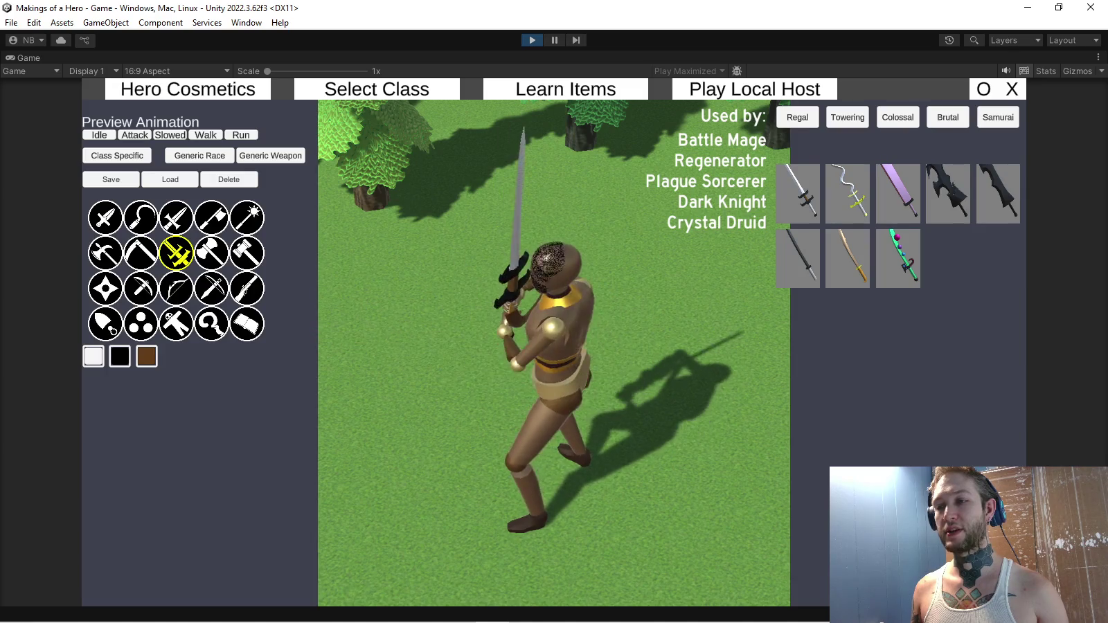
click(847, 192)
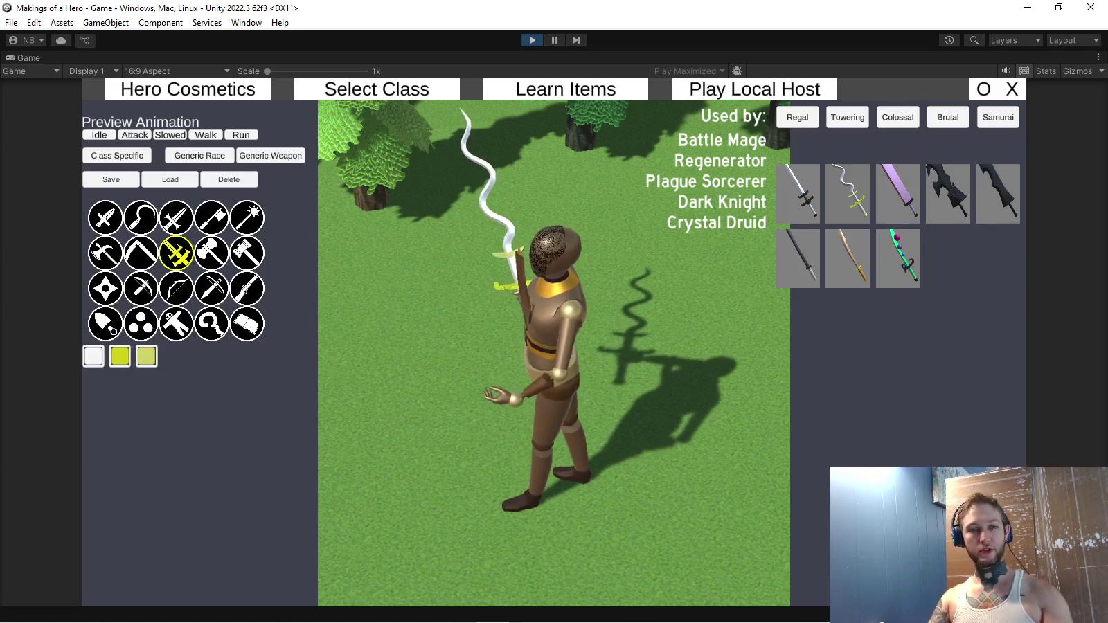
key(alt+Tab)
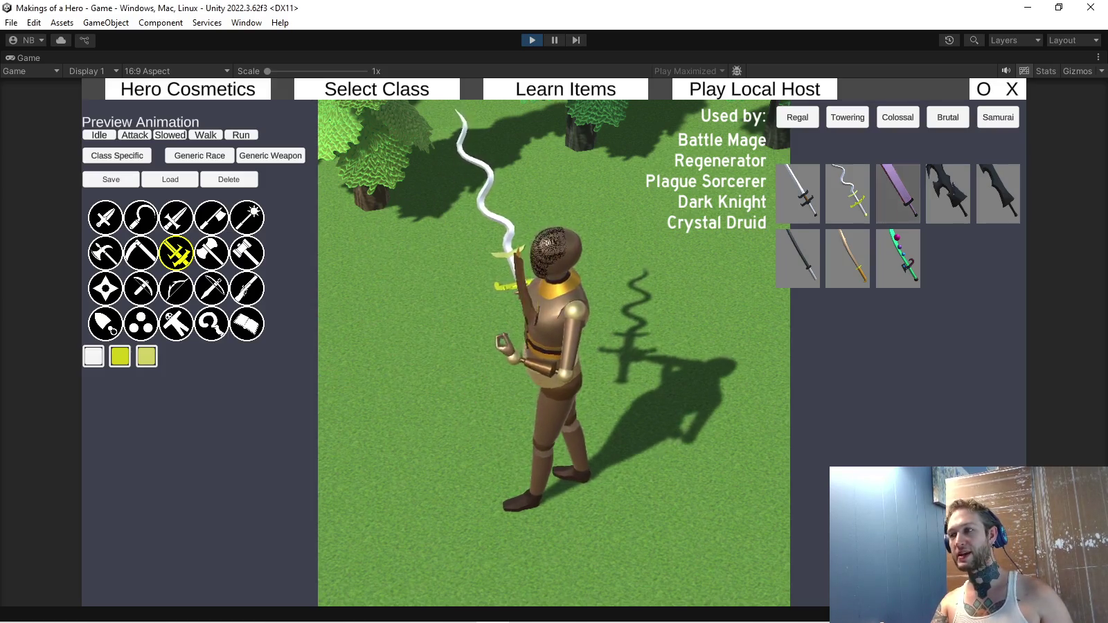
Try the large purple great sword, then the dark jagged sword variant.
click(899, 193)
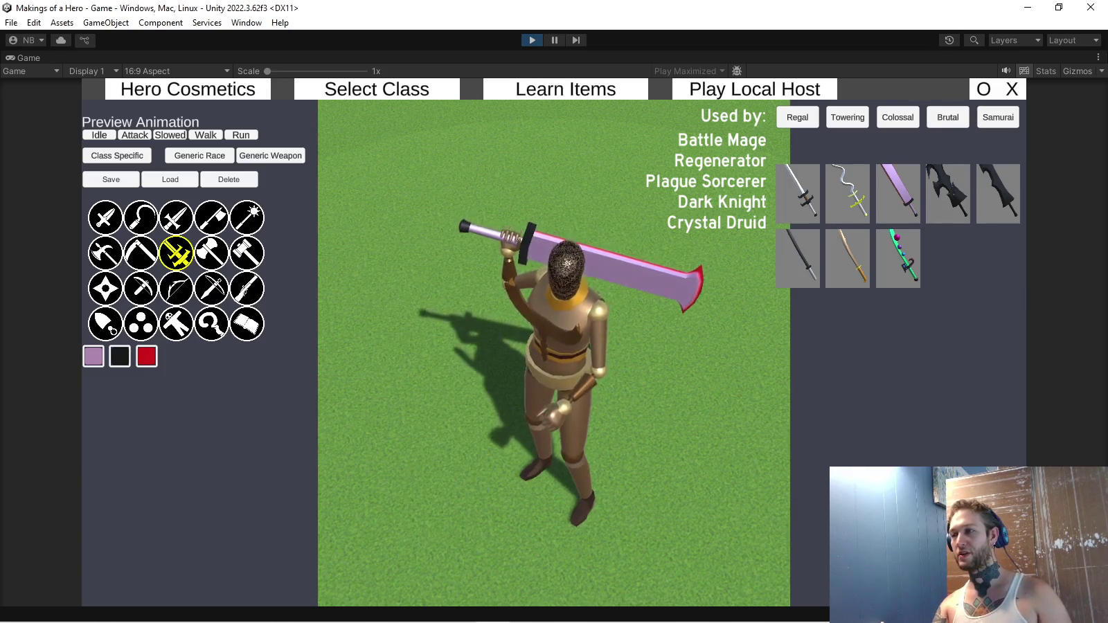
click(948, 194)
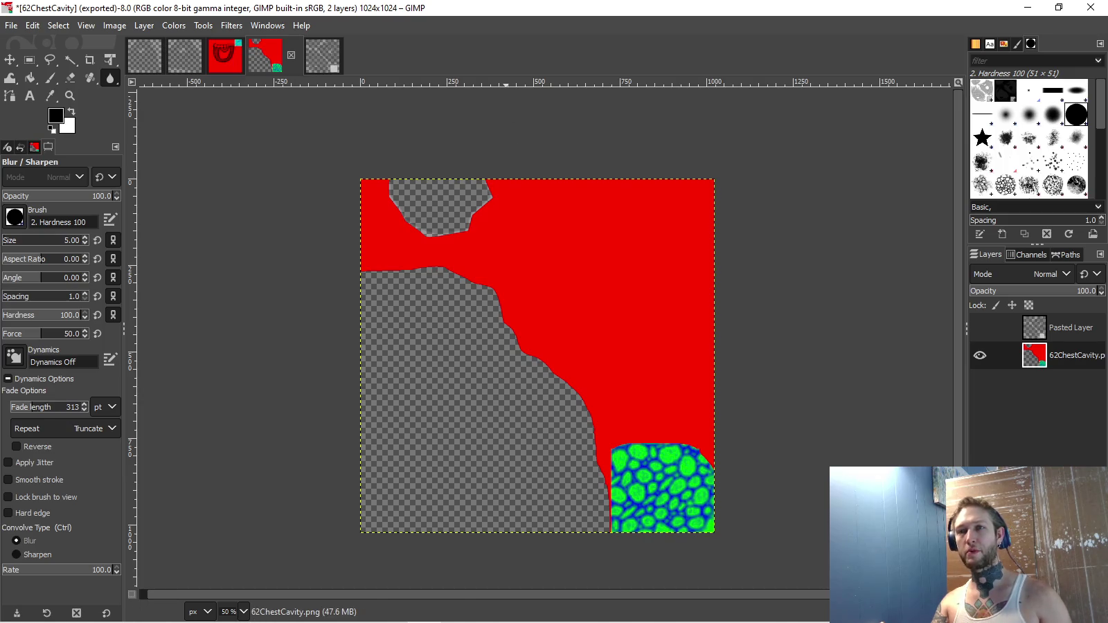
Quit GIMP, discarding the unsaved changes to the 62ChestCavity texture.
key(ctrl+q)
key(ctrl+d)
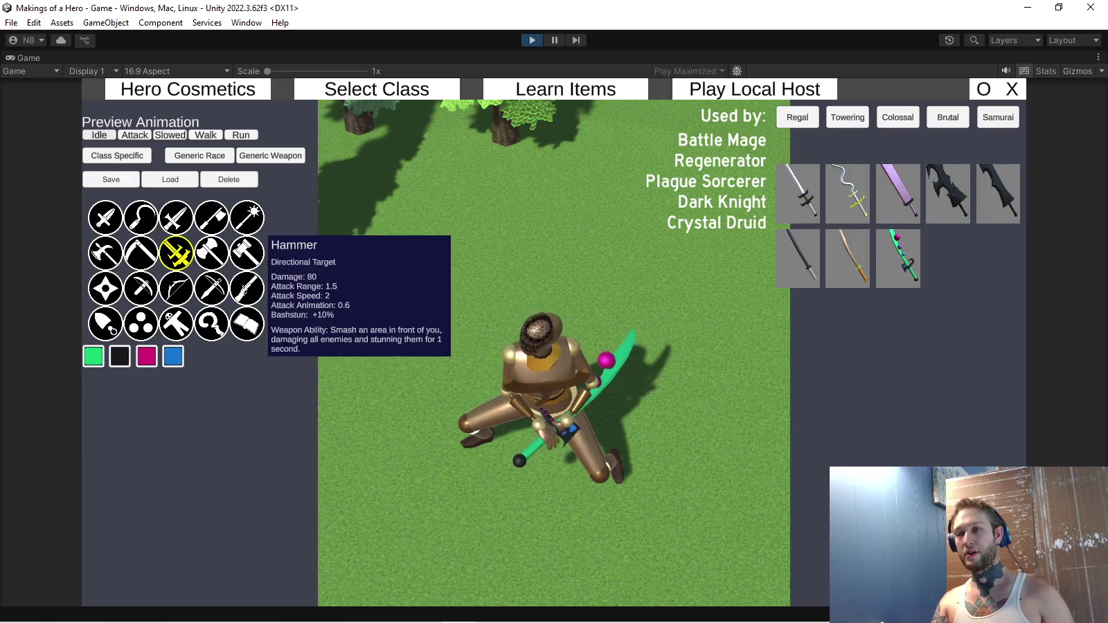
Show the axe weapons on the hero preview.
click(210, 253)
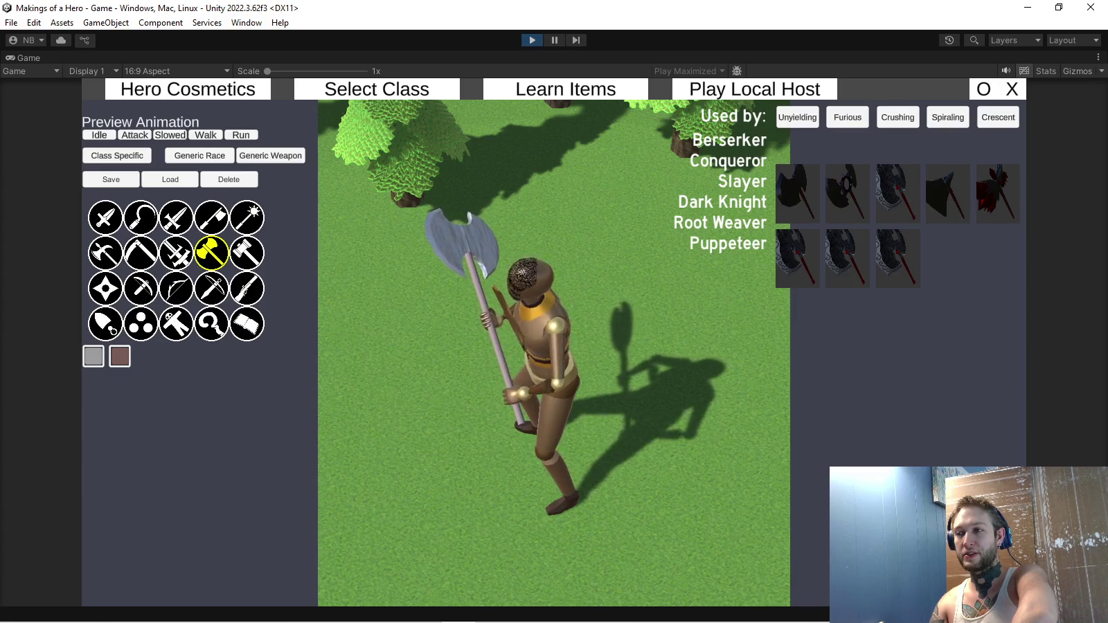
Apply the dark, red-handled axe skin to the hero.
click(897, 193)
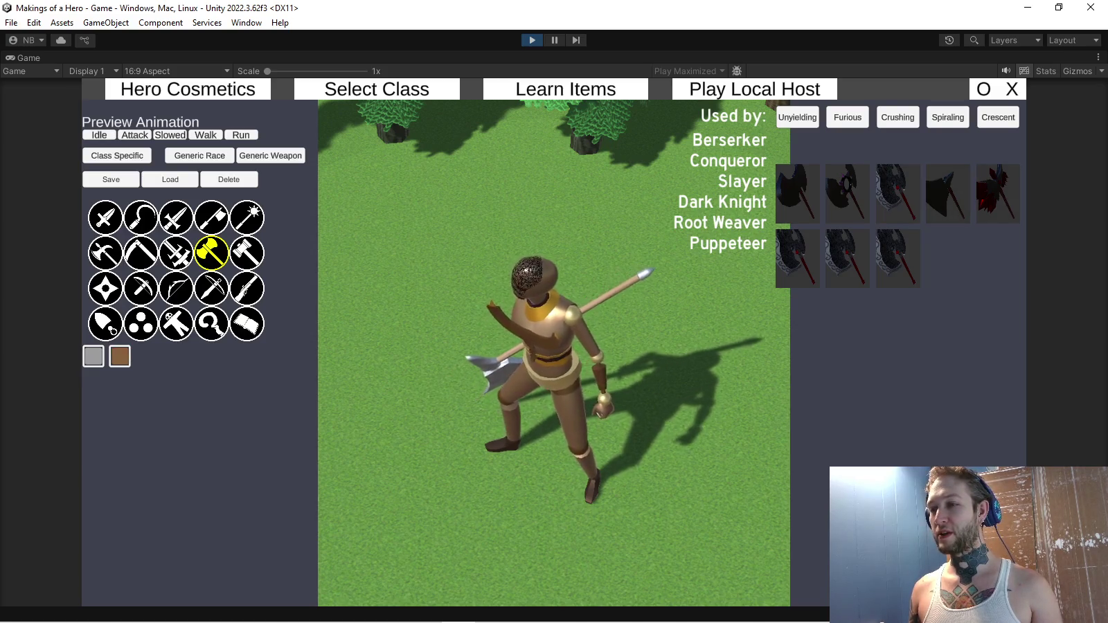
Swap the hero's axe for the blue double axe skin.
click(798, 258)
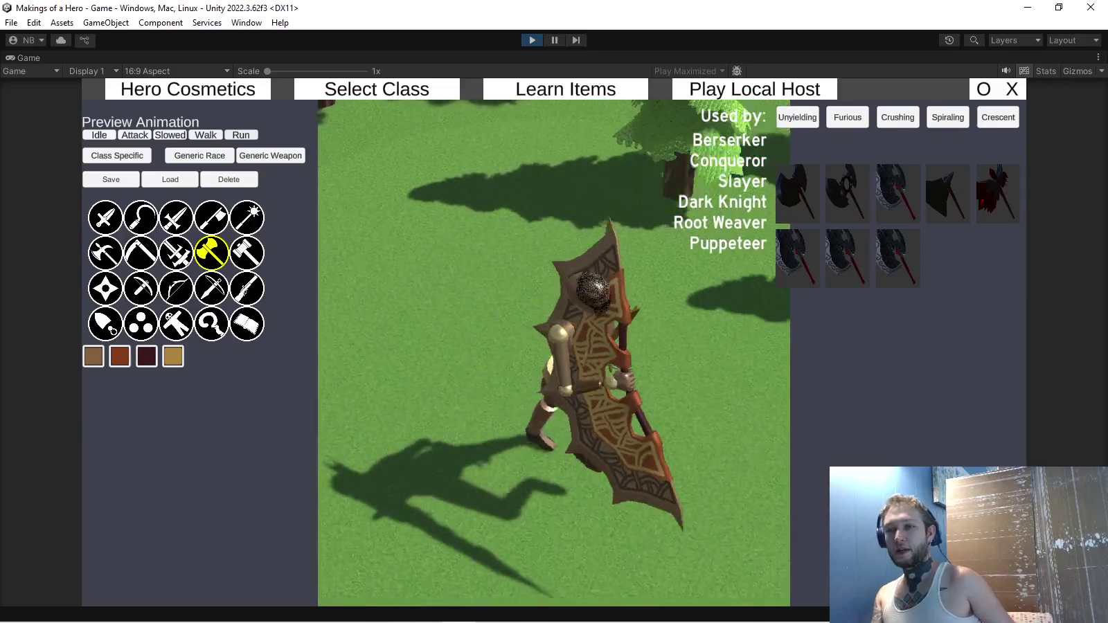
Arm the hero with the hammer and try its cyan mace skin.
mouse_move(211, 219)
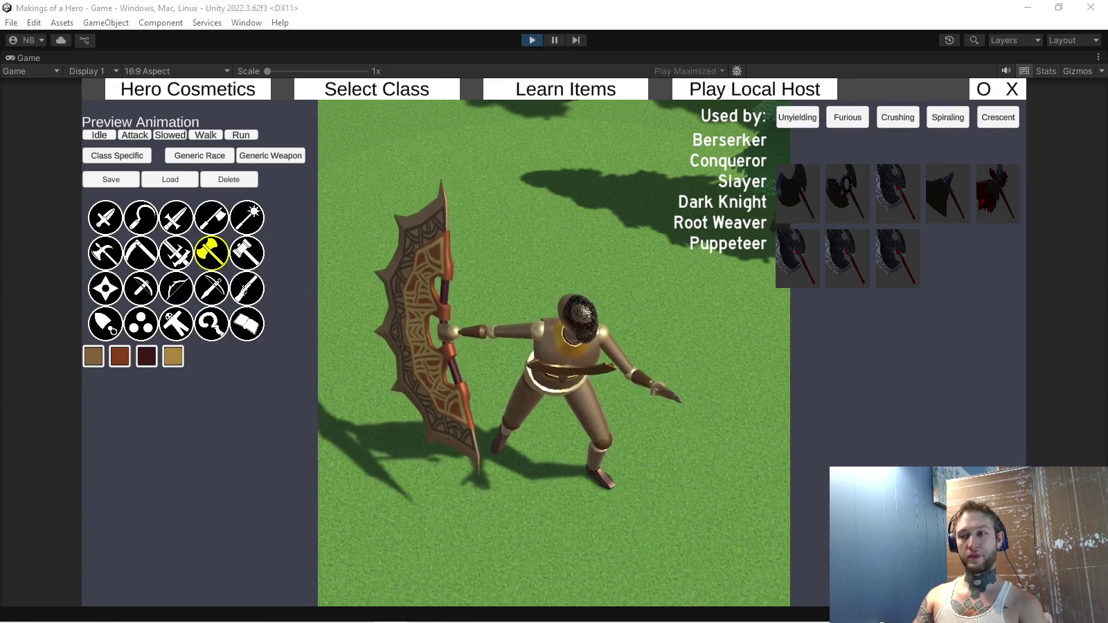
click(247, 252)
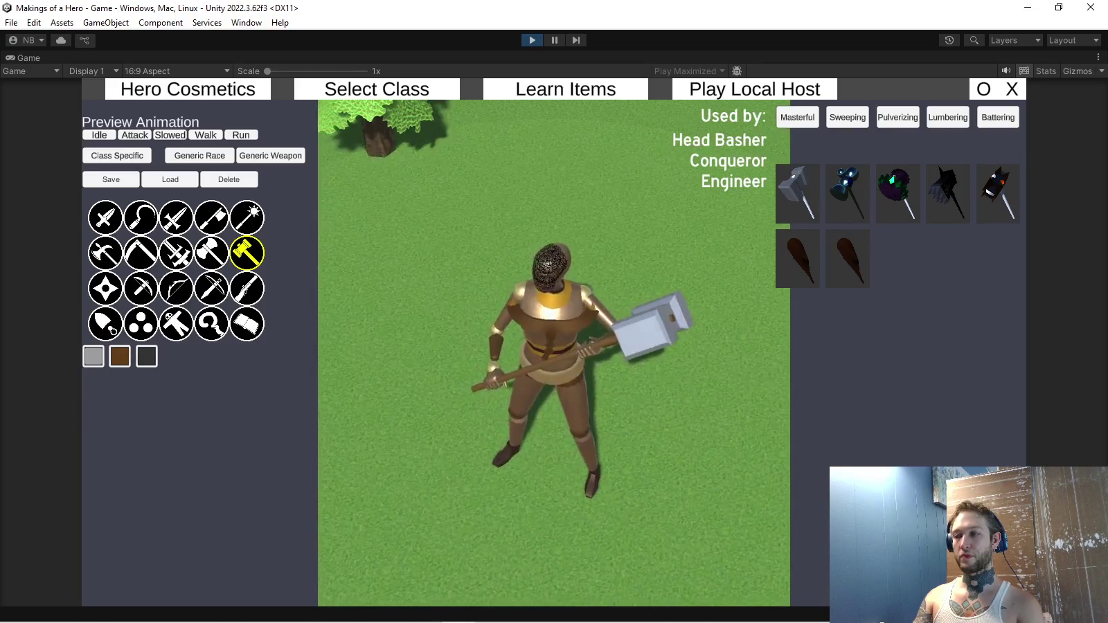
click(847, 192)
Equip the purple flower mace skin and go to the local host lobby.
click(899, 192)
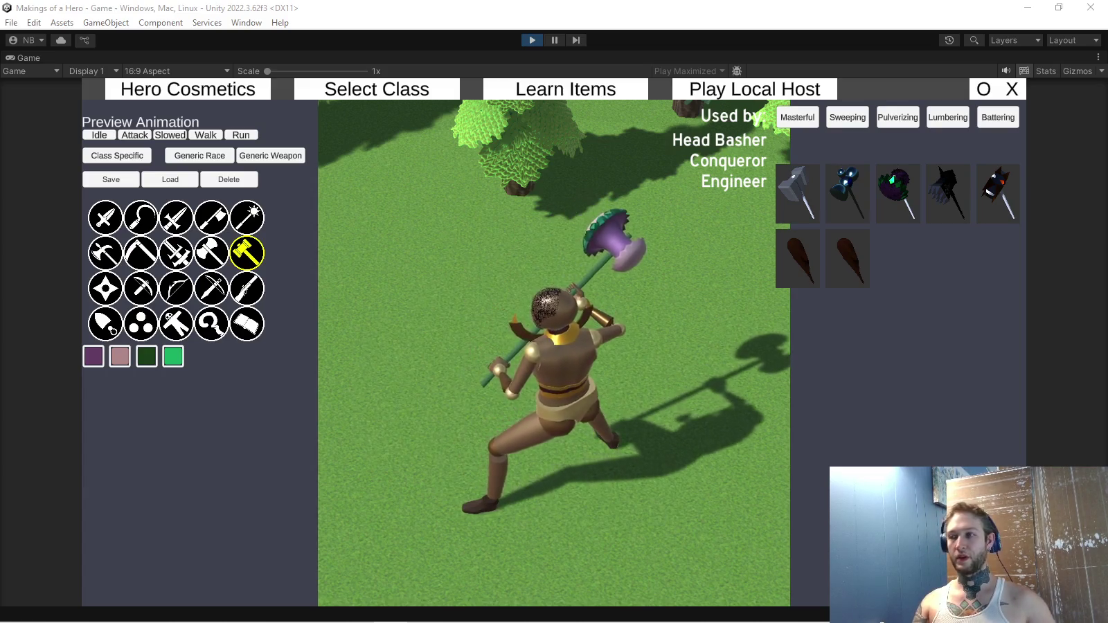
click(759, 90)
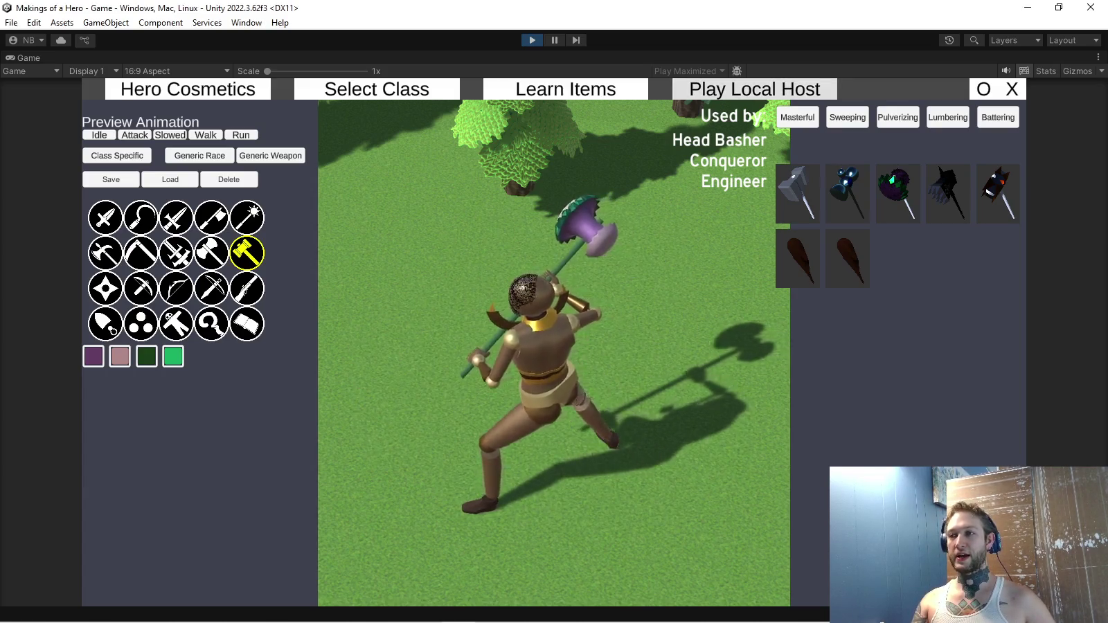
Give the Head Basher the purple-headed, green-shafted hammer and start a local host match.
click(188, 90)
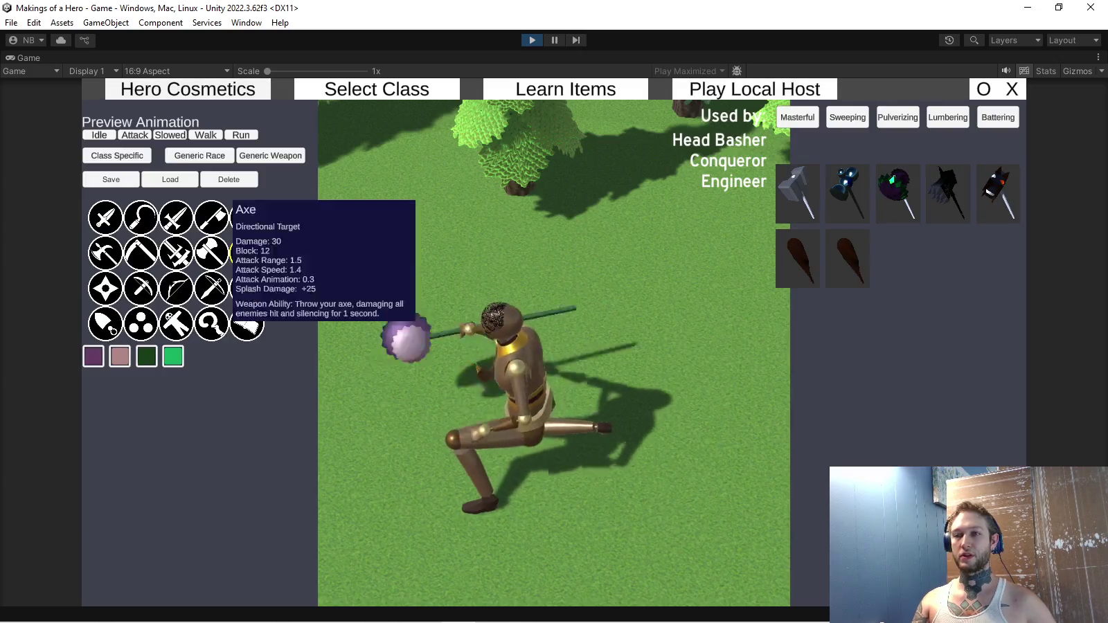
click(117, 155)
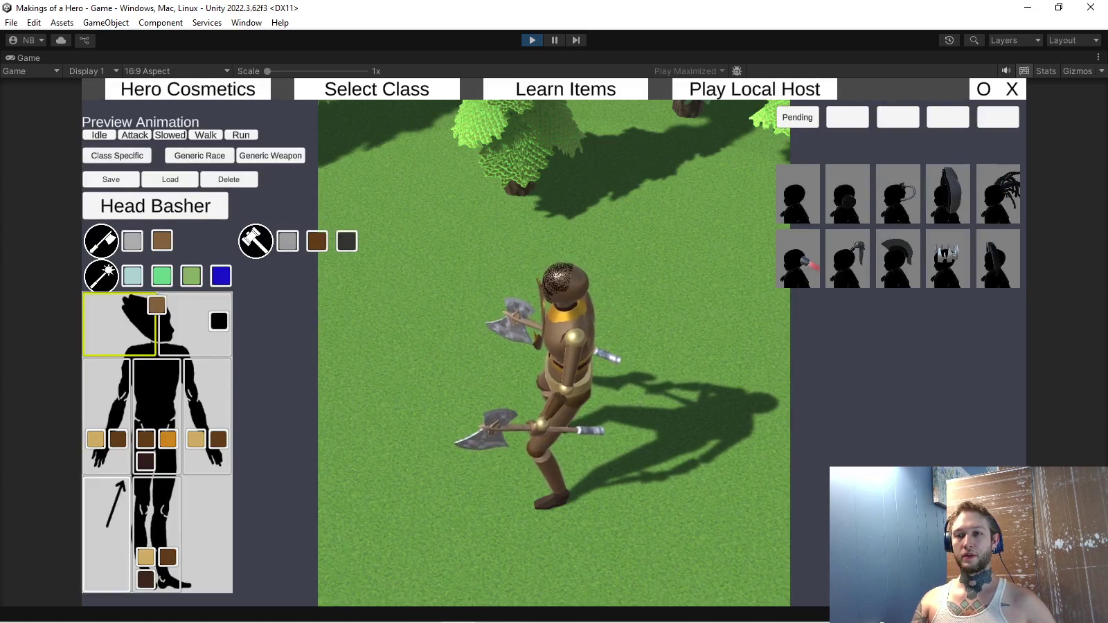
click(256, 241)
click(898, 192)
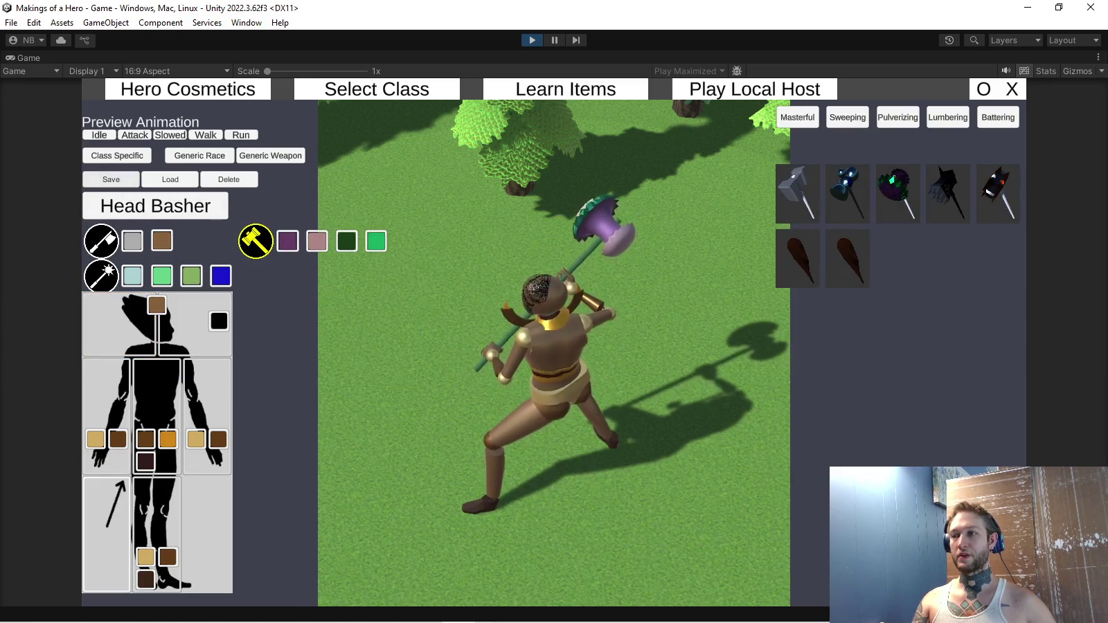
click(755, 88)
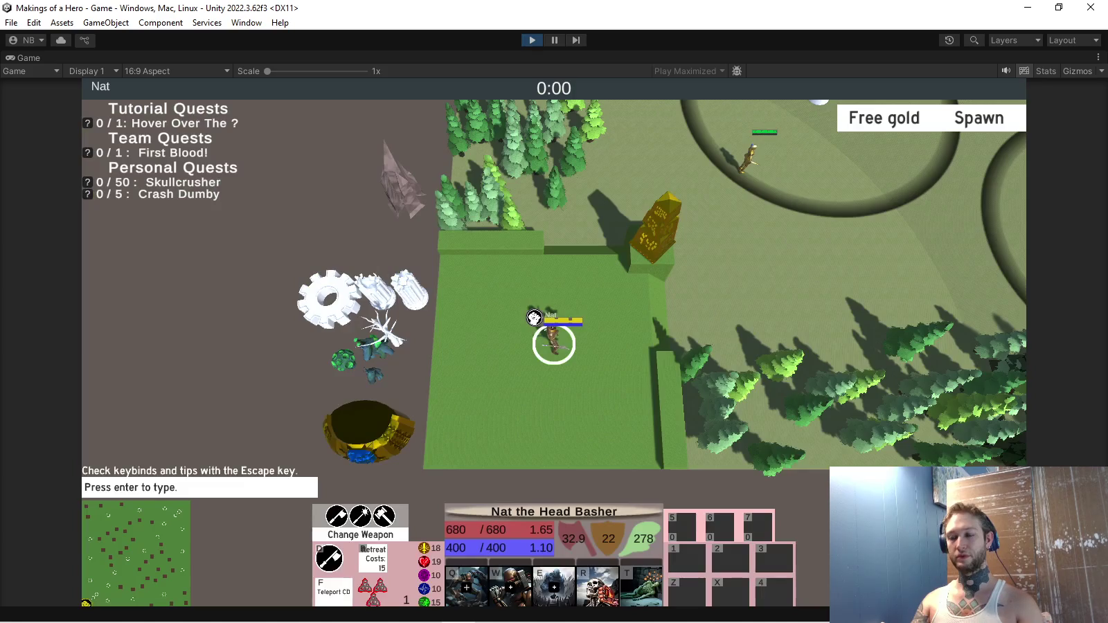
Switch the Head Basher's weapon from axe to hammer and check the item shop.
click(383, 517)
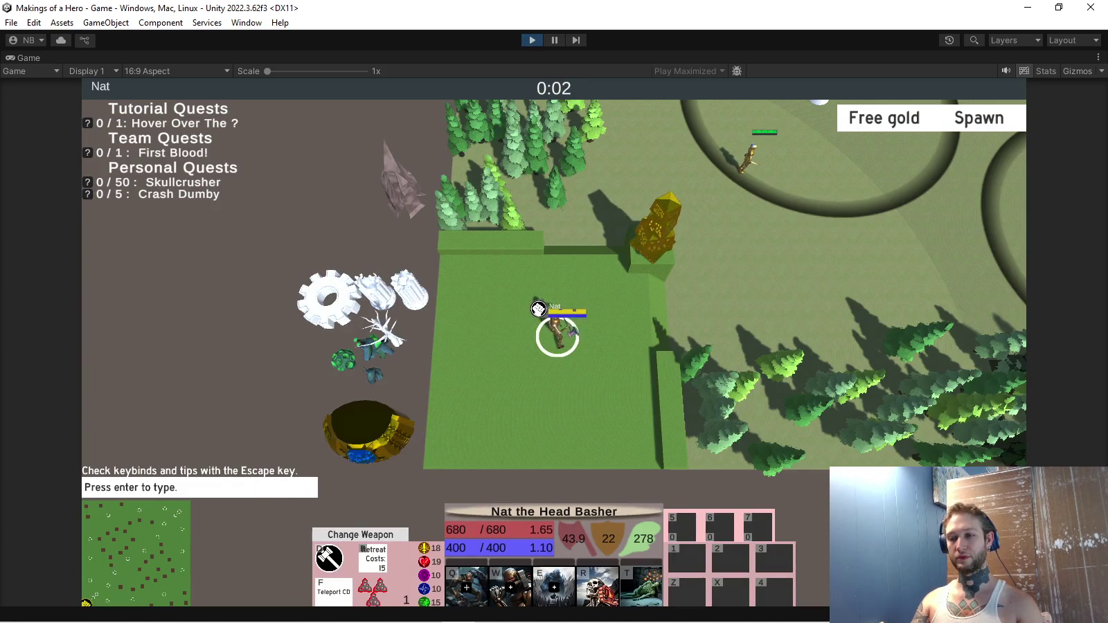
key(p)
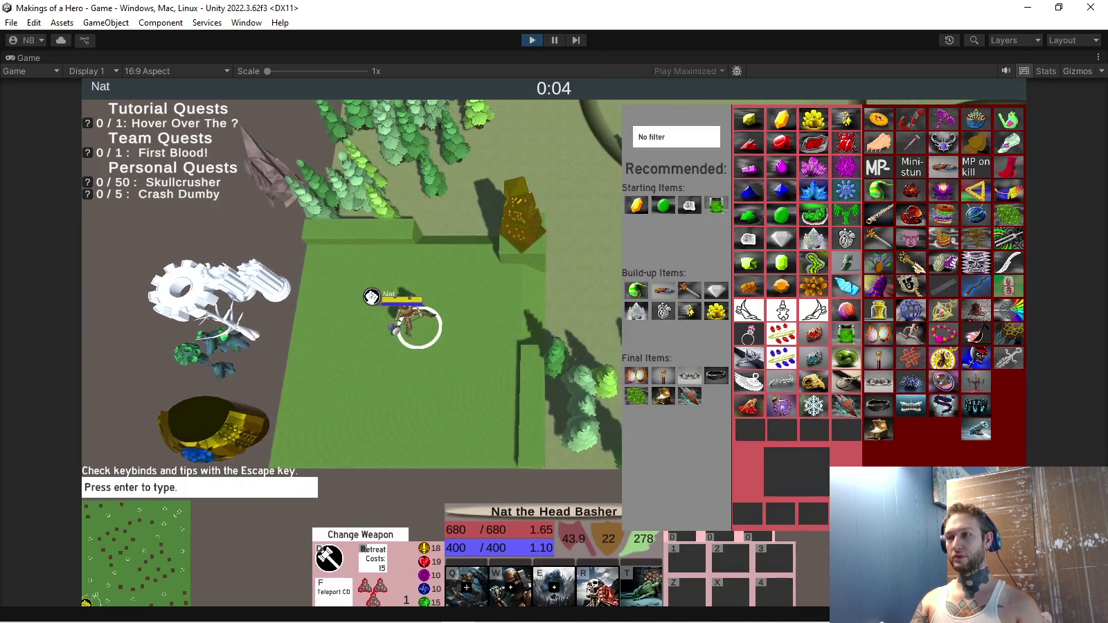
key(p)
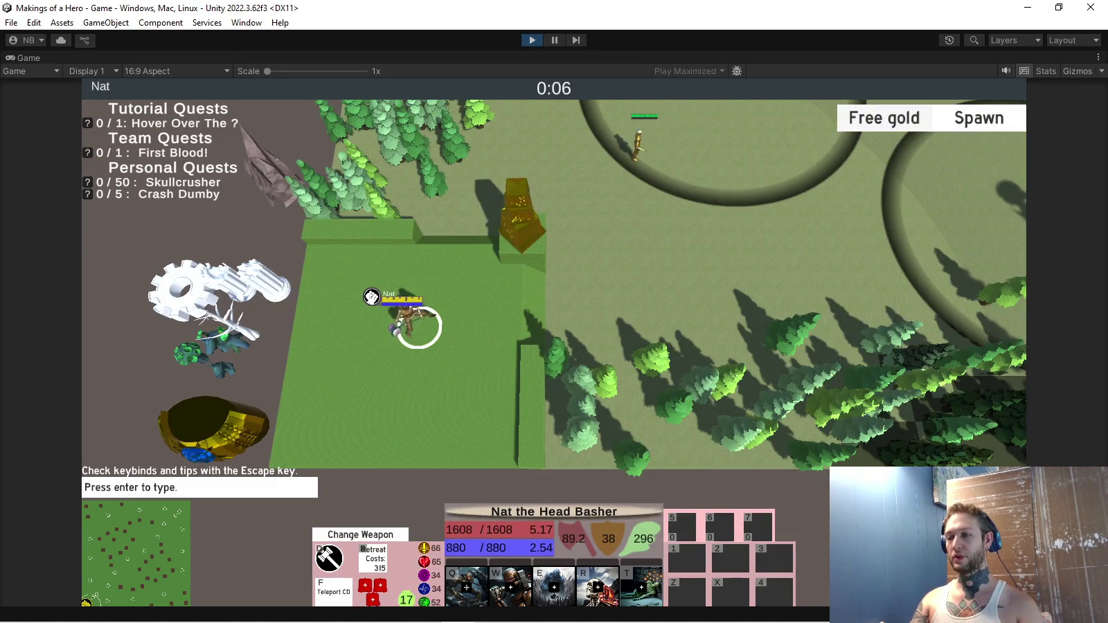
key(p)
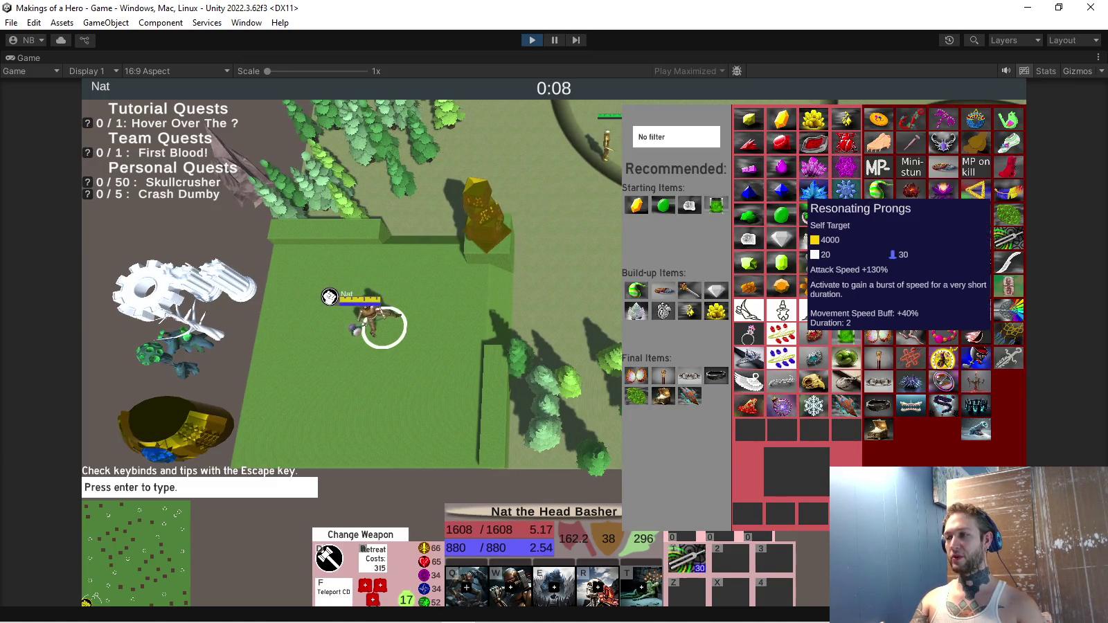
key(p)
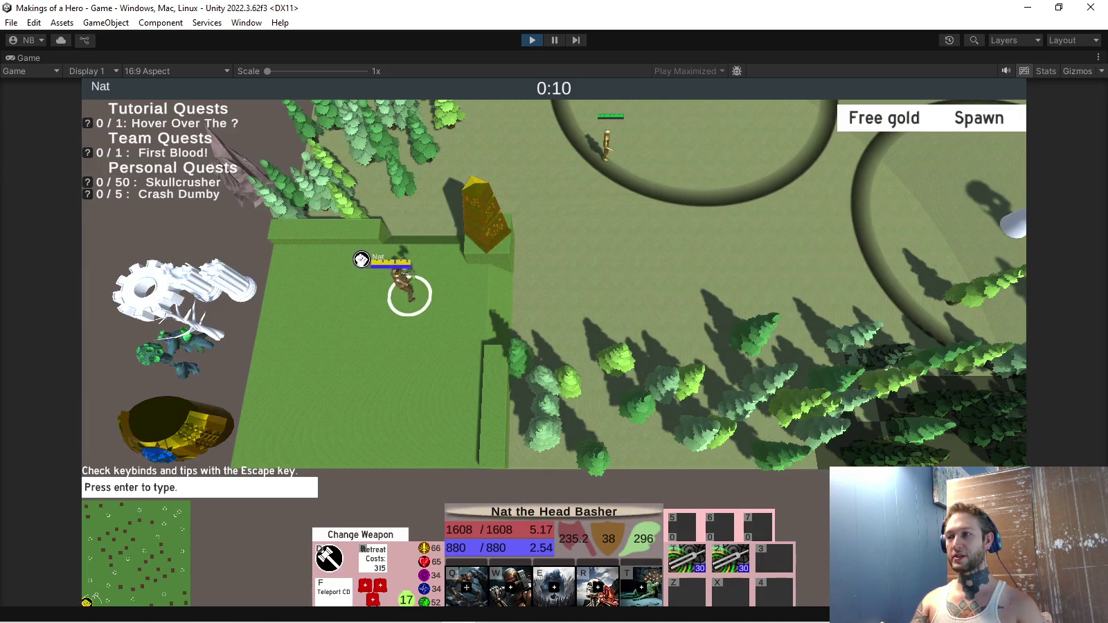
Move the Head Basher across the map toward the white tower.
scroll(554, 346, up, 2)
scroll(555, 347, up, 3)
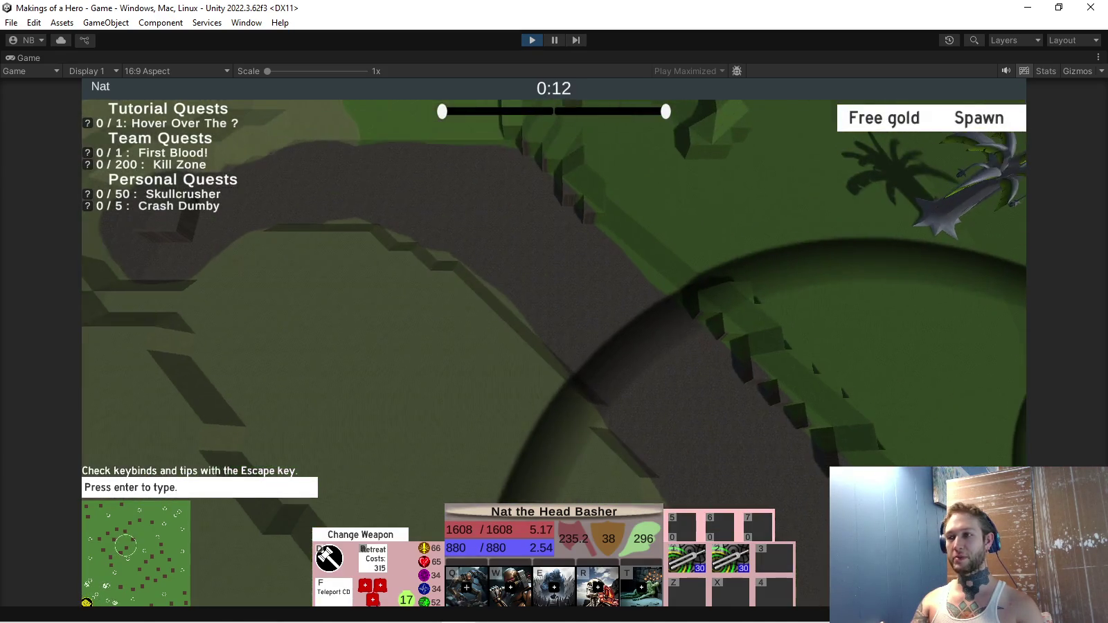
right_click(628, 450)
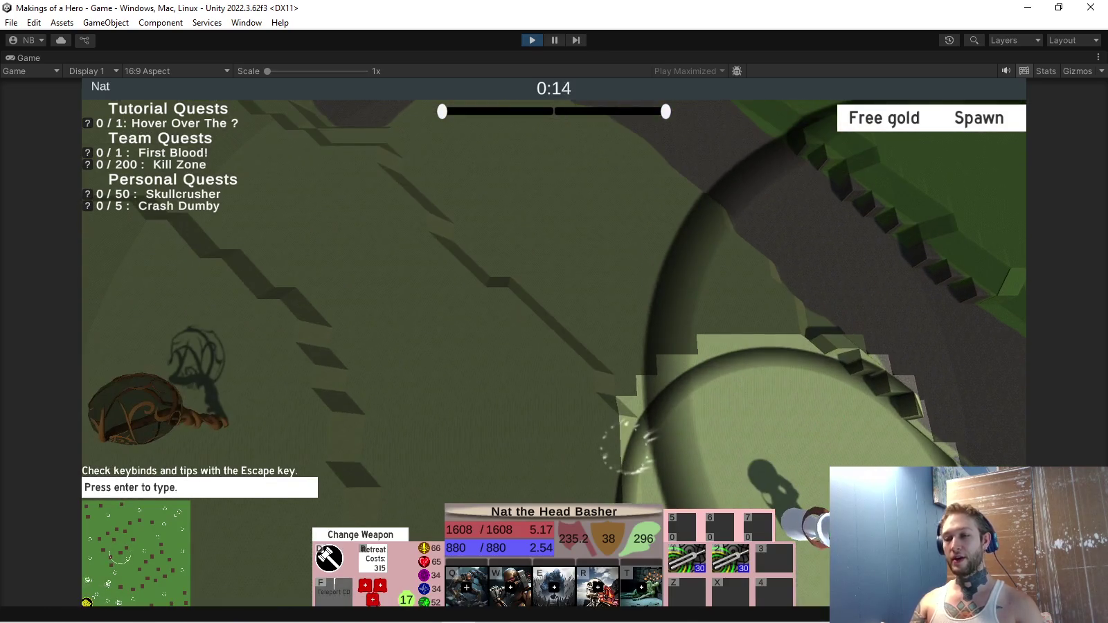
scroll(554, 346, down, 3)
scroll(554, 347, up, 2)
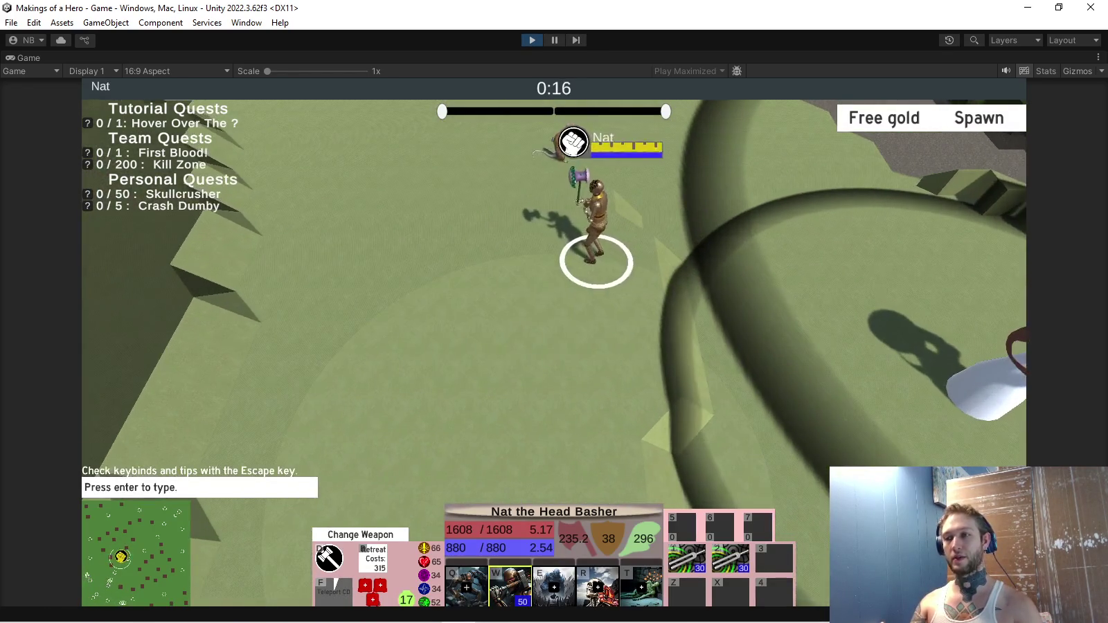
Fight at the tower using the W ability, Q twice, and the W attack-speed buff.
key(w)
key(w)
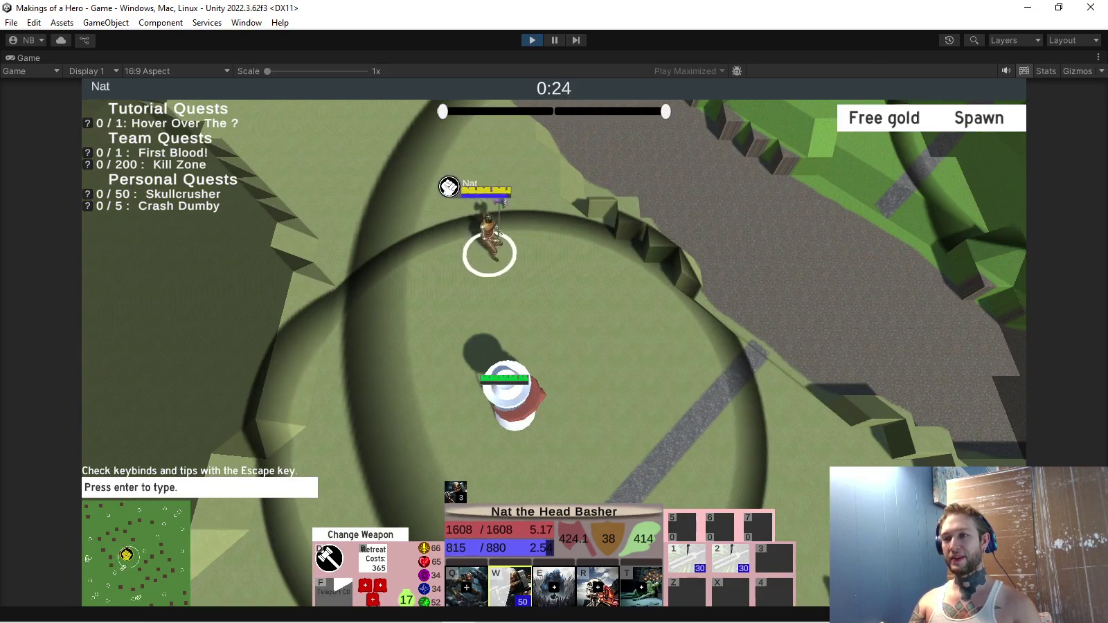
key(q)
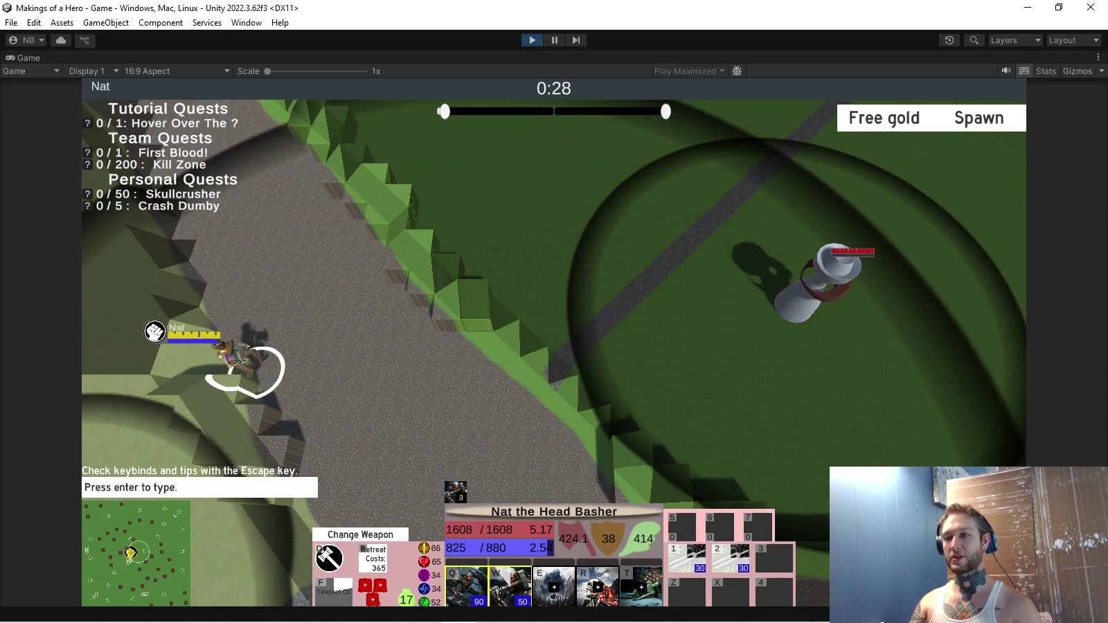
key(q)
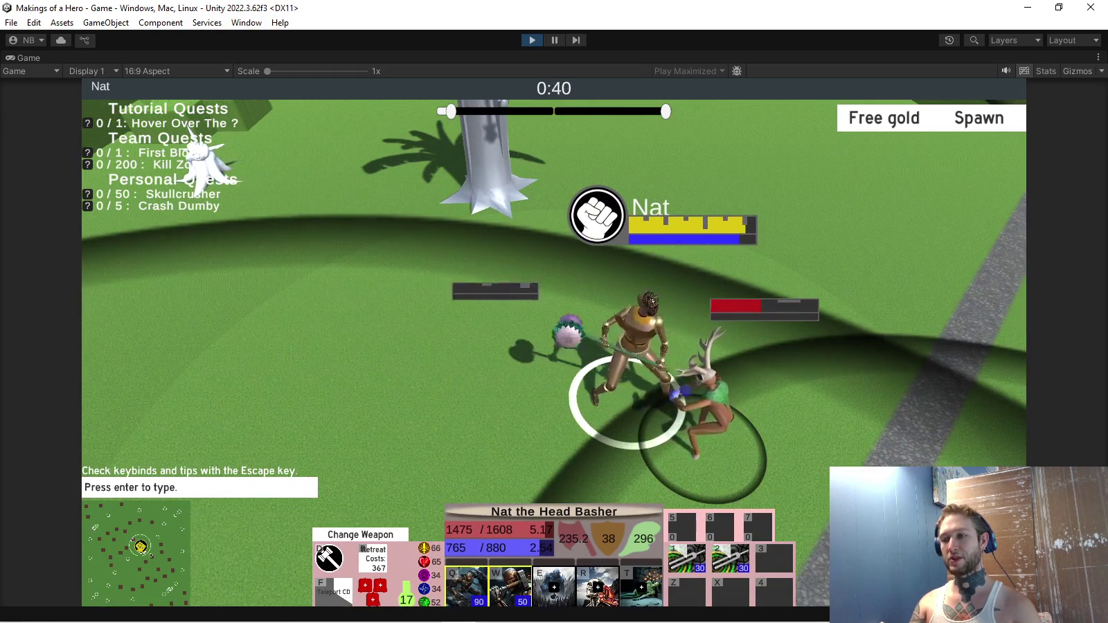
key(w)
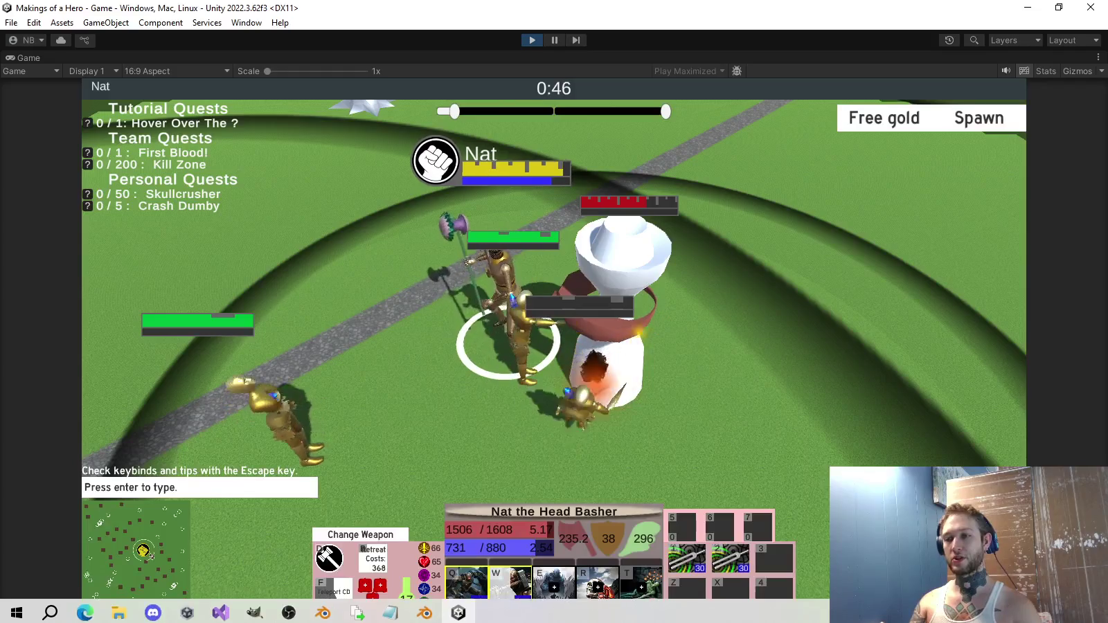
scroll(554, 347, up, 3)
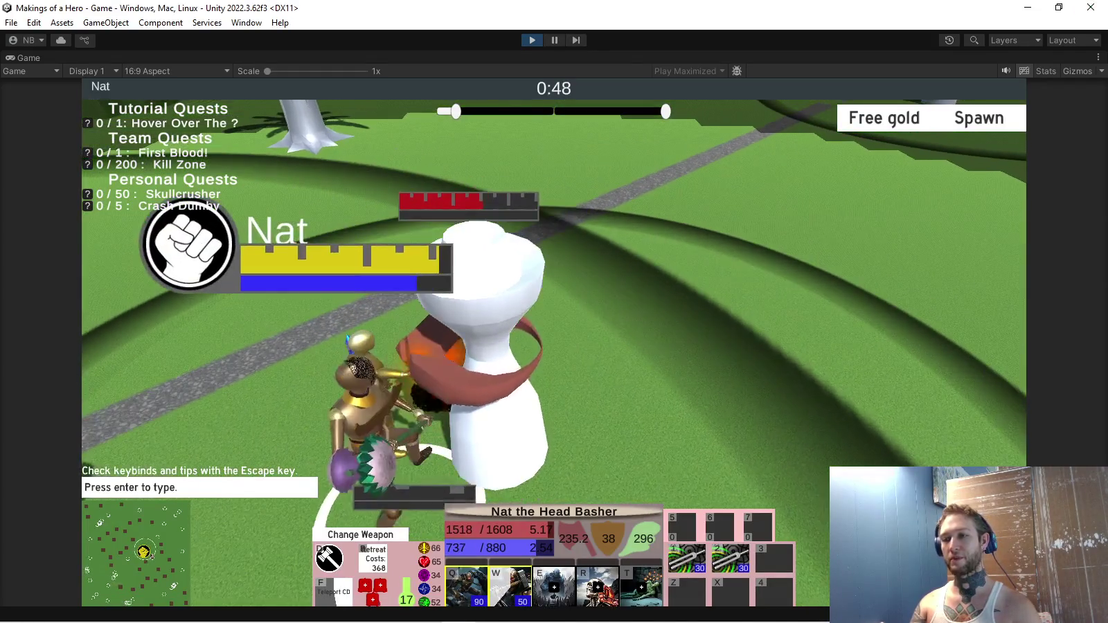
scroll(554, 346, down, 2)
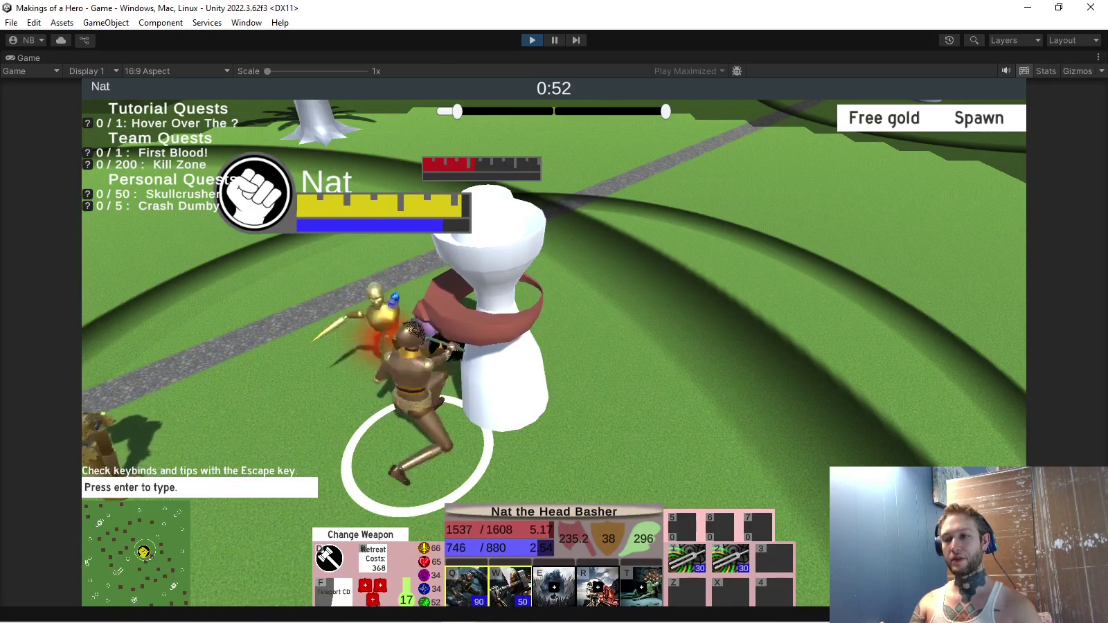
scroll(554, 347, down, 3)
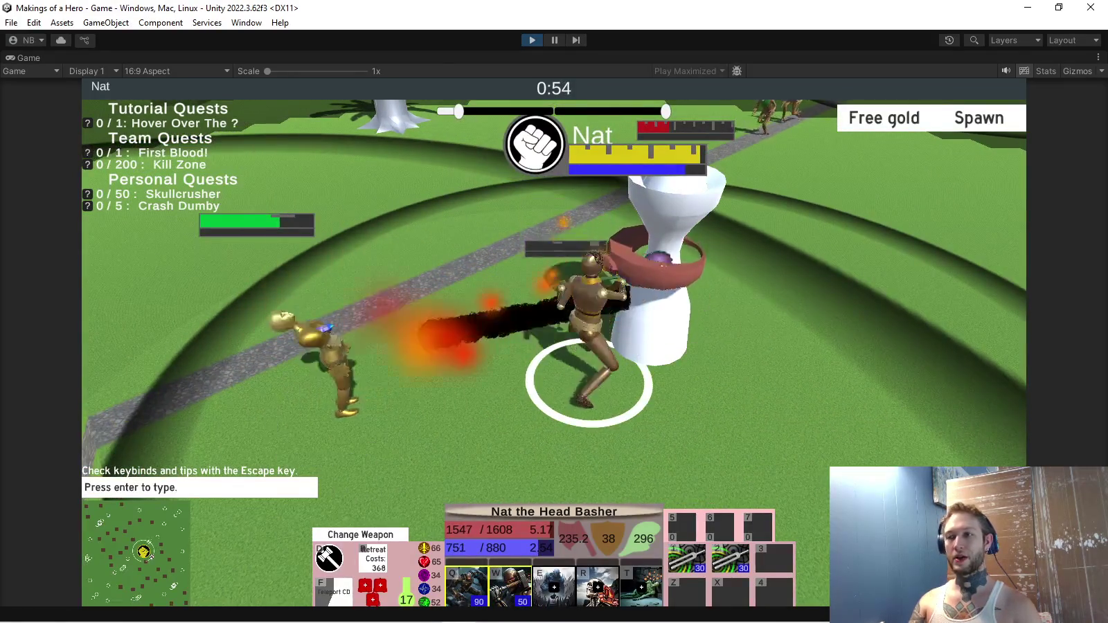
scroll(555, 346, up, 5)
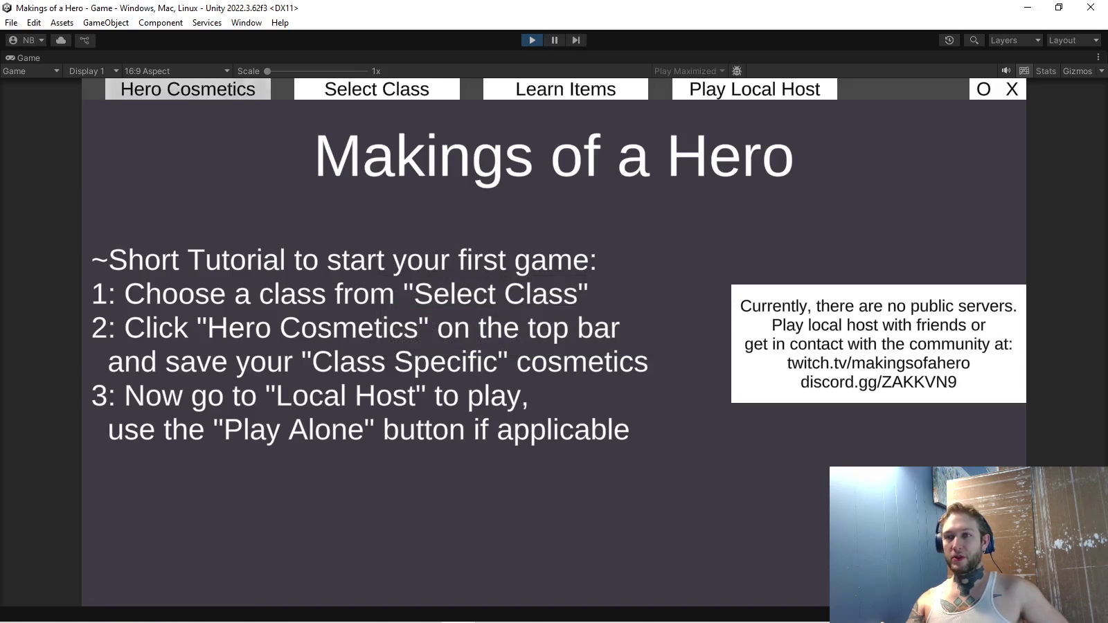
Try the spiked and large white block hammer skins and preview the Head Basher's attack animation.
click(189, 88)
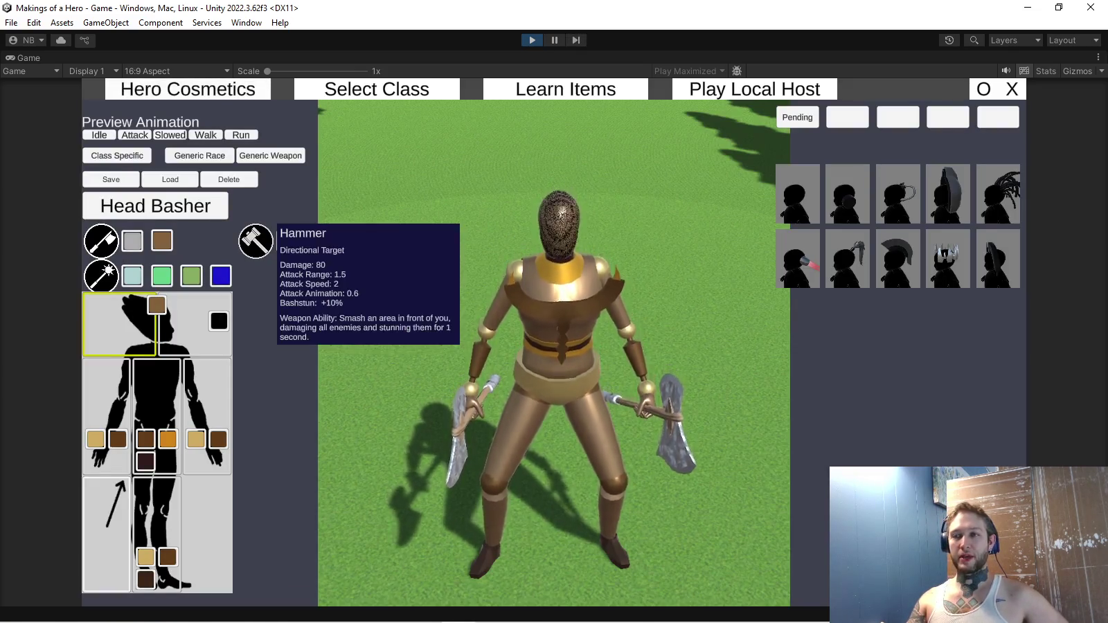
click(255, 241)
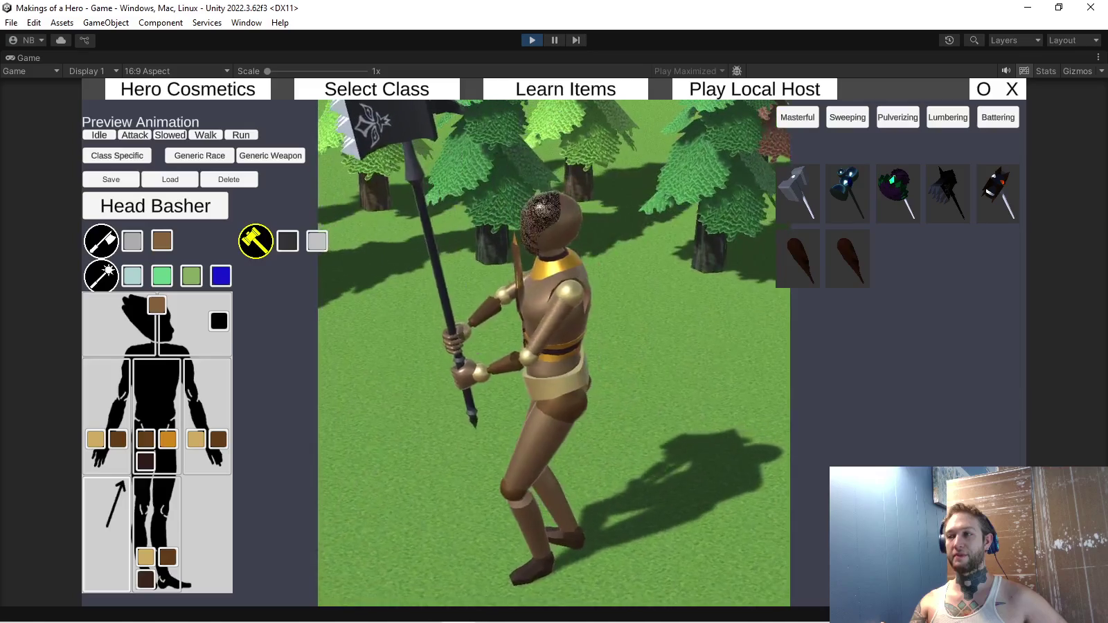
click(998, 193)
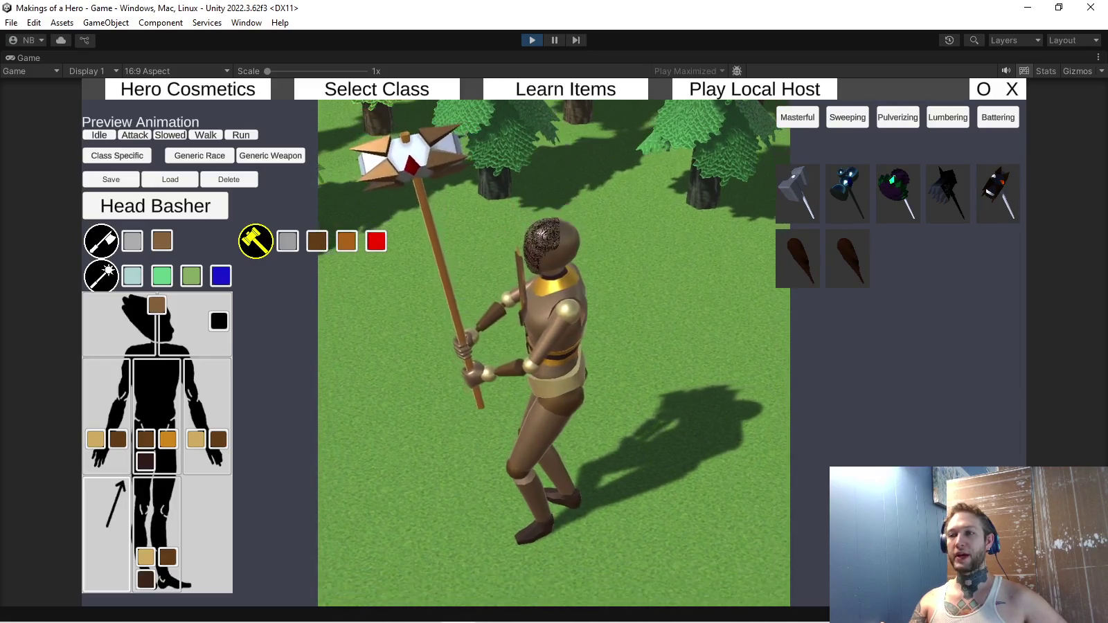
click(798, 192)
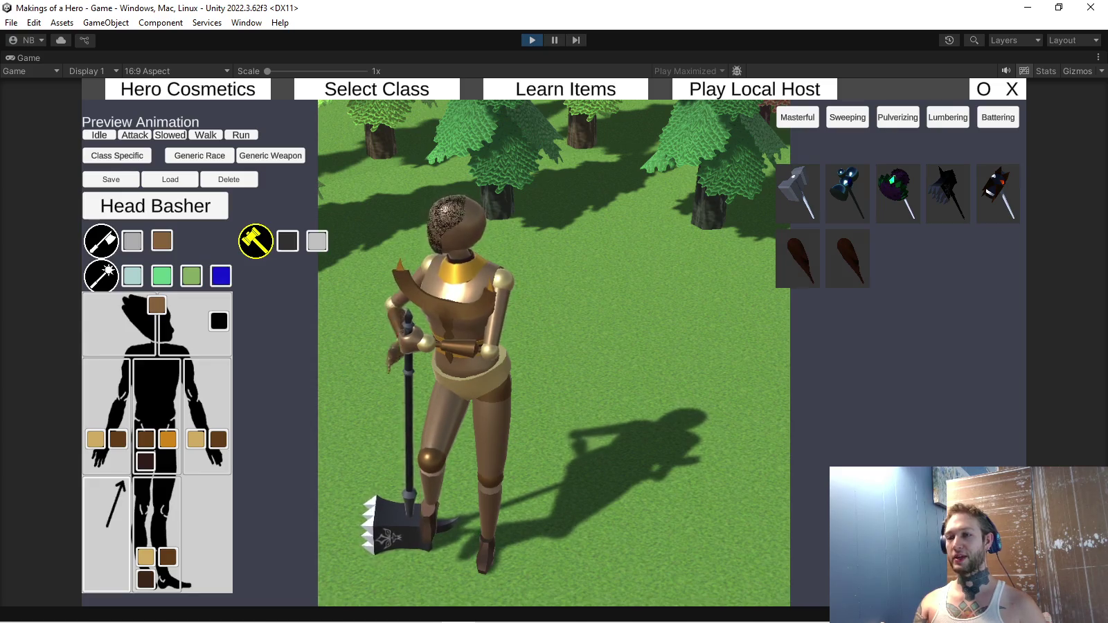
click(135, 135)
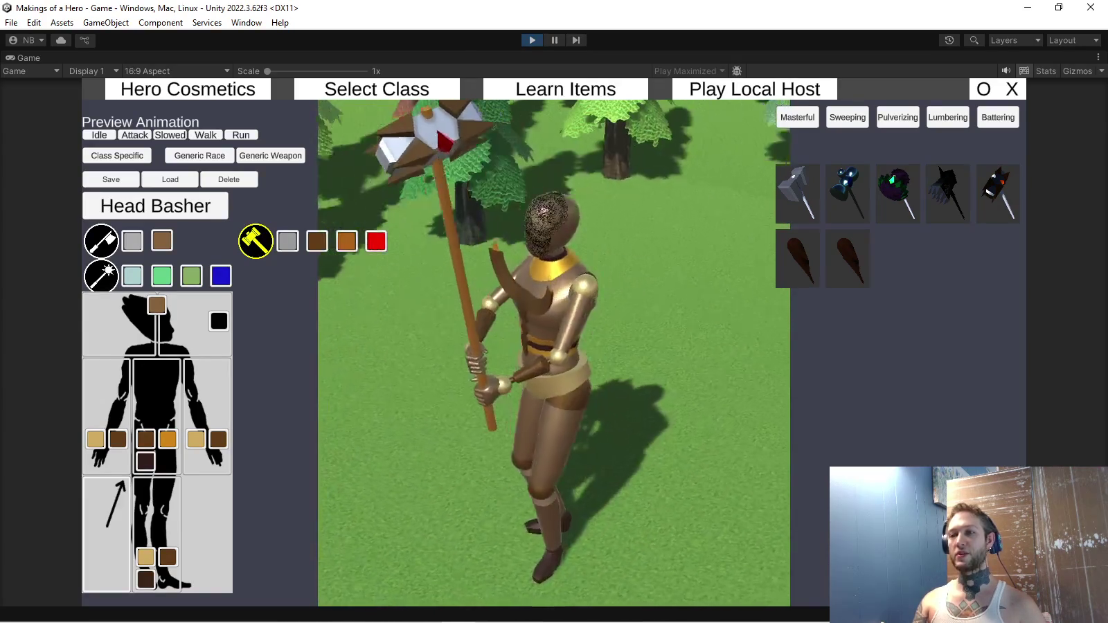
click(270, 155)
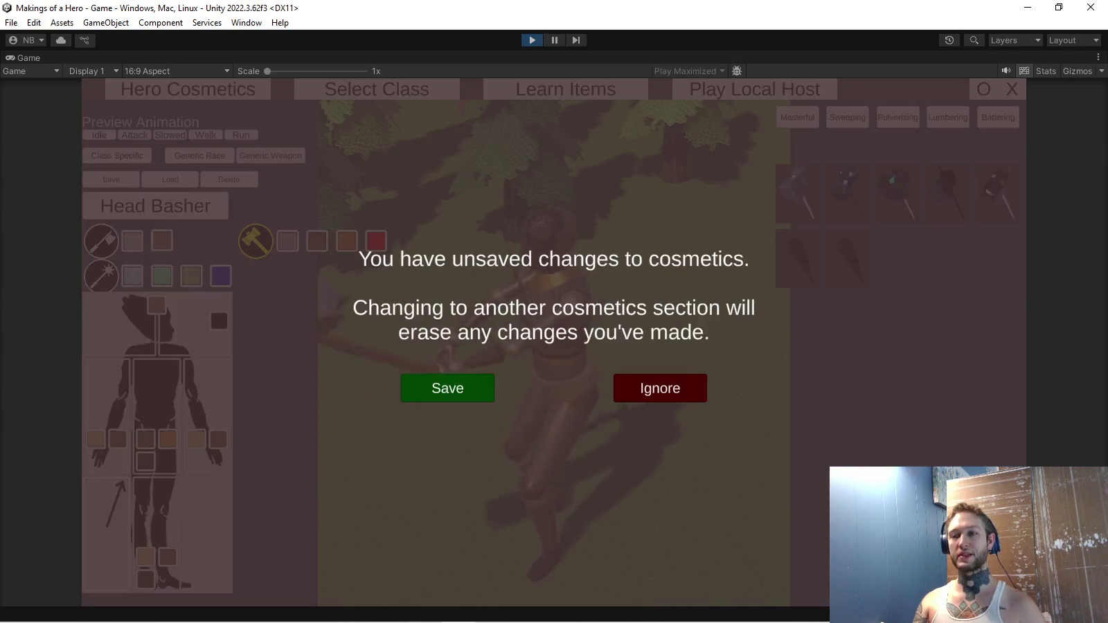
Ignore the unsaved changes and preview the wavy white and black-hilted straight sword skins.
click(659, 389)
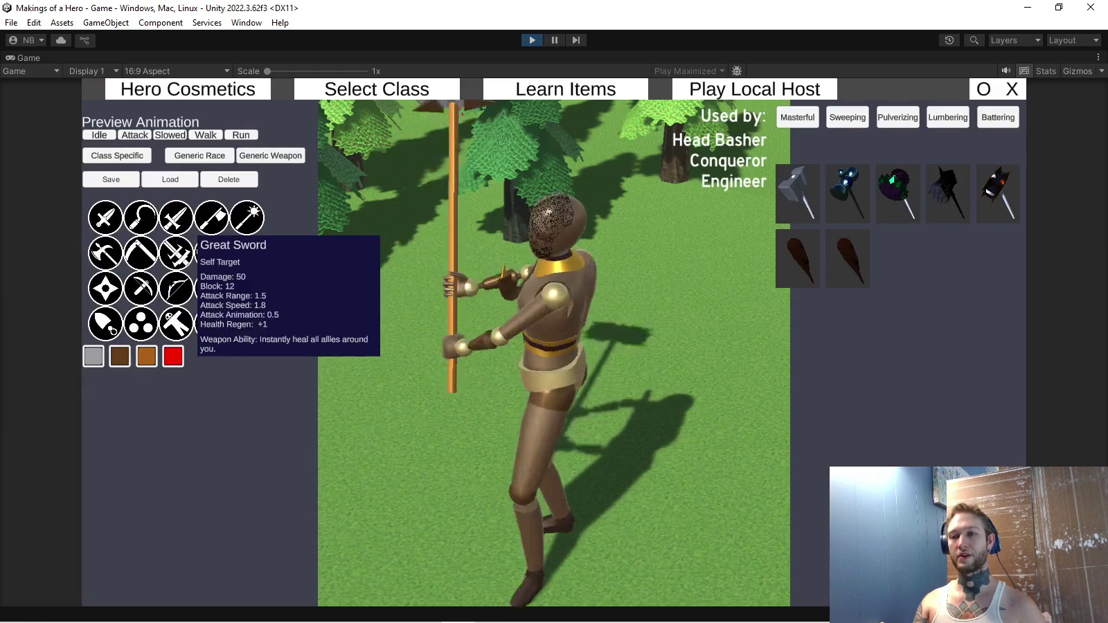
click(176, 253)
click(847, 192)
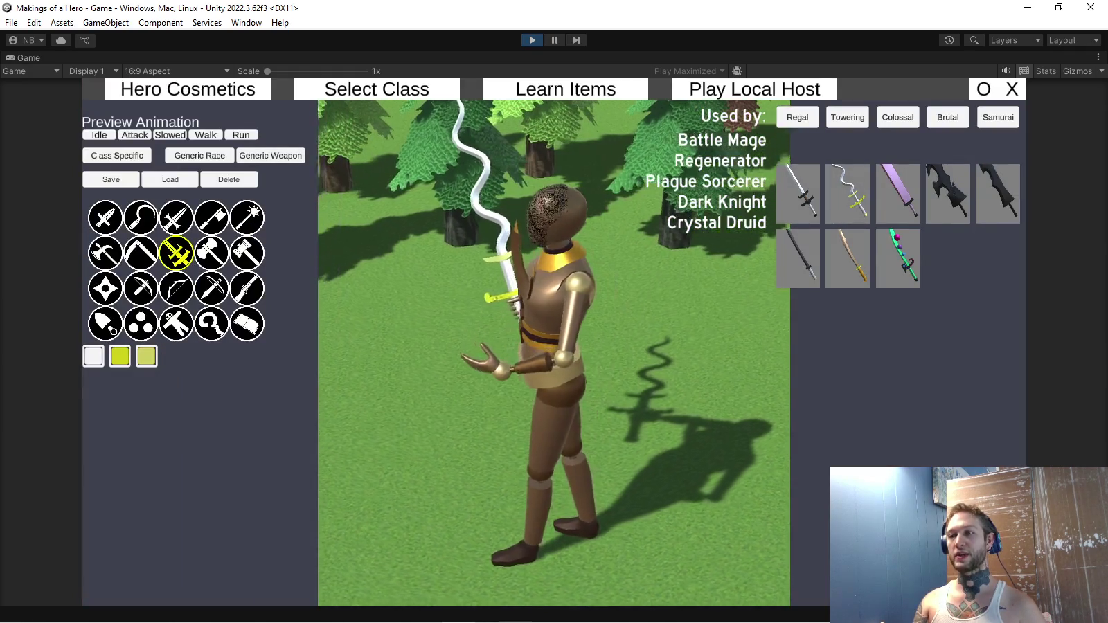
click(798, 192)
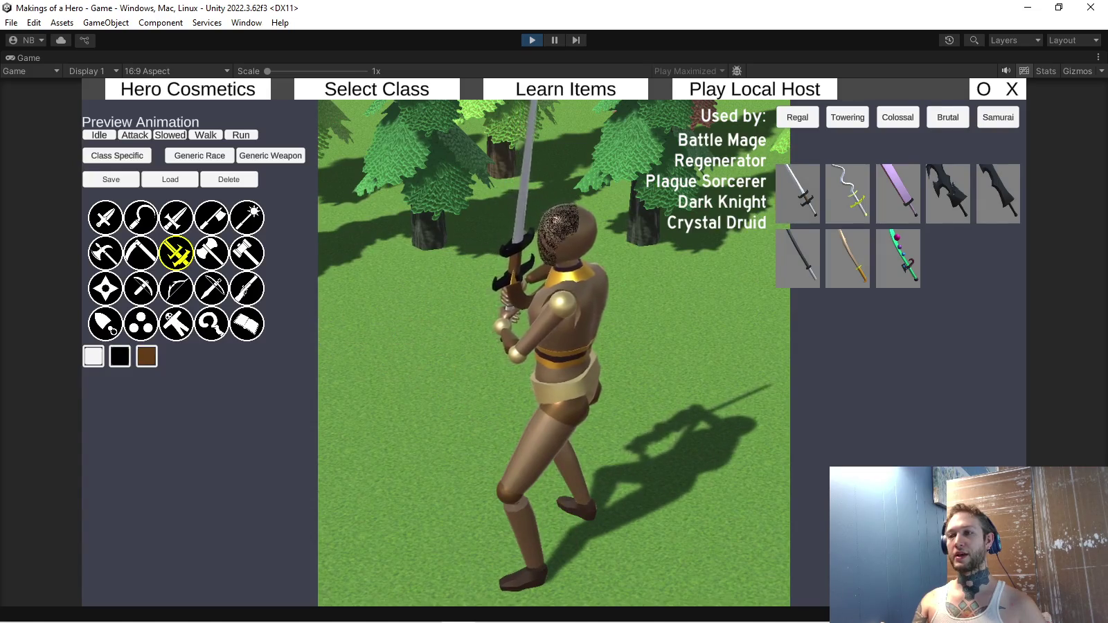
click(847, 193)
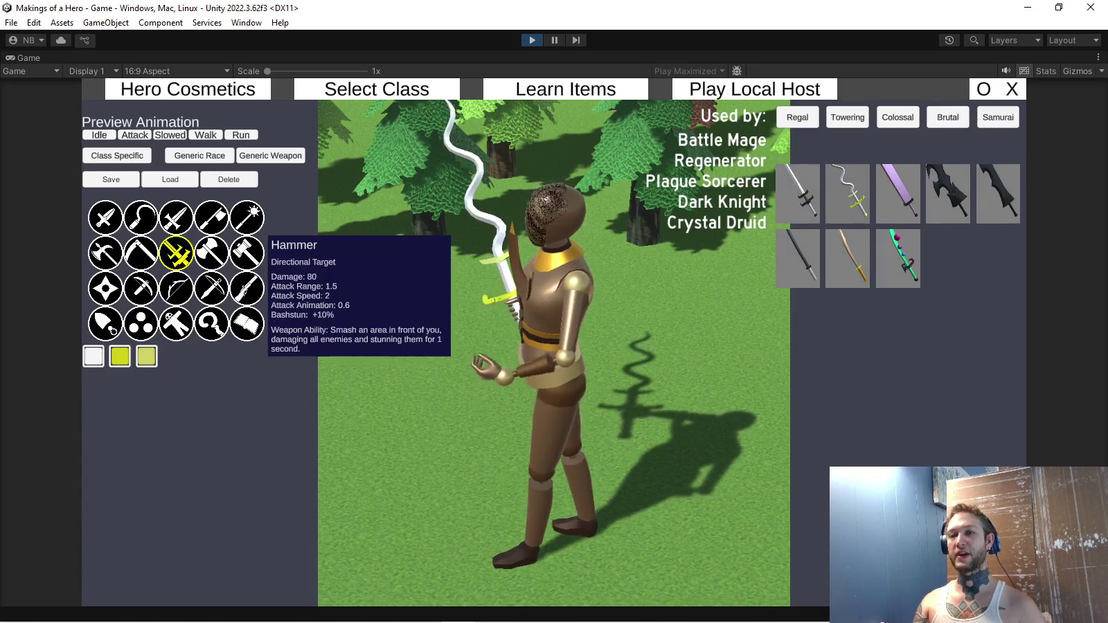
Return to the hammer category and equip the long black-poled flag hammer skin.
click(247, 254)
click(997, 193)
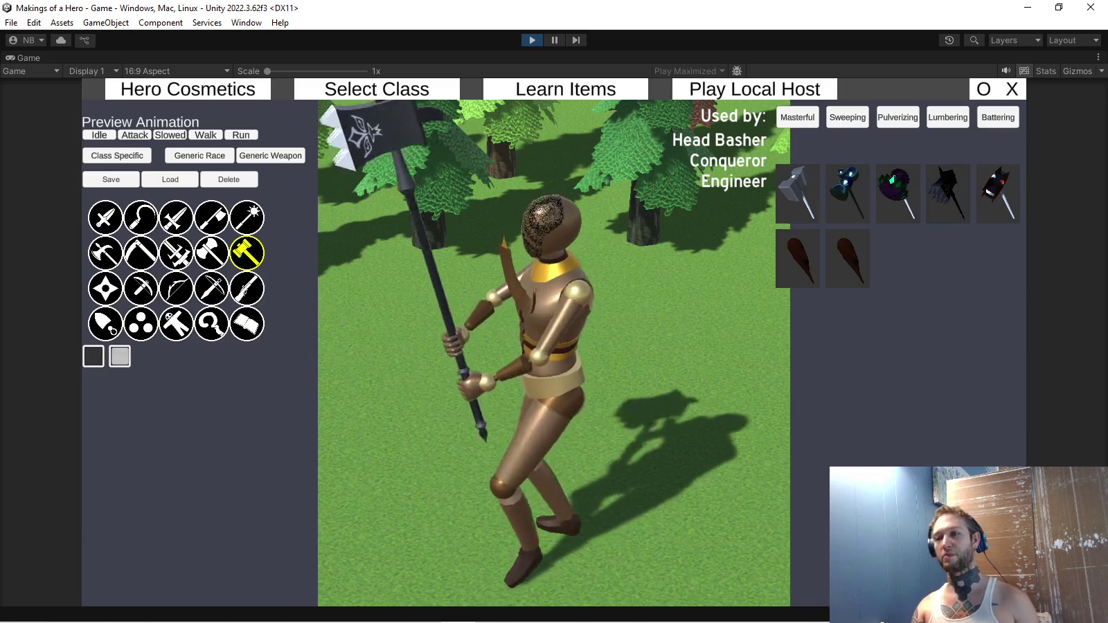
click(176, 253)
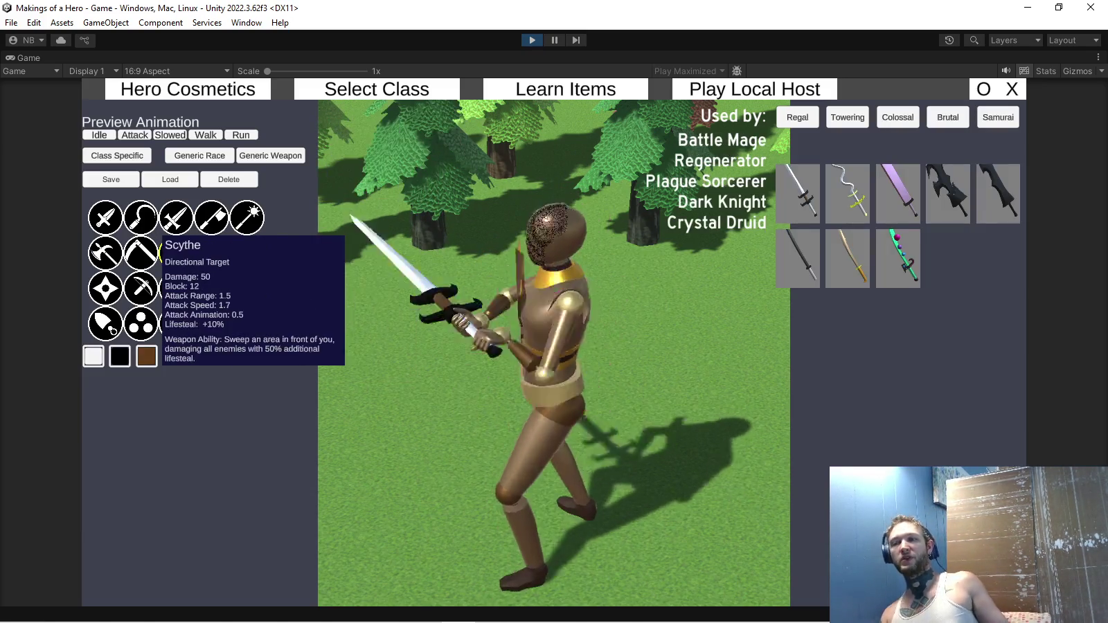
click(247, 253)
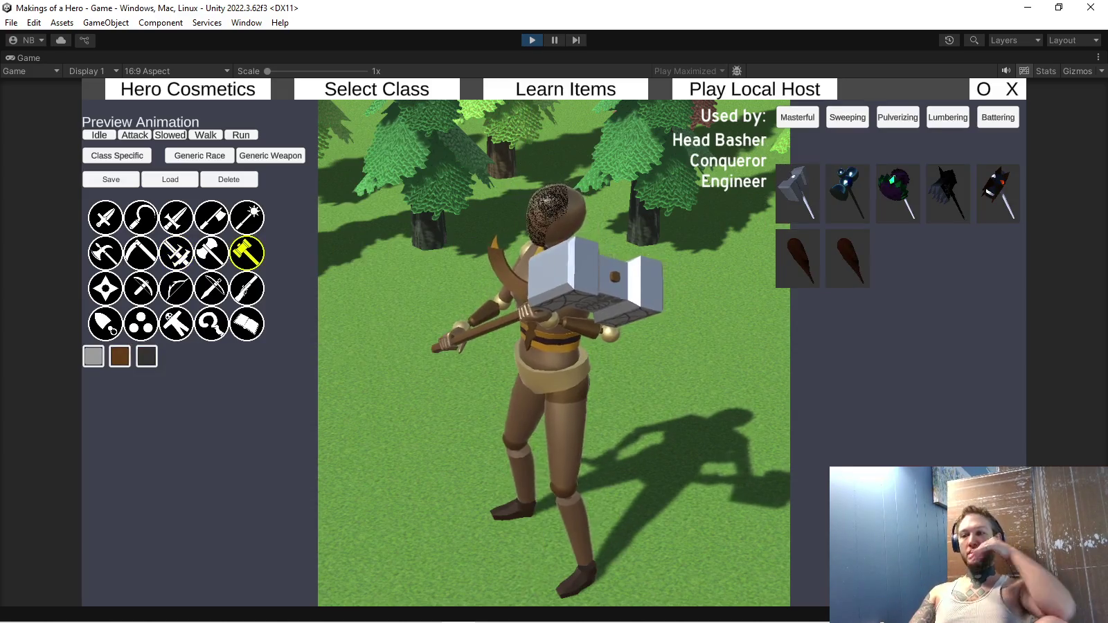
click(997, 192)
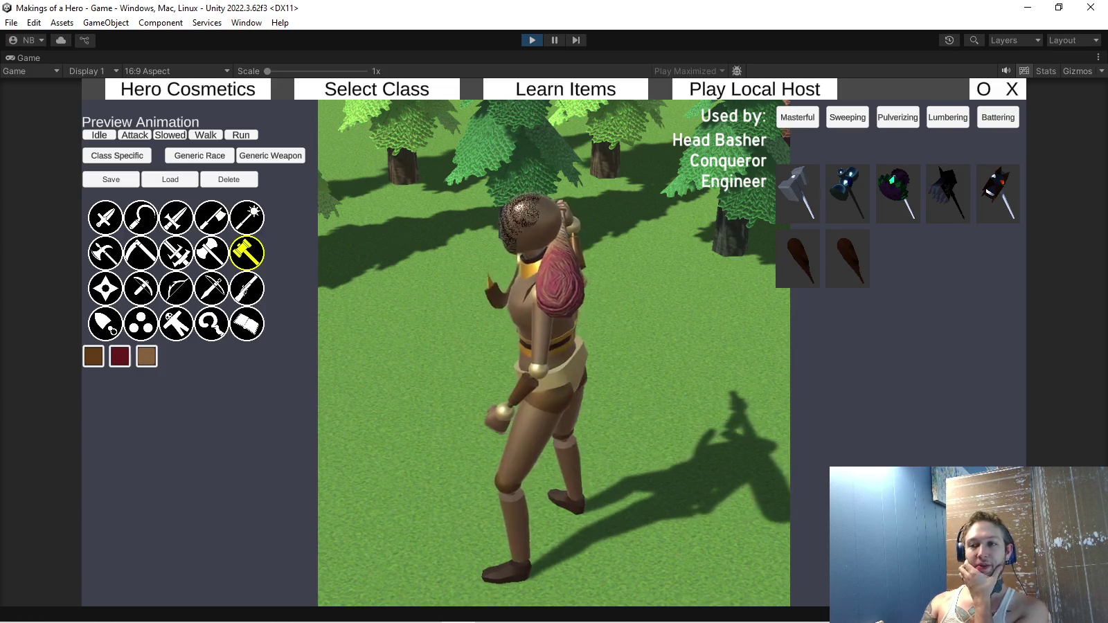
Read the weapon icons' stats and preview the hero's run animation.
mouse_move(248, 253)
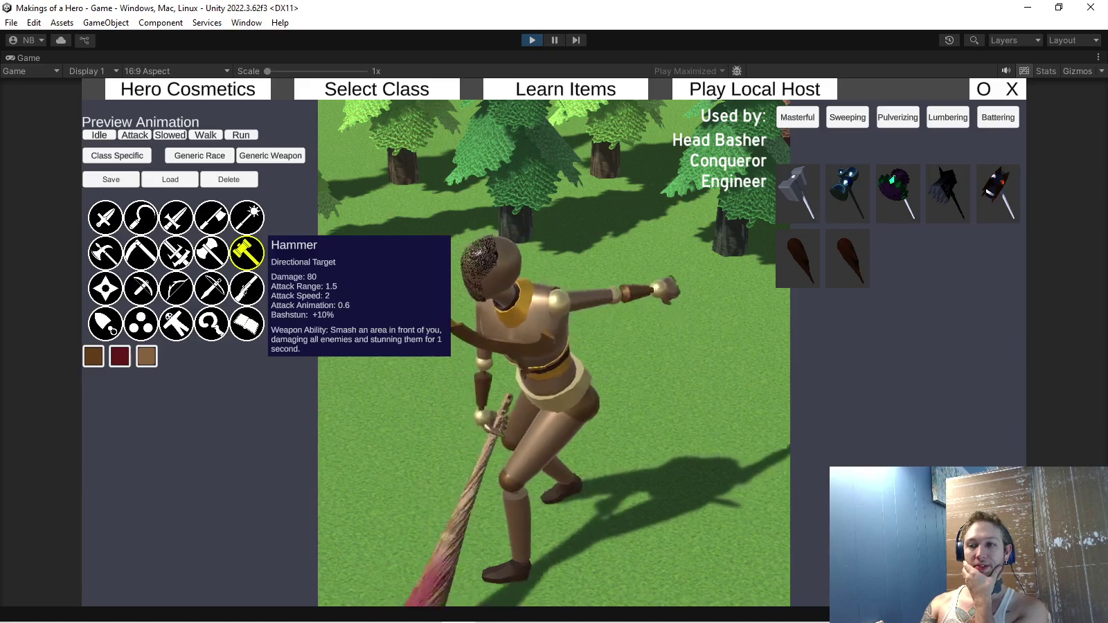
mouse_move(211, 253)
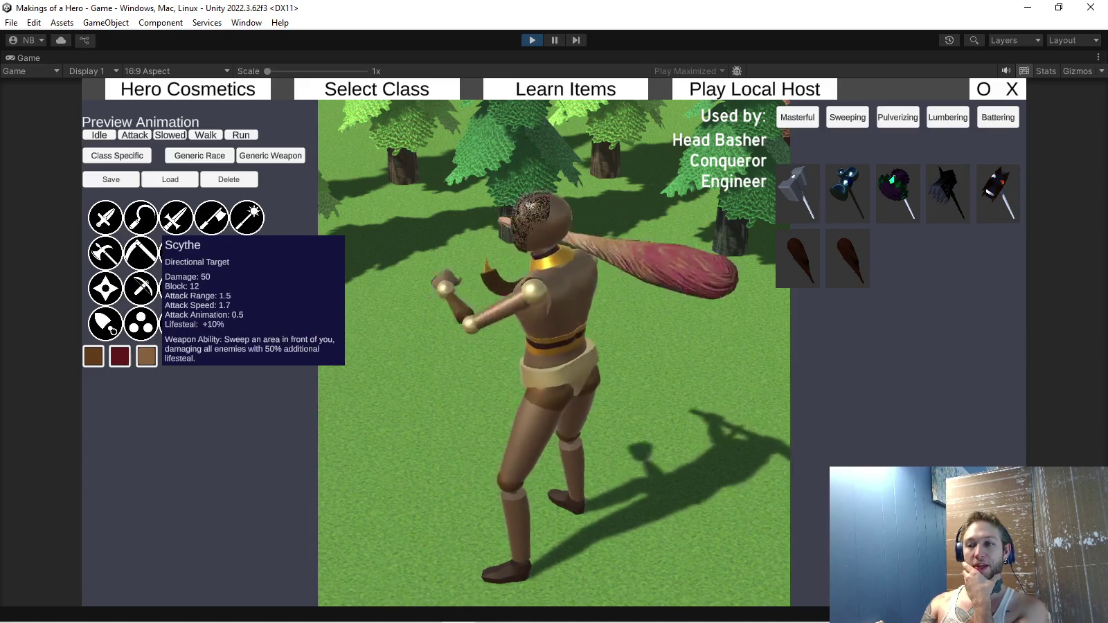
mouse_move(106, 252)
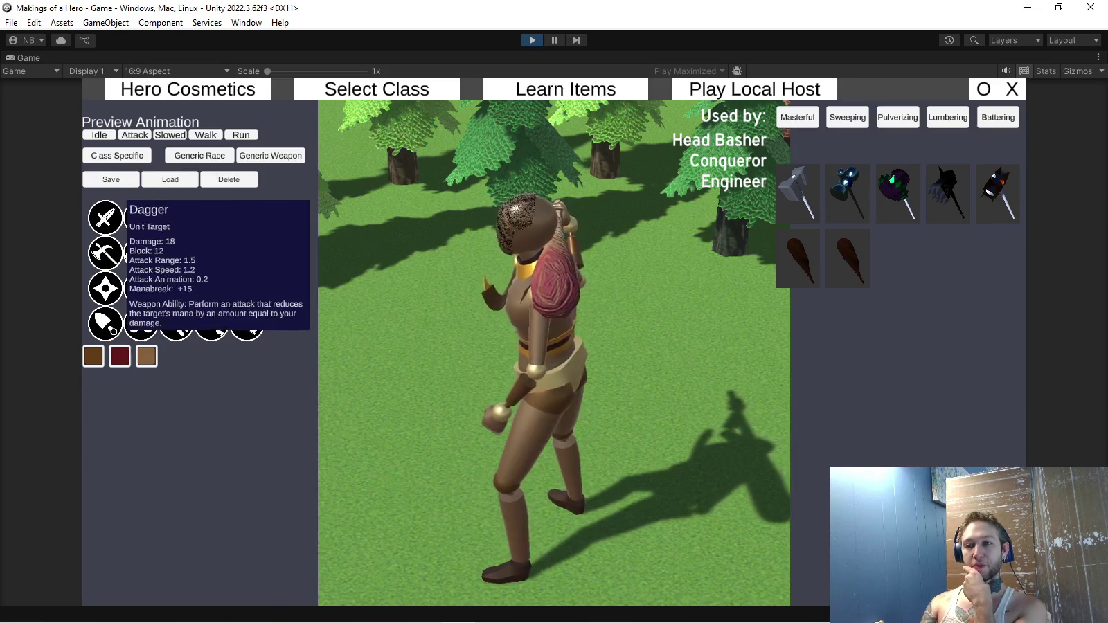
mouse_move(105, 324)
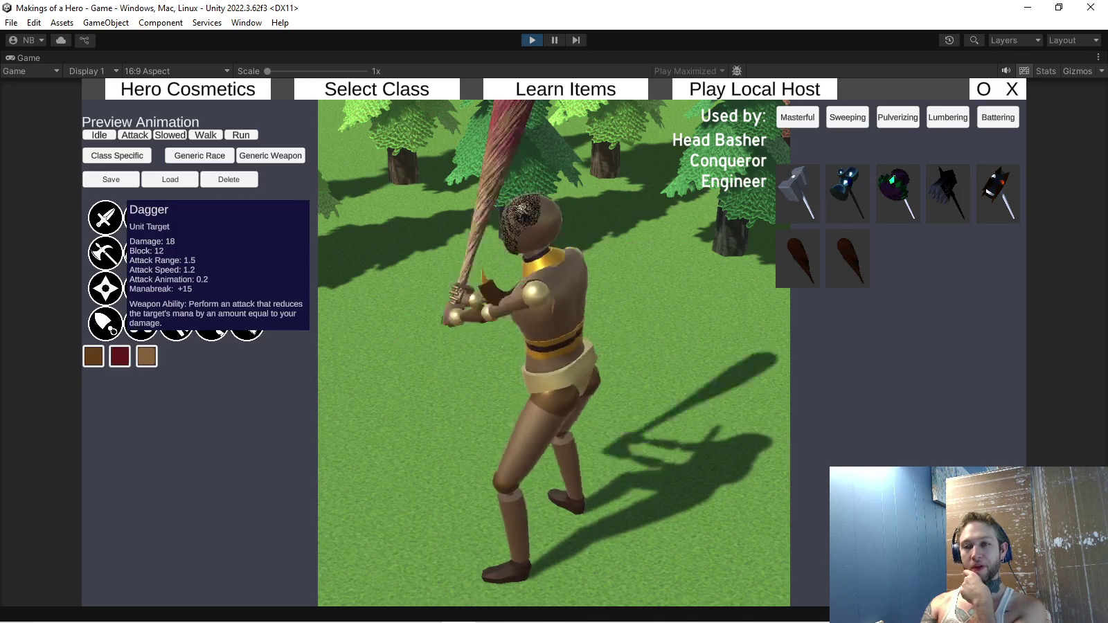
mouse_move(140, 218)
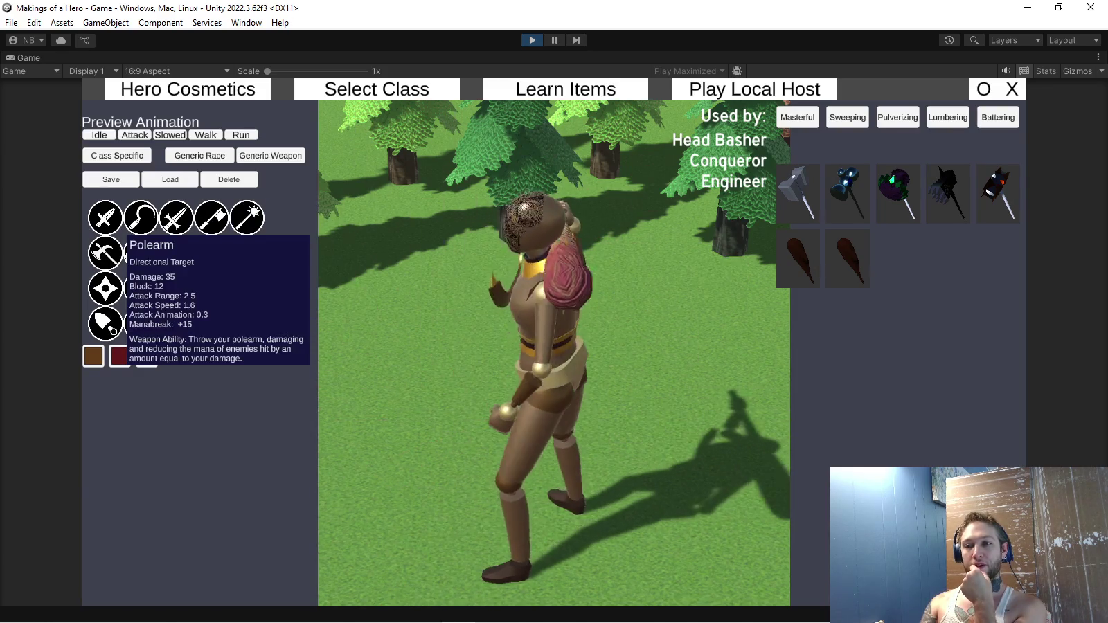
mouse_move(140, 253)
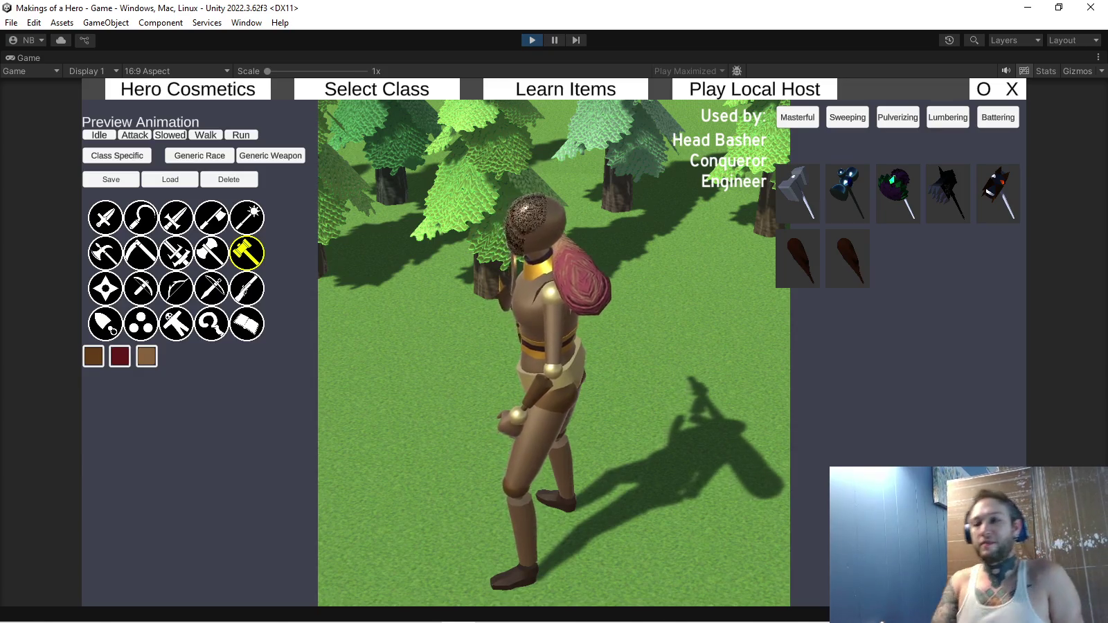
click(240, 135)
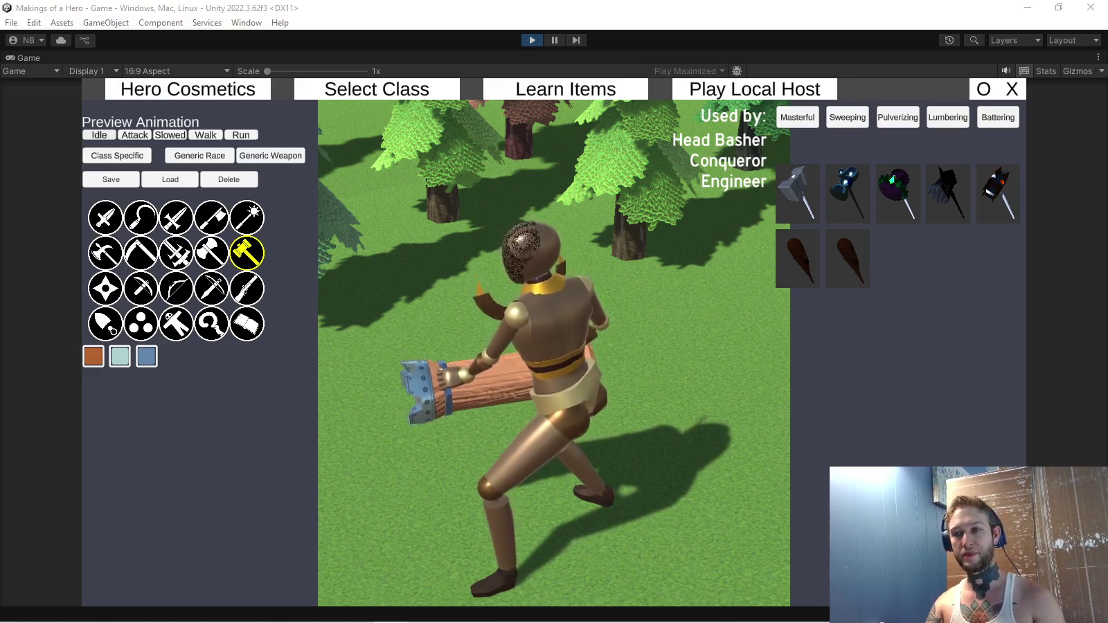
Preview running with the gun, go back to the wooden hammer, and choose the crystal race.
click(246, 288)
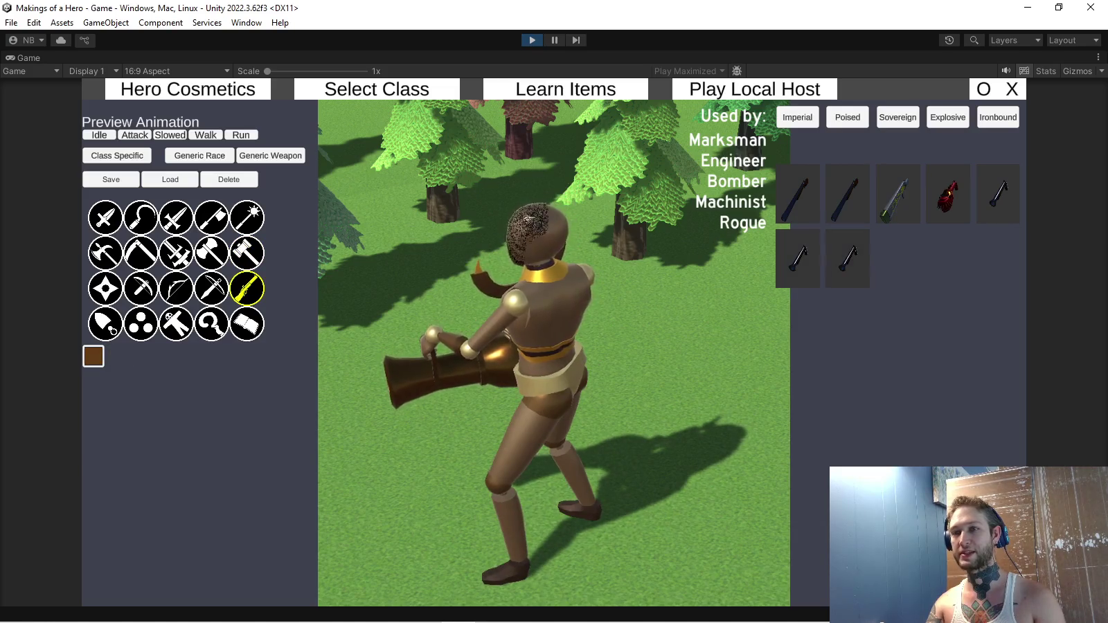
click(240, 135)
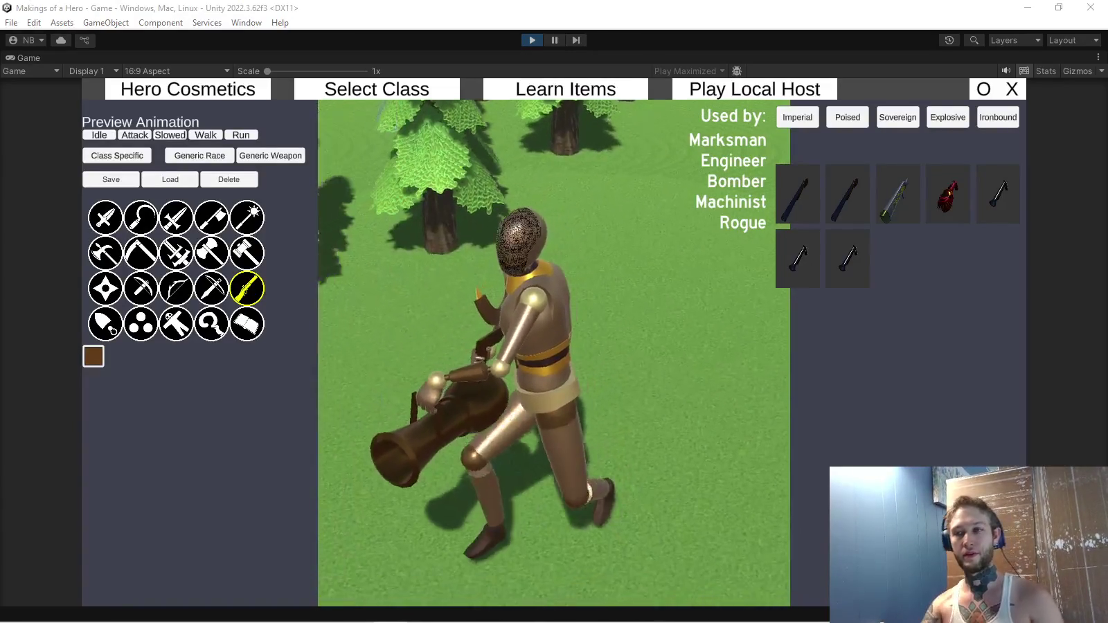
click(247, 252)
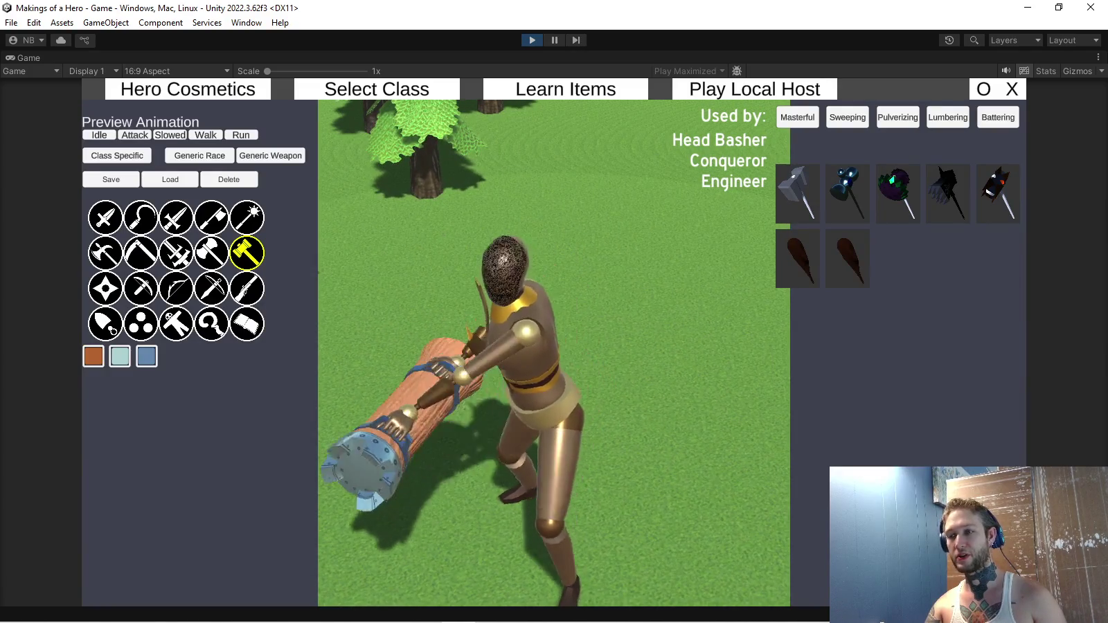
click(199, 155)
click(189, 252)
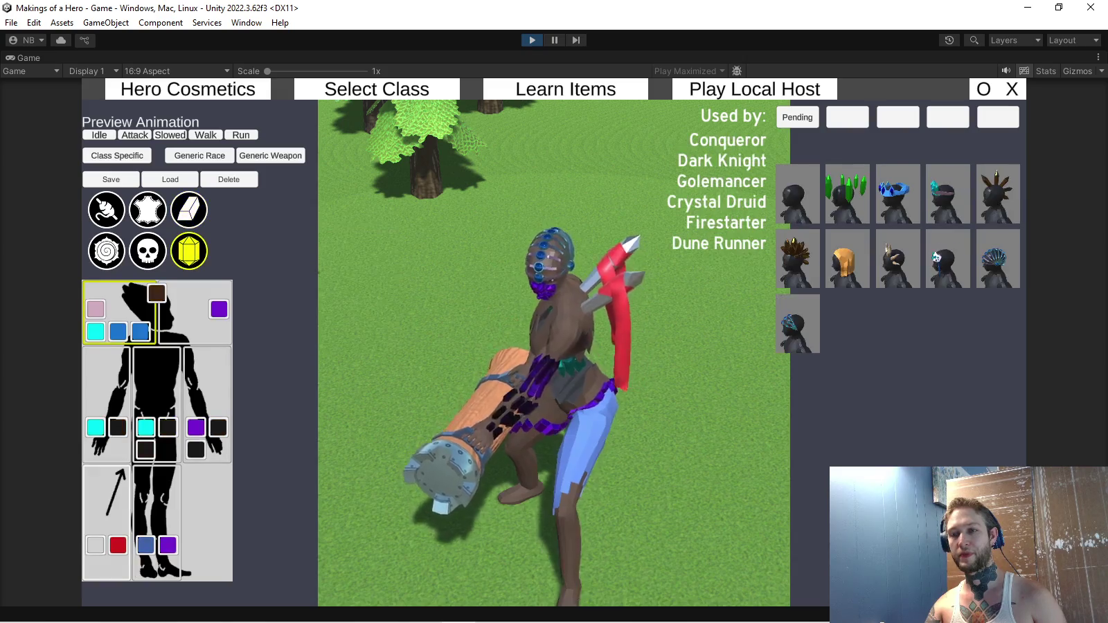
Put the crystal gauntlet on the right and left arms, then stop the game preview.
click(899, 193)
click(105, 388)
click(898, 193)
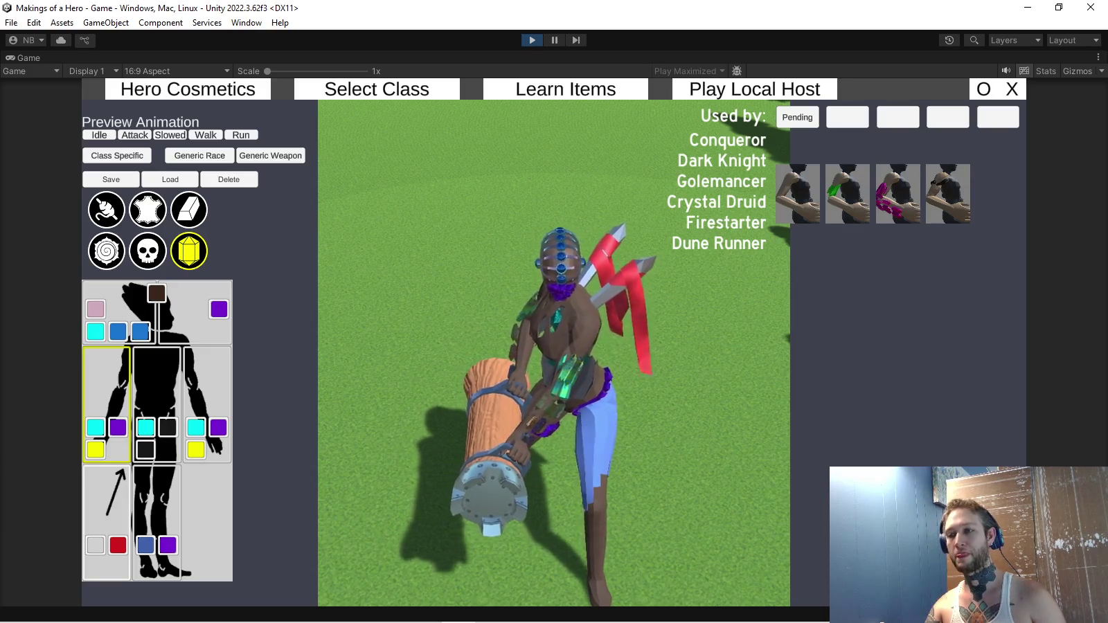
key(ctrl+p)
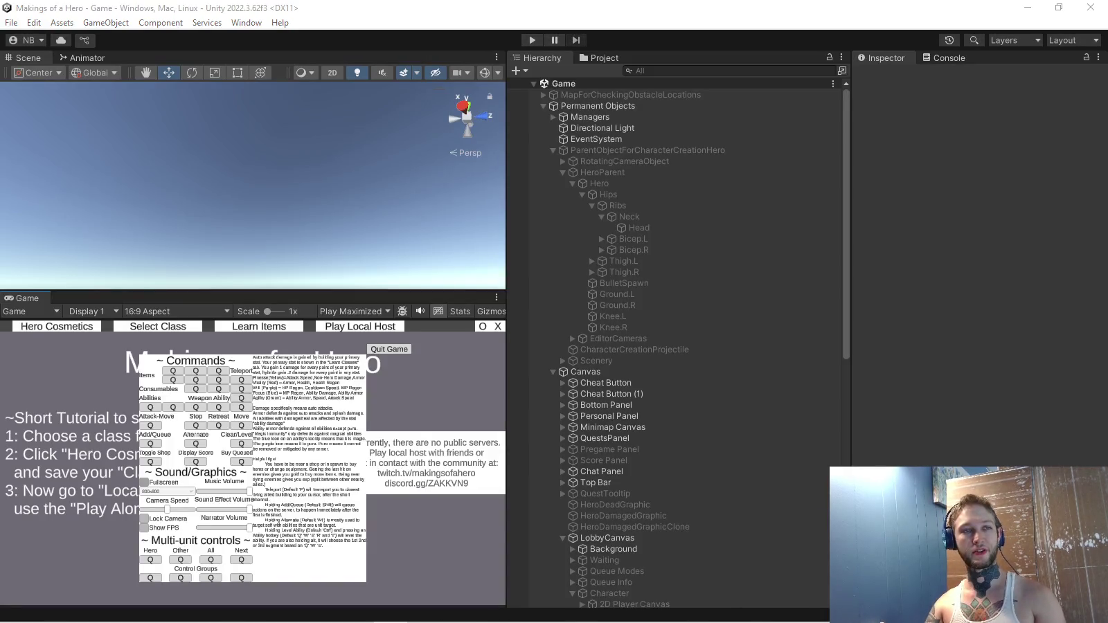
Add blank lines below the battering note in TODO.txt.
key(alt+Tab)
scroll(513, 346, down, 4)
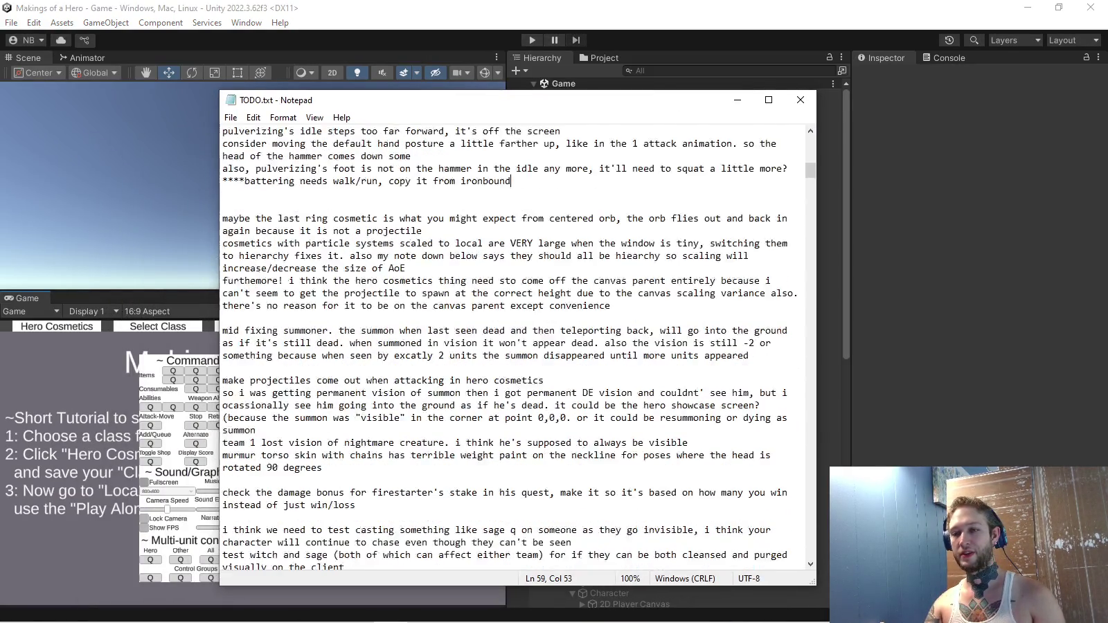
key(Down)
key(Down)
scroll(512, 346, up, 1)
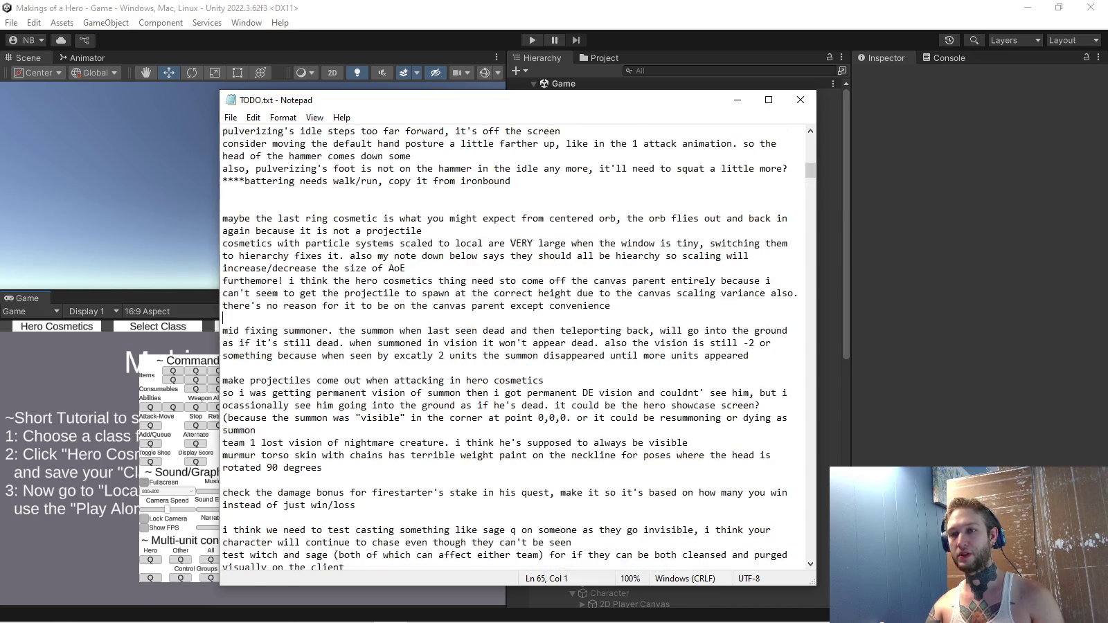
key(Return)
key(Return)
key(Return)
key(Return)
scroll(512, 346, up, 5)
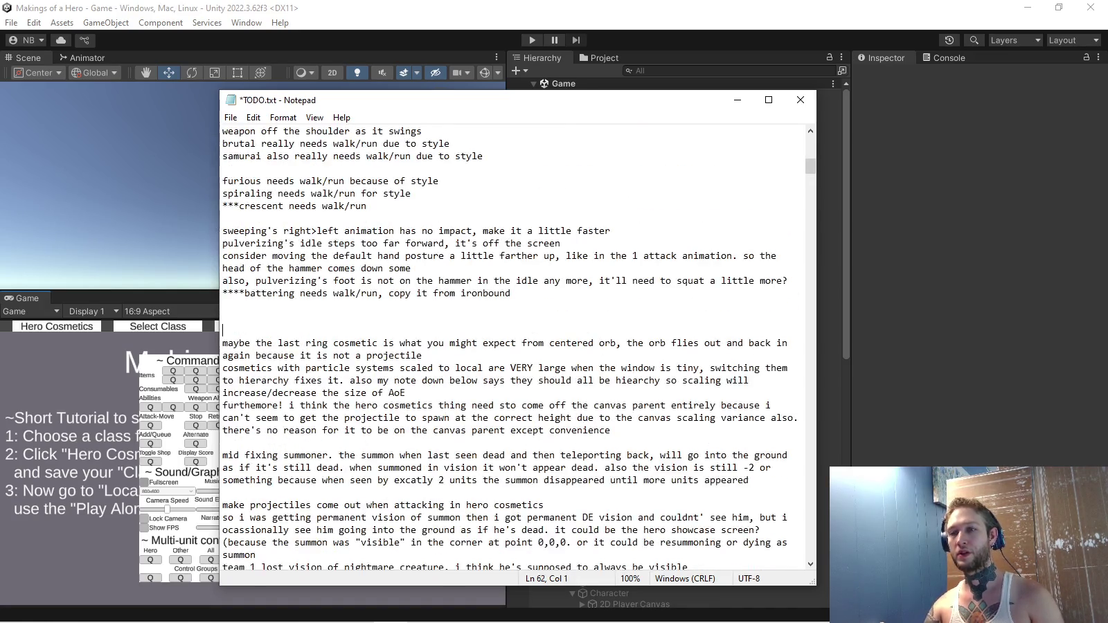
scroll(512, 346, up, 4)
scroll(513, 346, up, 11)
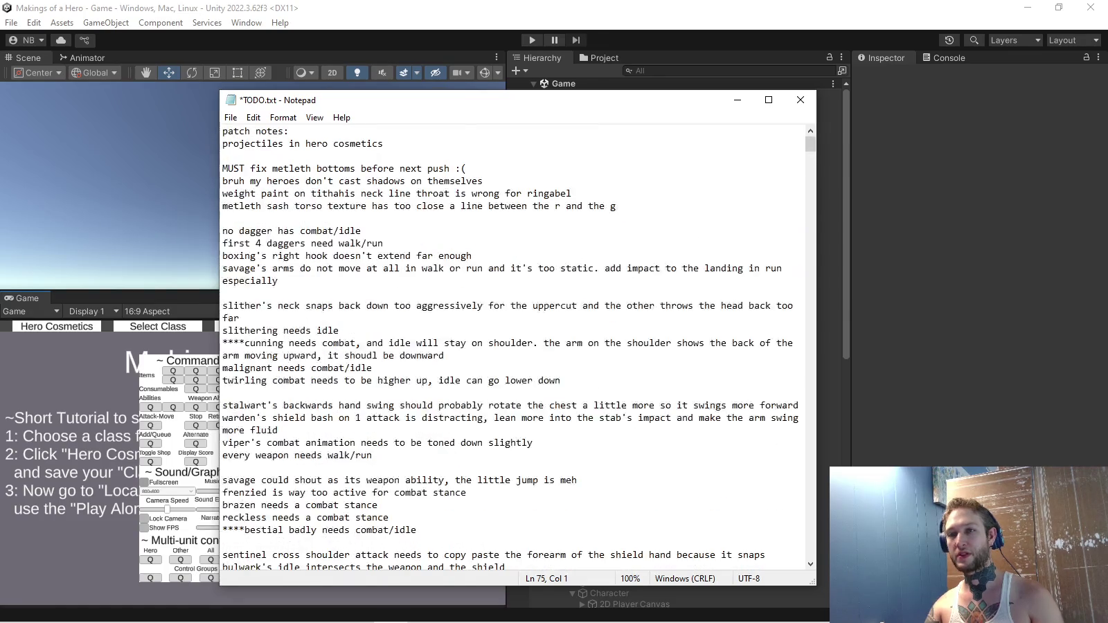
Select the notes from dagger through battering, save TODO.txt, and return to Blender.
mouse_move(223, 230)
mouse_down()
mouse_move(384, 256)
mouse_move(762, 420)
mouse_move(609, 443)
mouse_move(510, 480)
mouse_up()
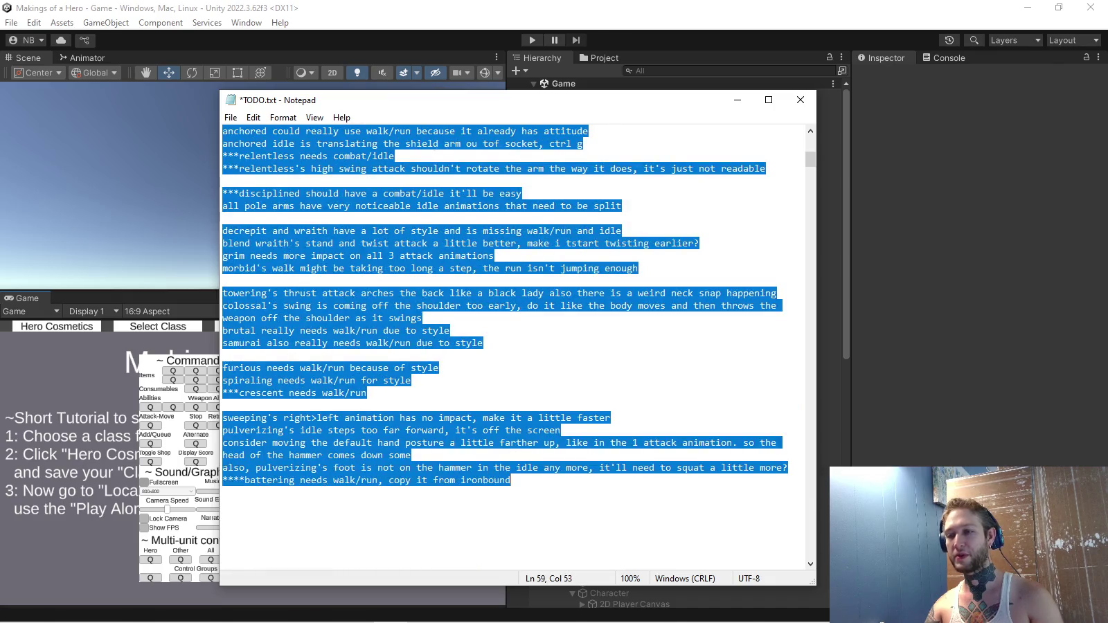
scroll(512, 346, up, 13)
key(ctrl+s)
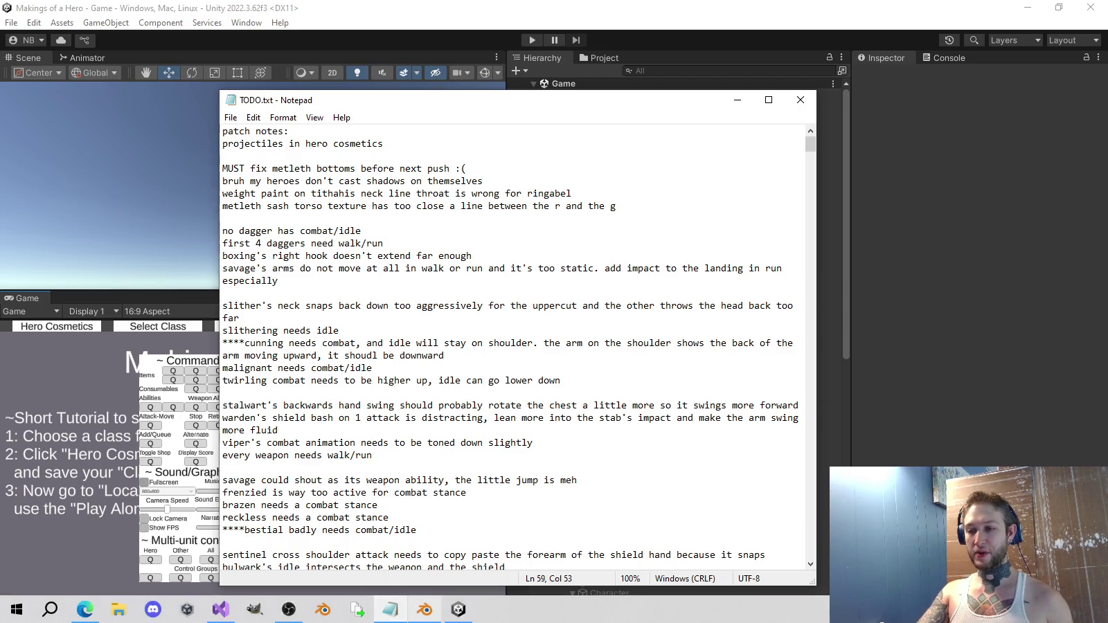
click(424, 612)
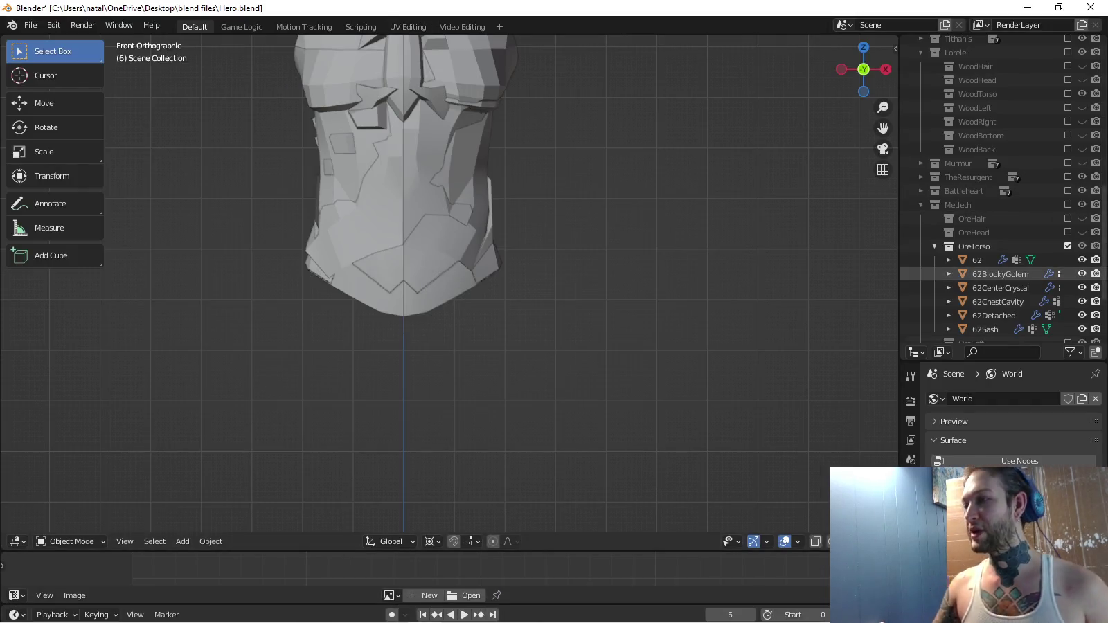
Exclude OreTorso, include the DoNotInclude base body, and zoom out to see the whole body.
click(1068, 246)
scroll(1004, 188, up, 15)
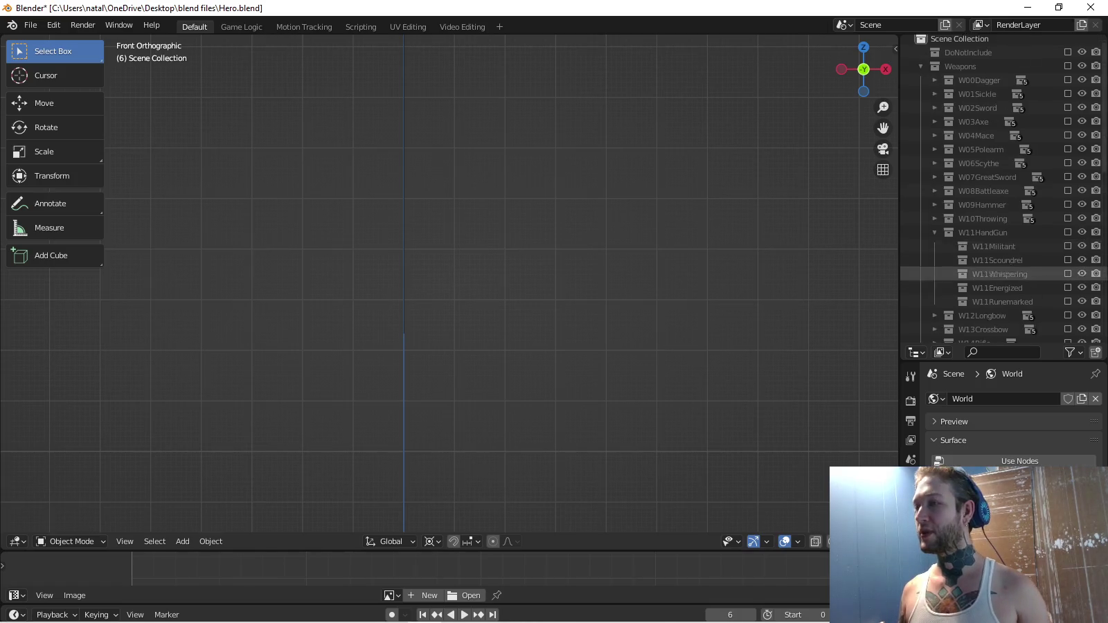
click(1067, 56)
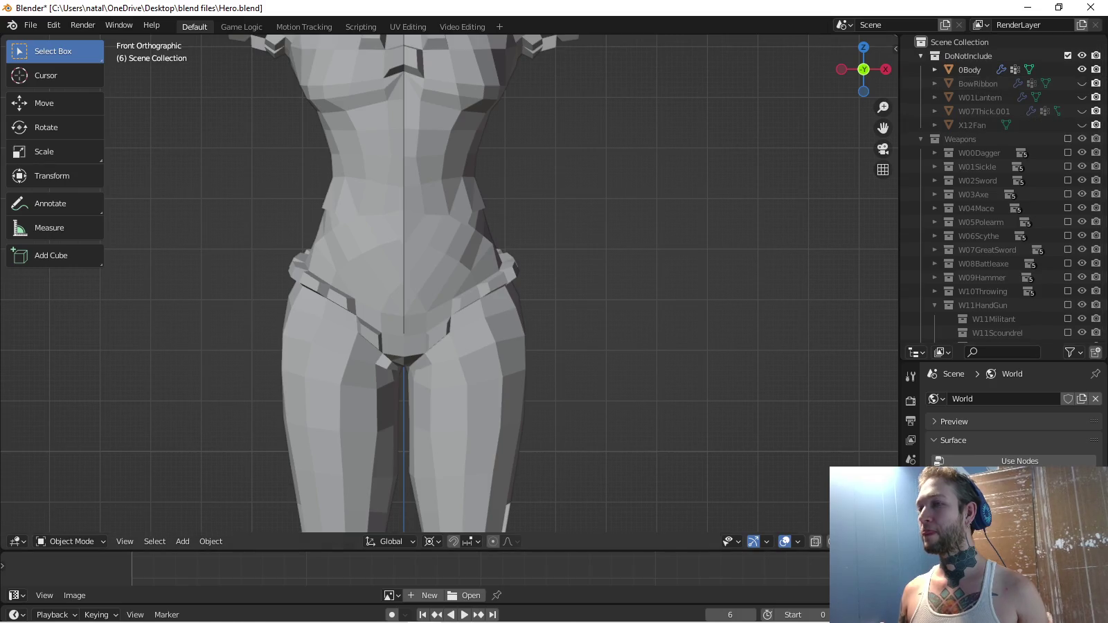
scroll(450, 277, down, 5)
drag(863, 70, 849, 79)
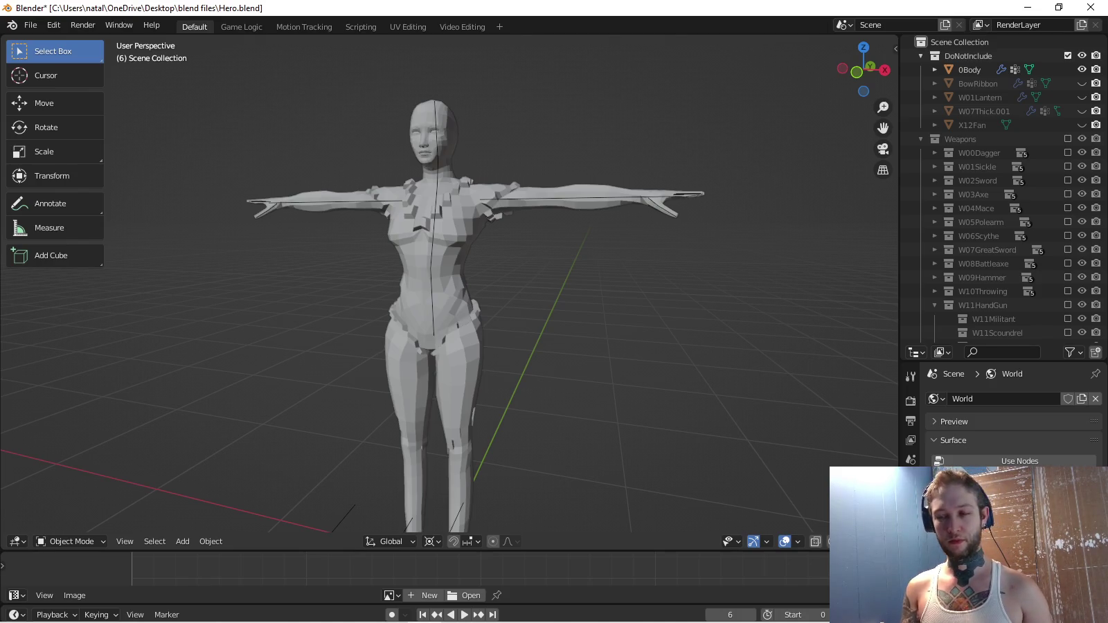
click(390, 613)
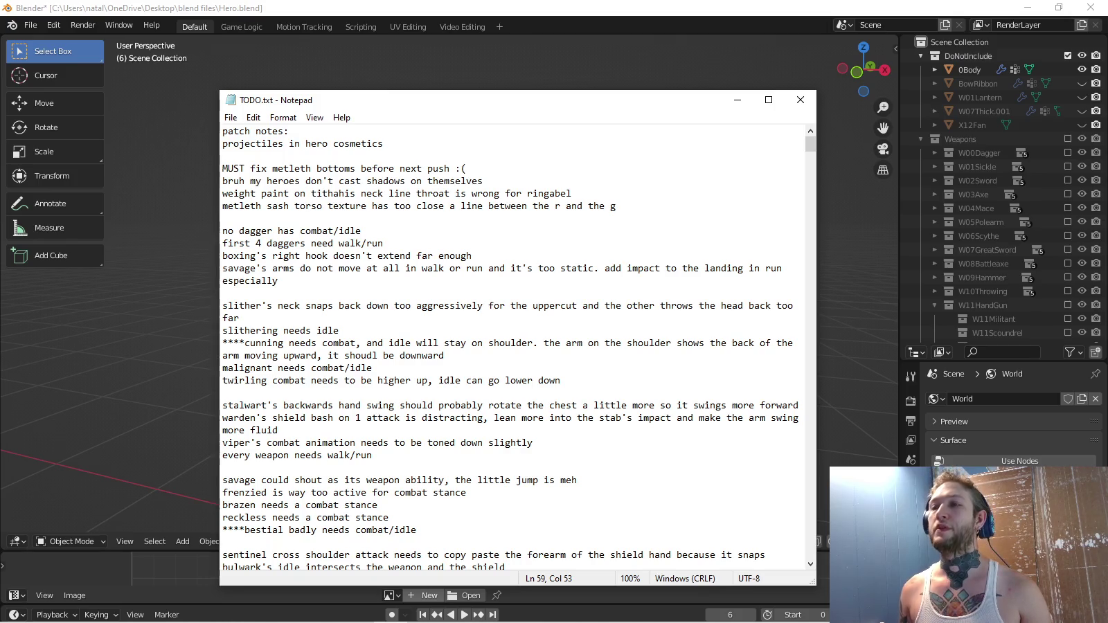
Set the TODO notes aside and select the Hero armature in the Outliner.
key(super+Down)
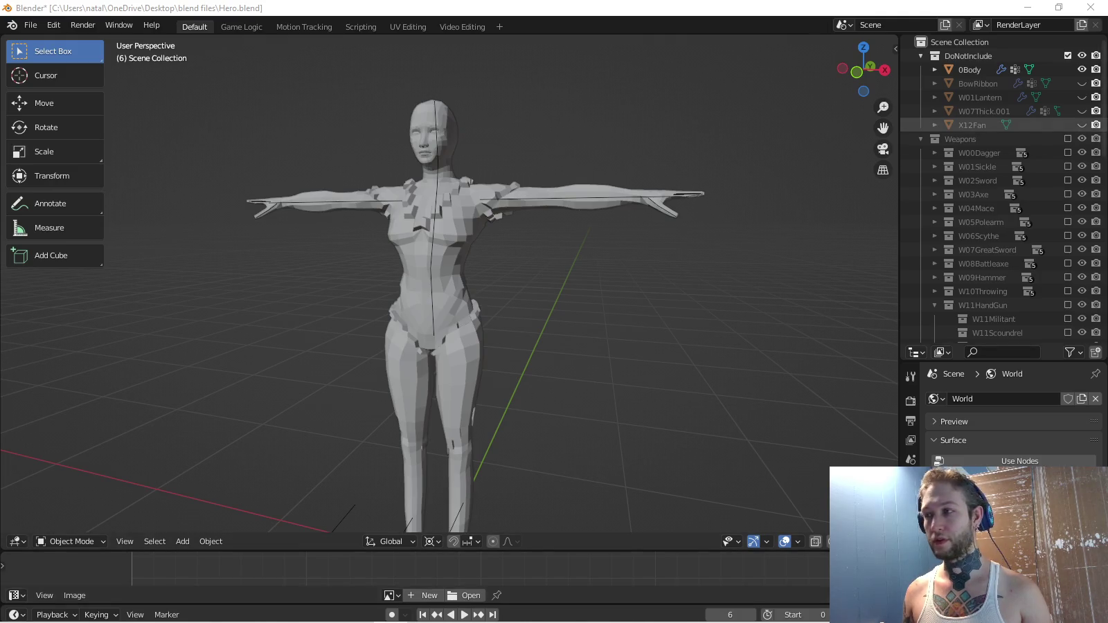
scroll(1004, 153, down, 2)
scroll(1004, 152, up, 2)
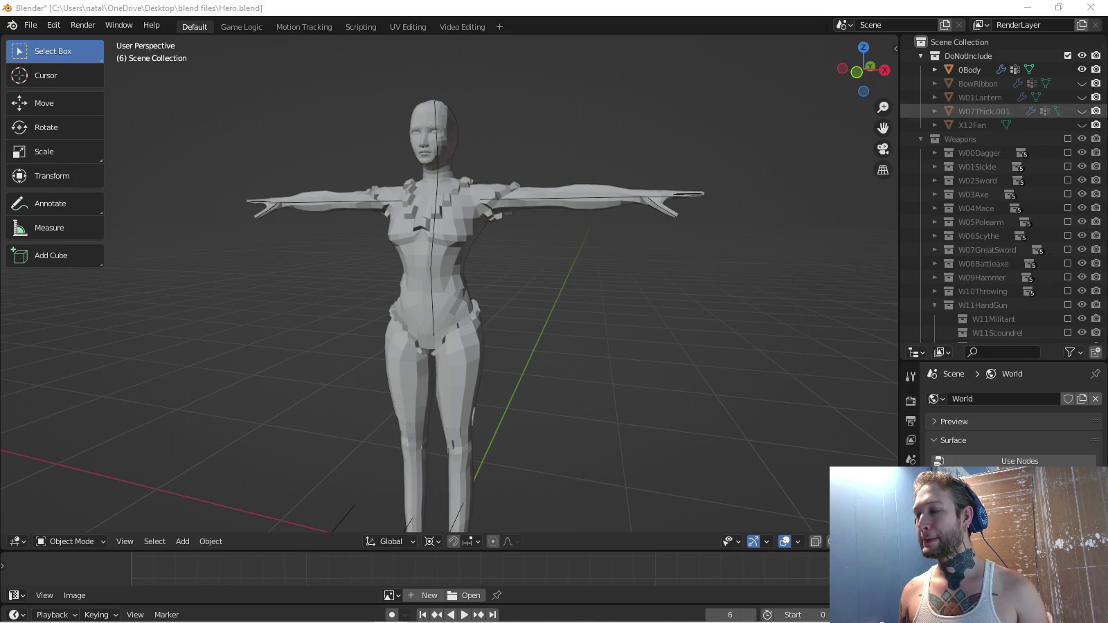
scroll(450, 291, up, 2)
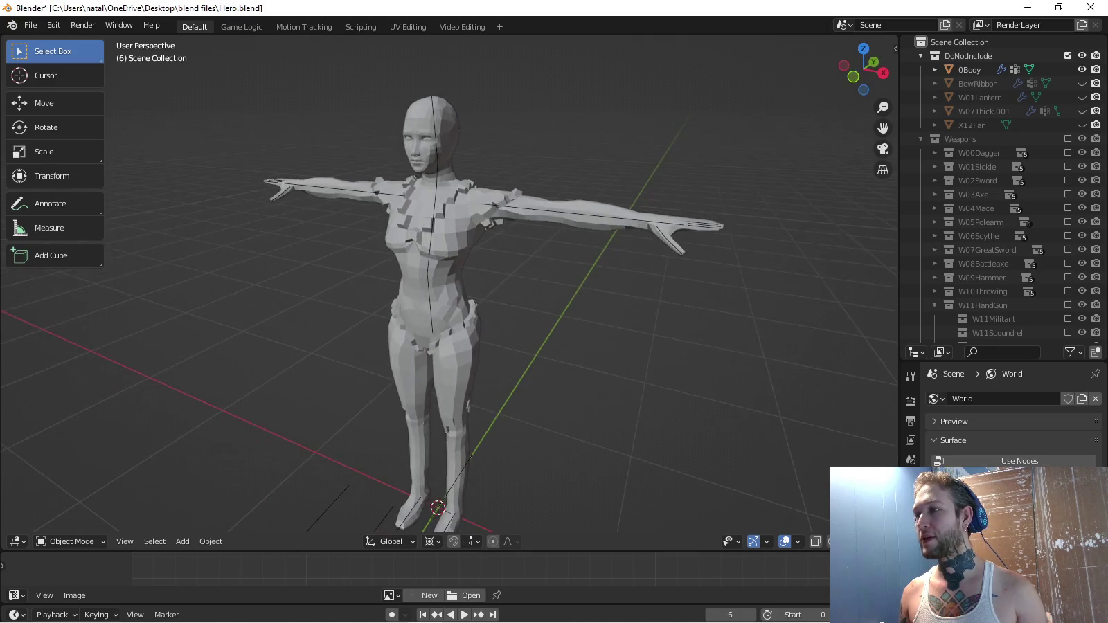
scroll(1005, 194, down, 10)
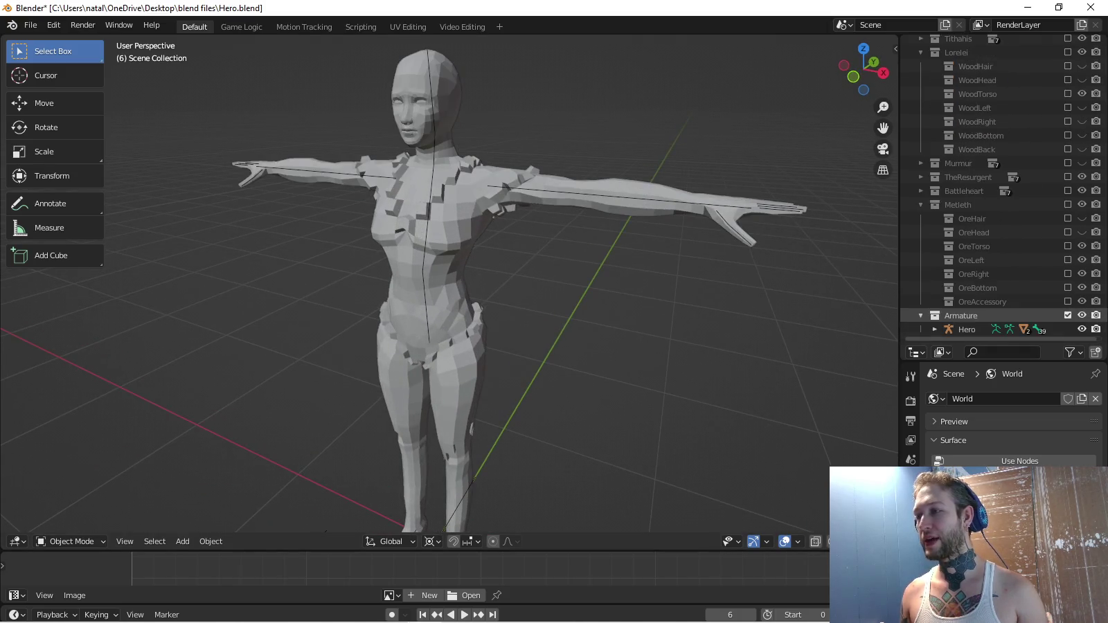
click(966, 329)
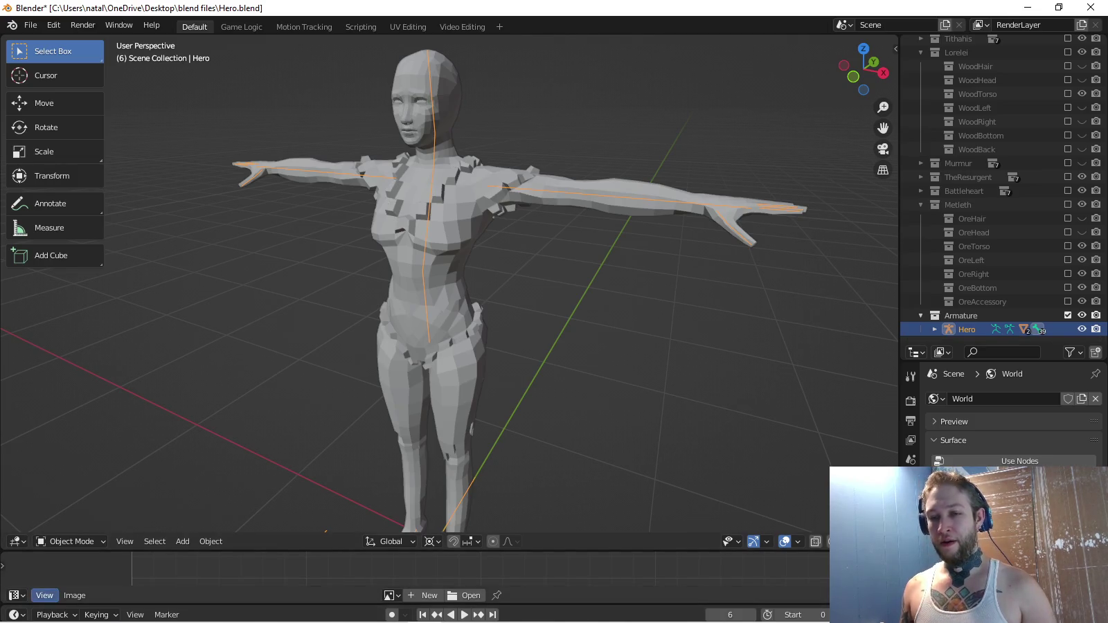
click(390, 596)
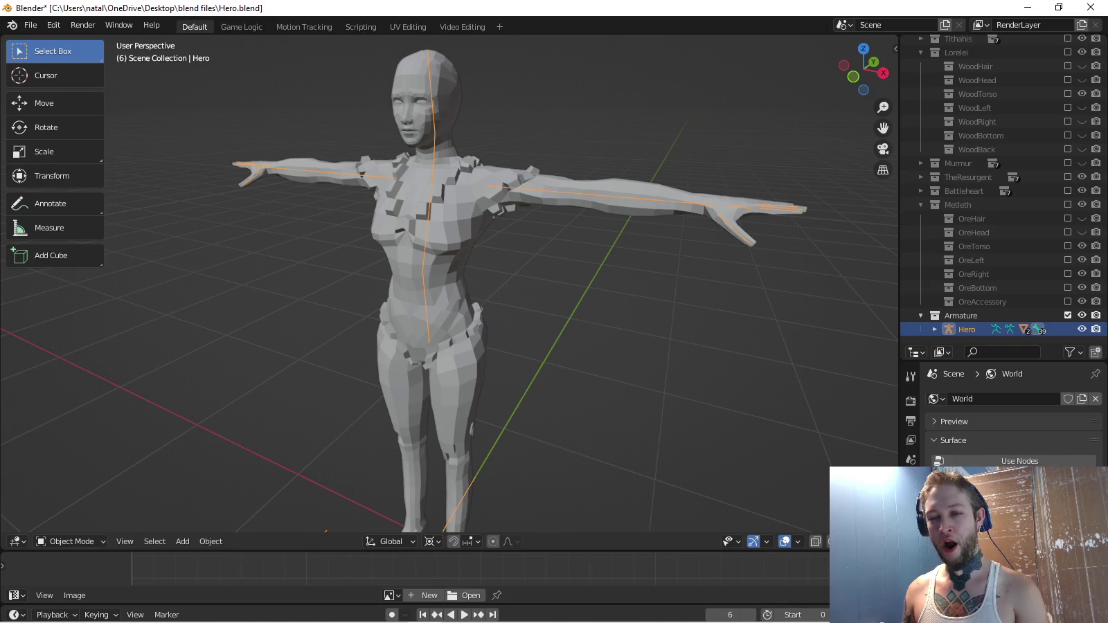
click(17, 595)
Turn the Image editor into an enlarged Action Editor with W01CunningIdle loaded on the Hero rig.
click(187, 457)
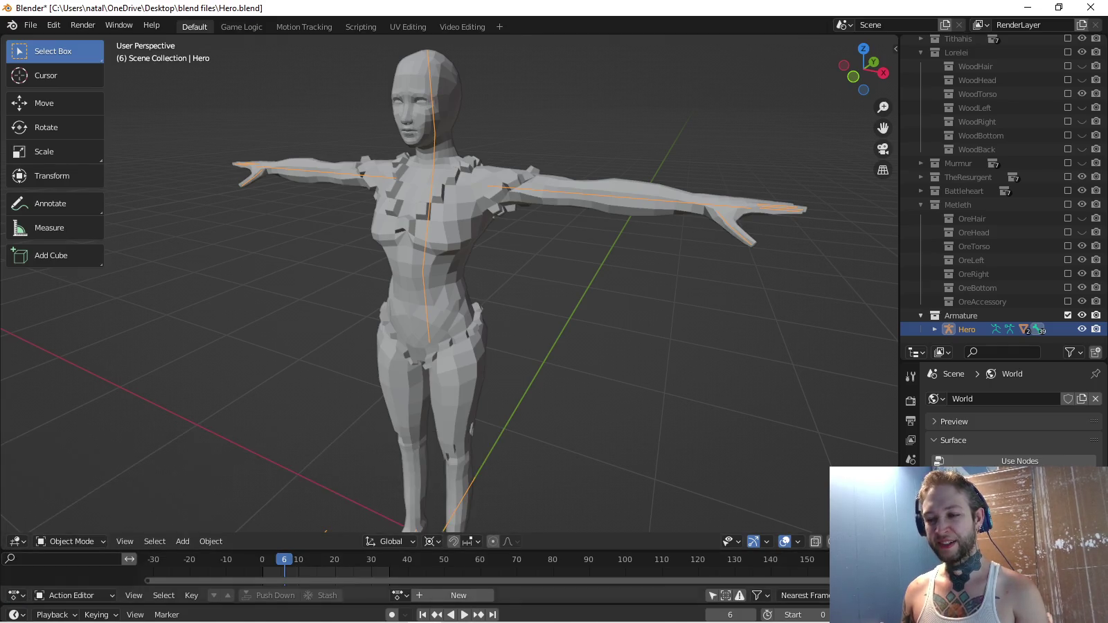
click(401, 595)
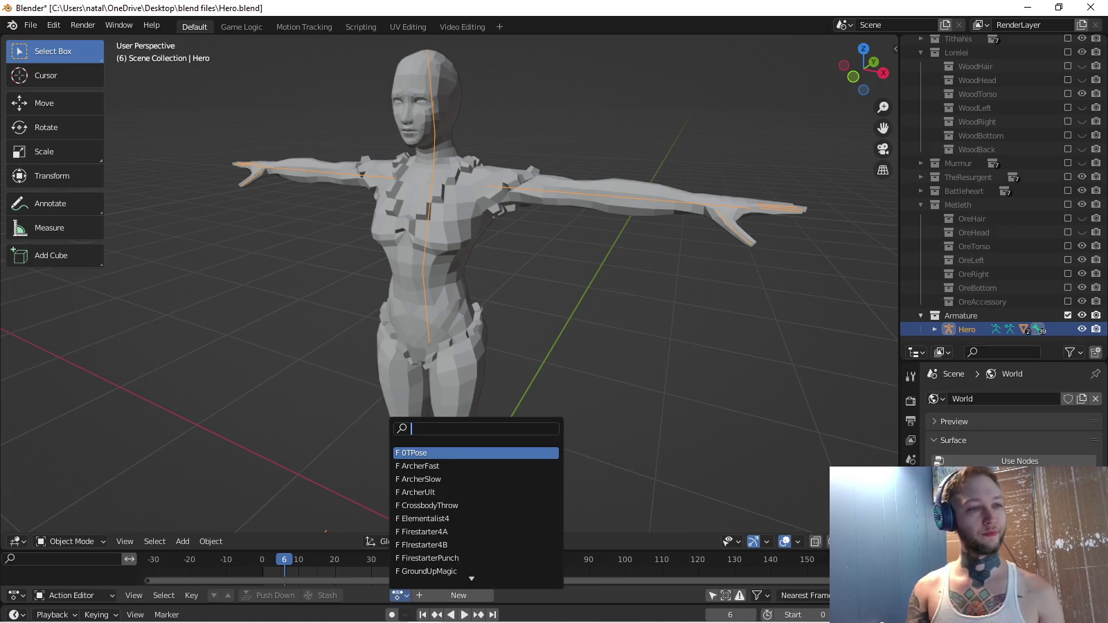
text(cunning)
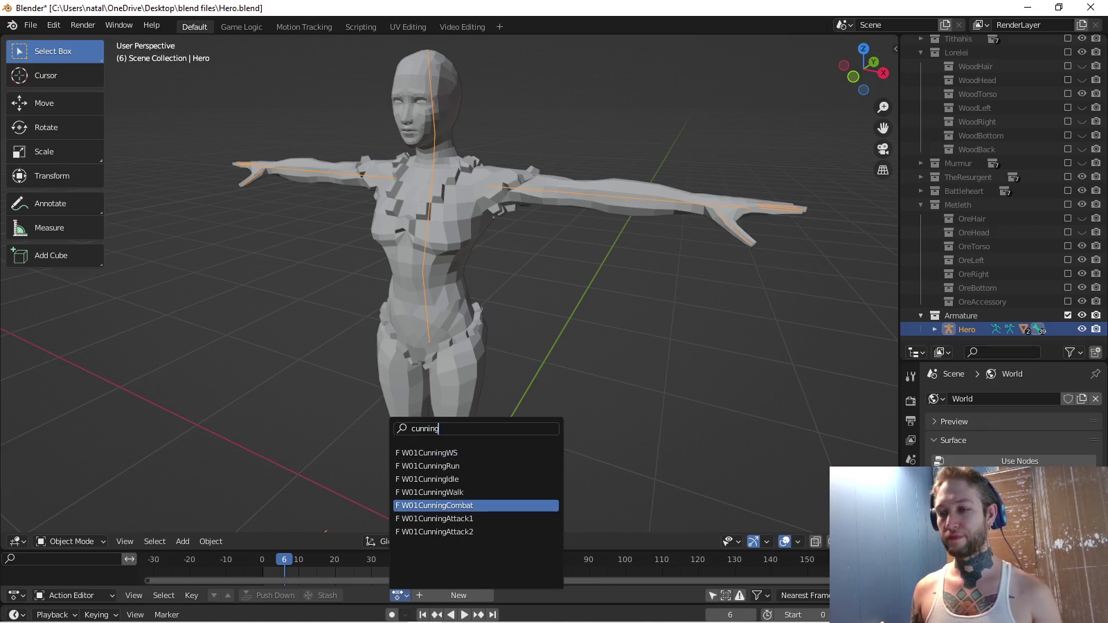
click(436, 506)
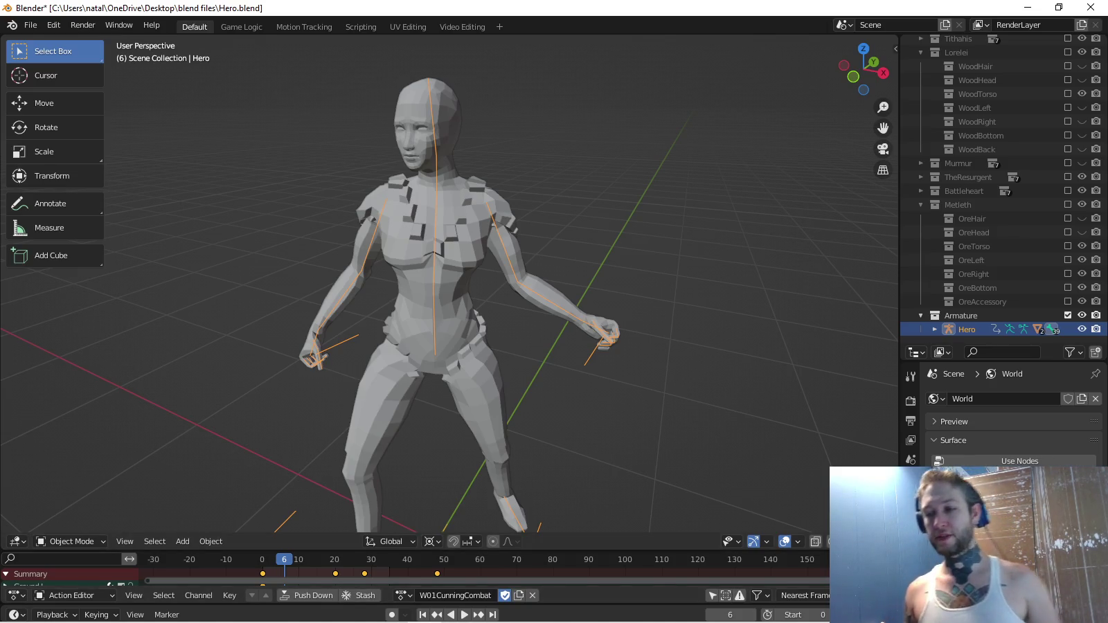
drag(485, 550, 485, 437)
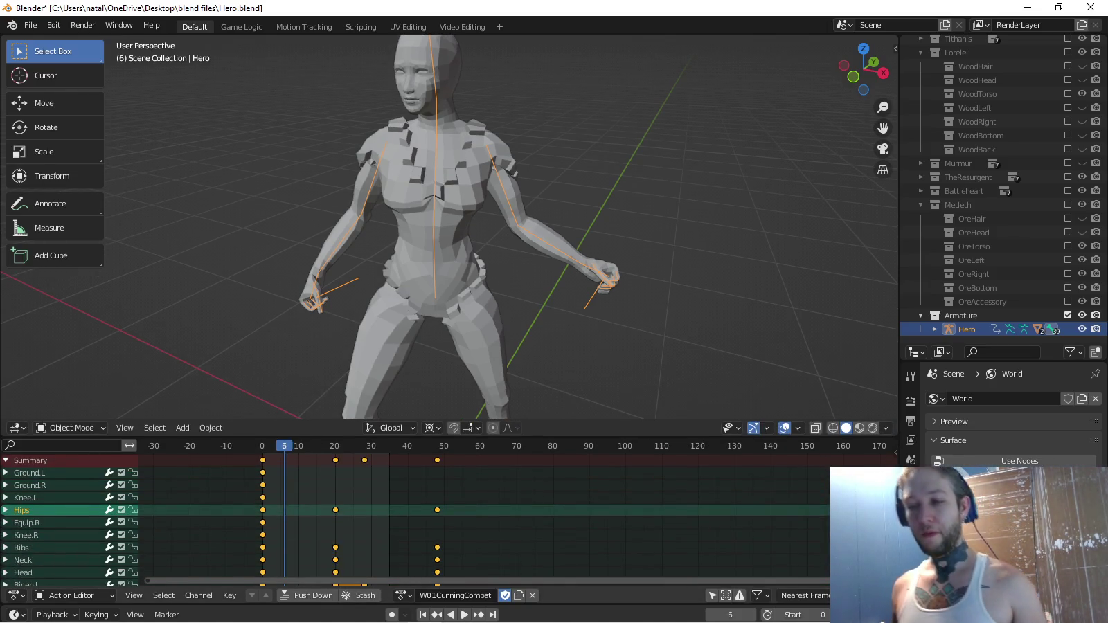
click(403, 595)
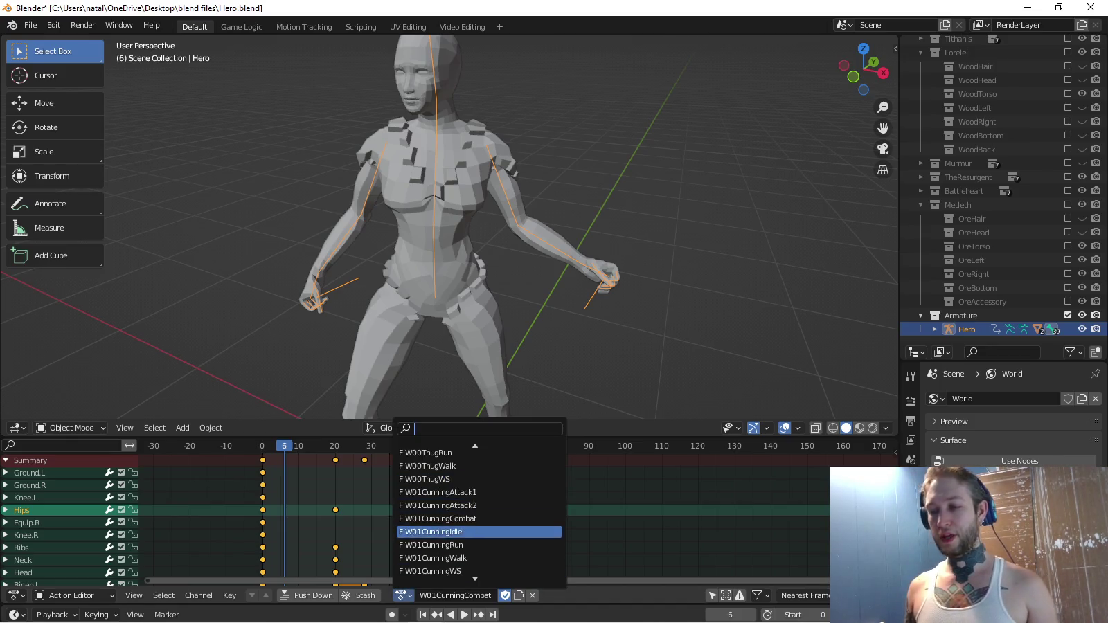
click(444, 527)
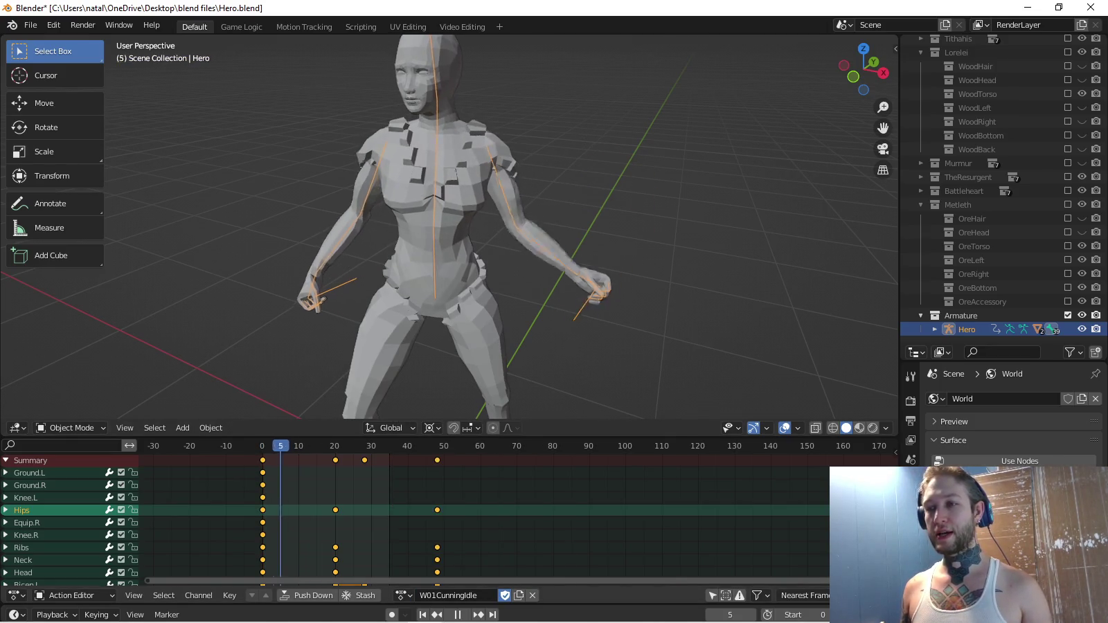
Frame the character from the side and play the idle action, stopping at frame 20.
key(Escape)
key(KP_6)
key(KP_6)
key(KP_6)
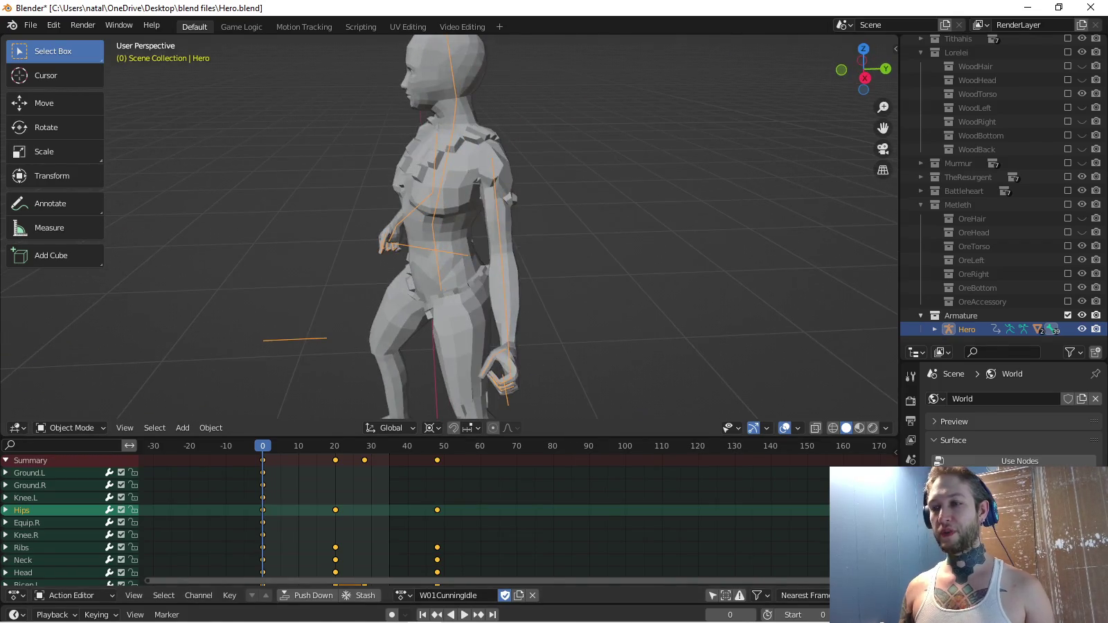
key(KP_3)
key(ctrl+KP_2)
key(ctrl+KP_2)
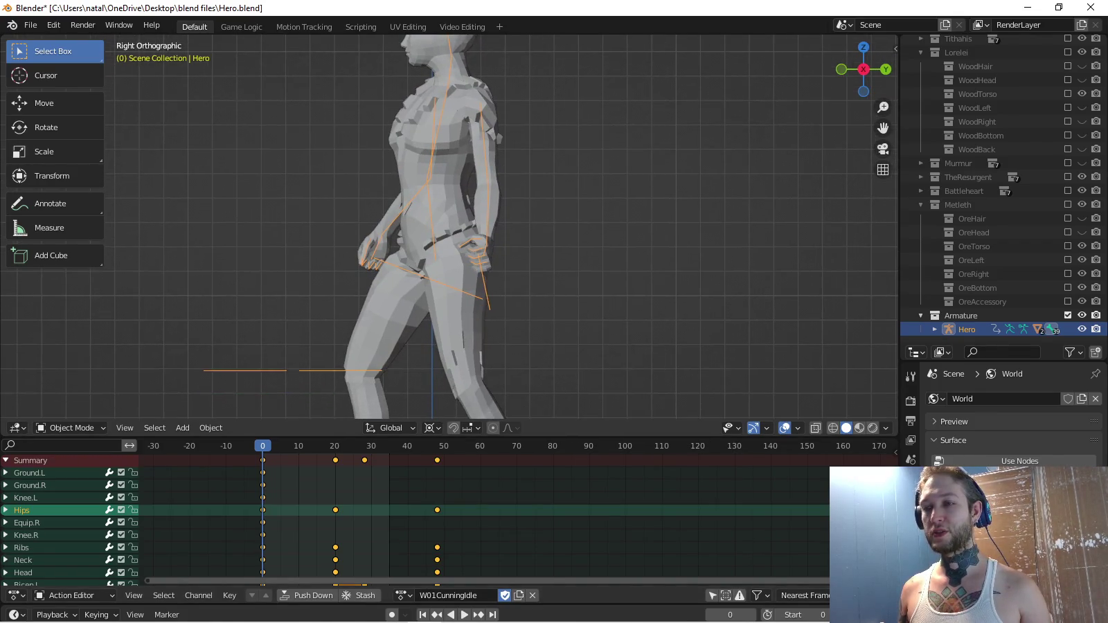
key(ctrl+KP_8)
key(ctrl+KP_8)
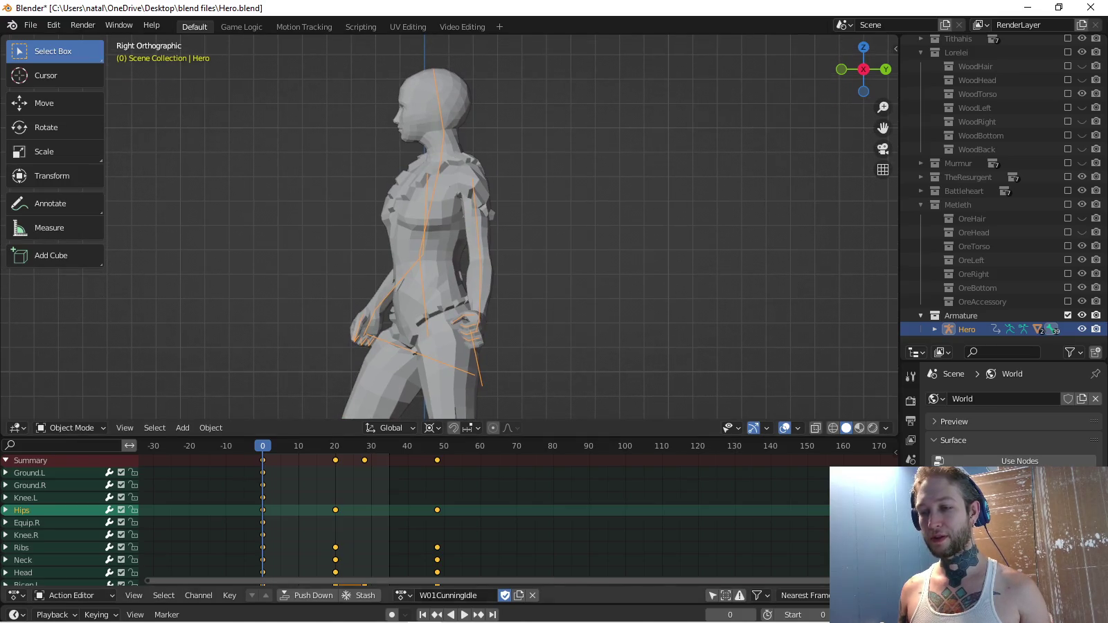
key(space)
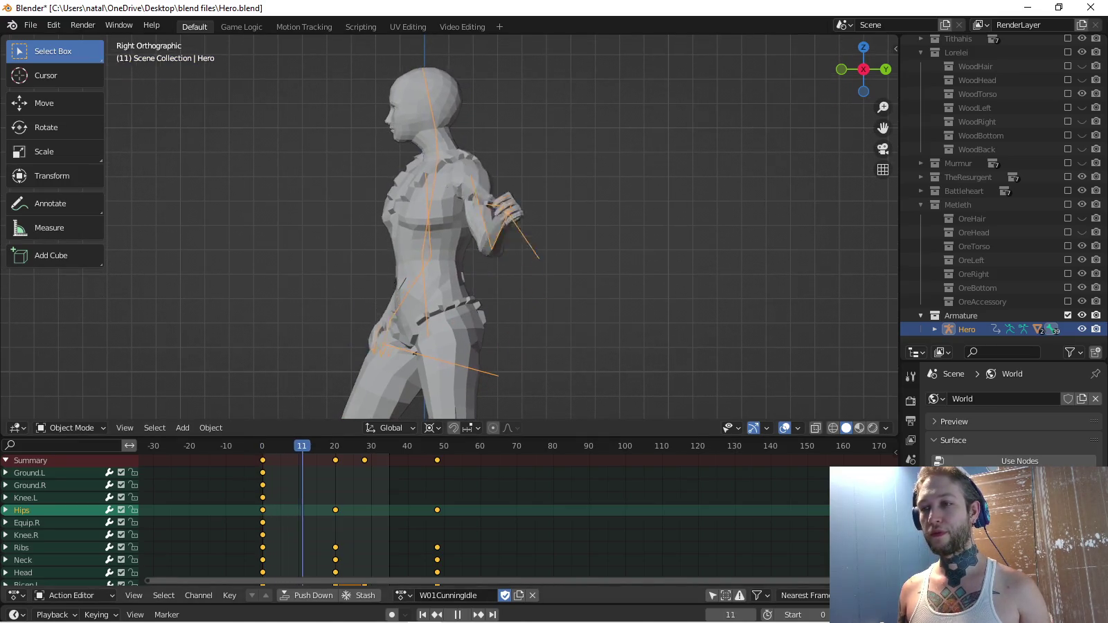
key(space)
key(ctrl+KP_6)
key(KP_4)
key(KP_4)
key(KP_4)
key(KP_8)
click(387, 243)
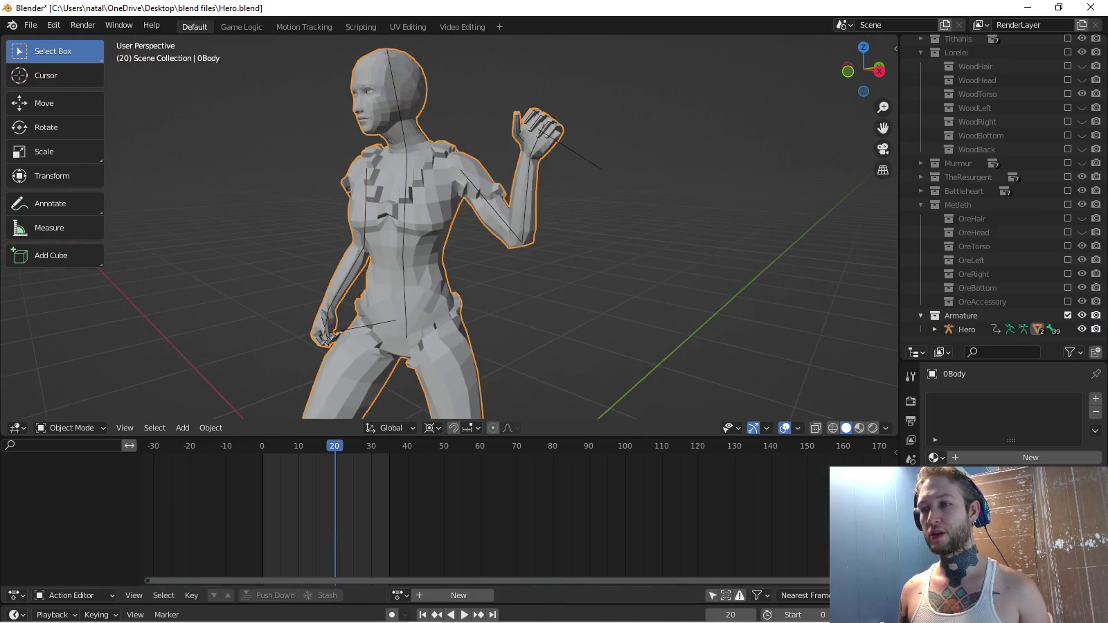
Rotate the left bicep on its local Y axis with a changed pivot and key it at frame 20.
key(ctrl+z)
key(ctrl+z)
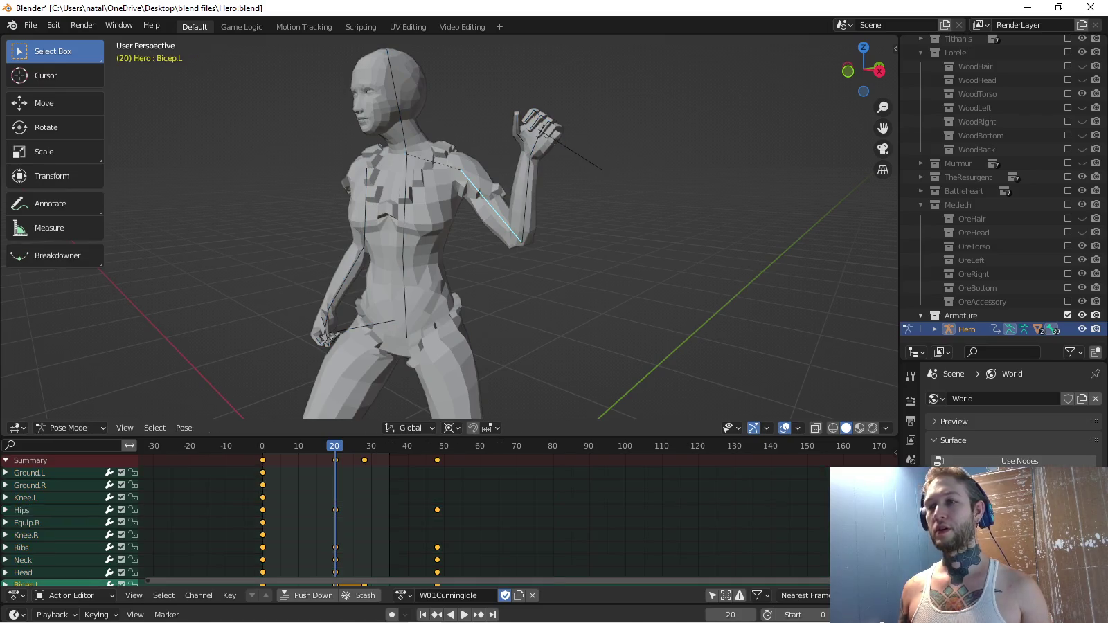
key(KP_3)
scroll(416, 173, up, 5)
key(r)
key(y)
key(y)
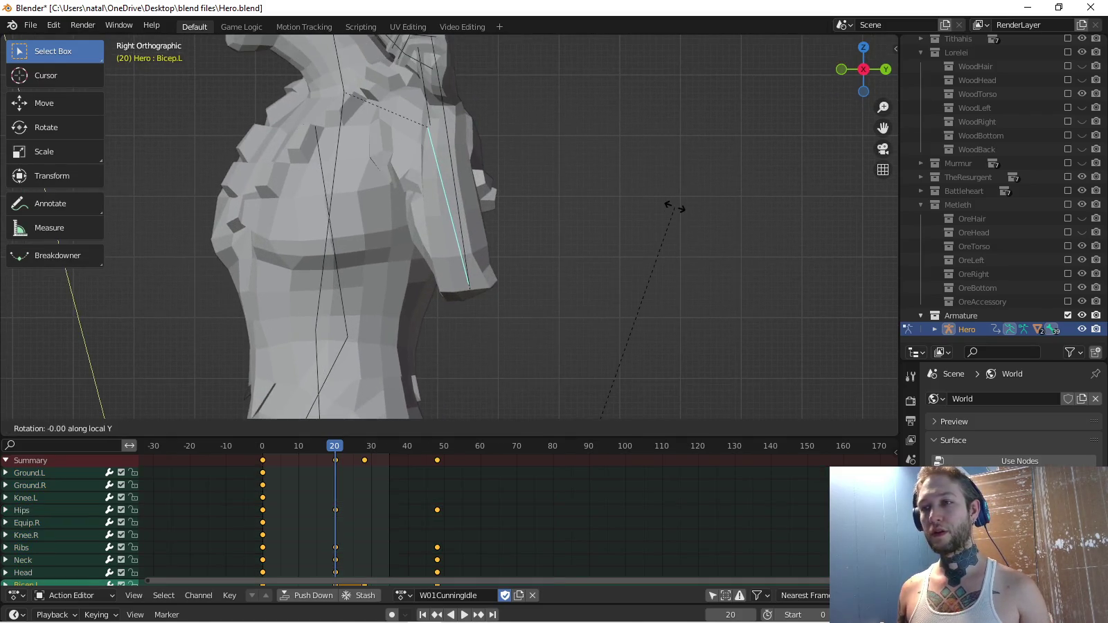
key(Return)
click(451, 427)
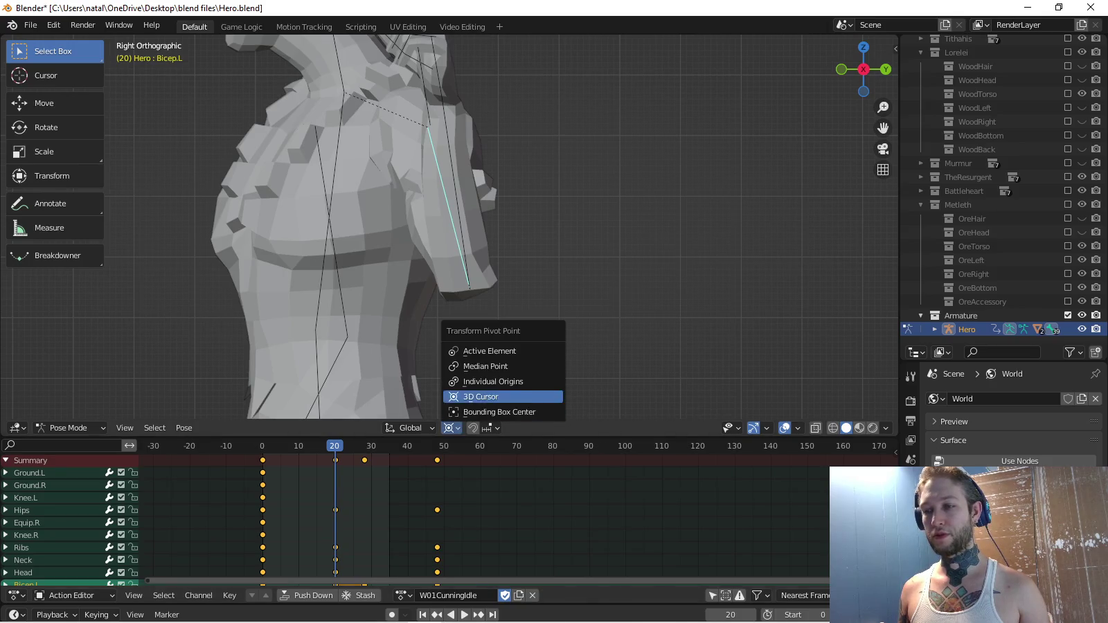
click(485, 412)
key(r)
key(y)
key(y)
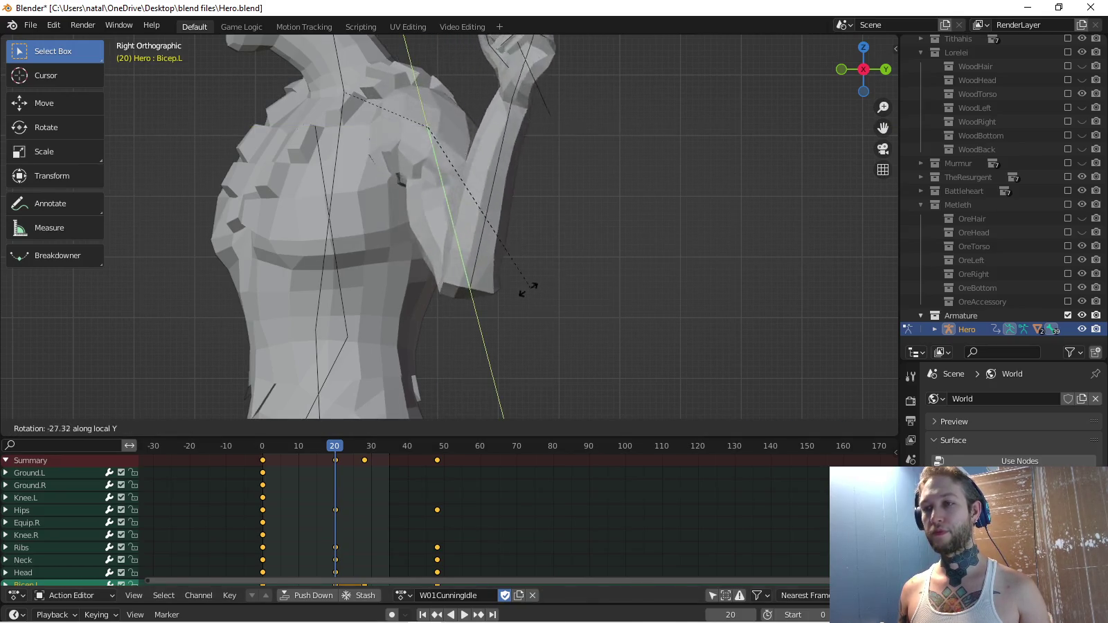
key(Return)
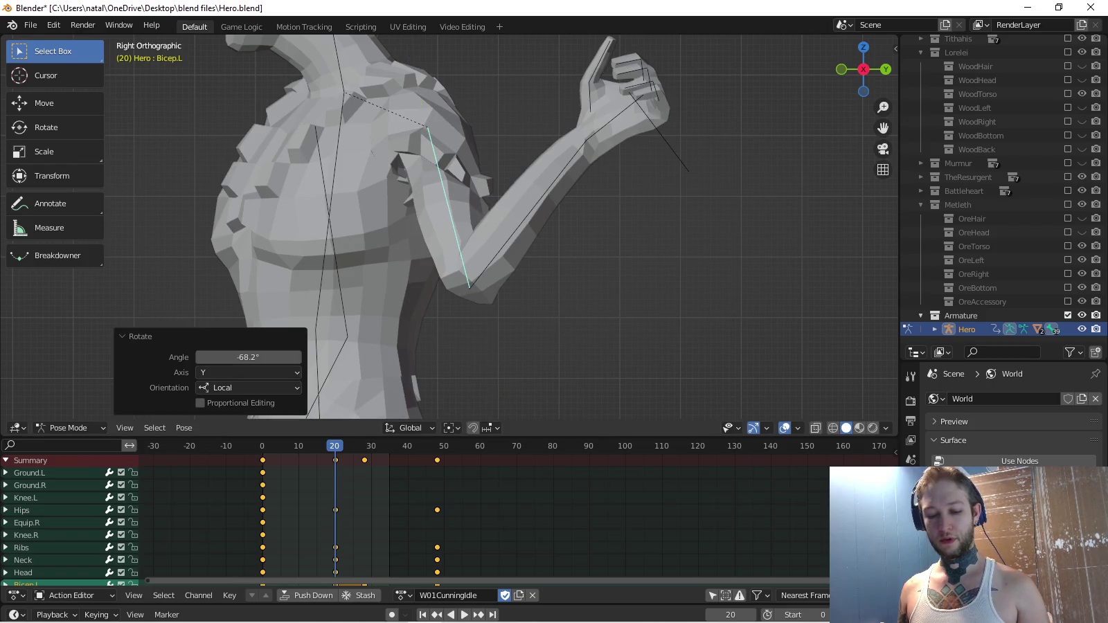
key(i)
Rotate the left bicep to a new angle at frame 28 and key it.
key(space)
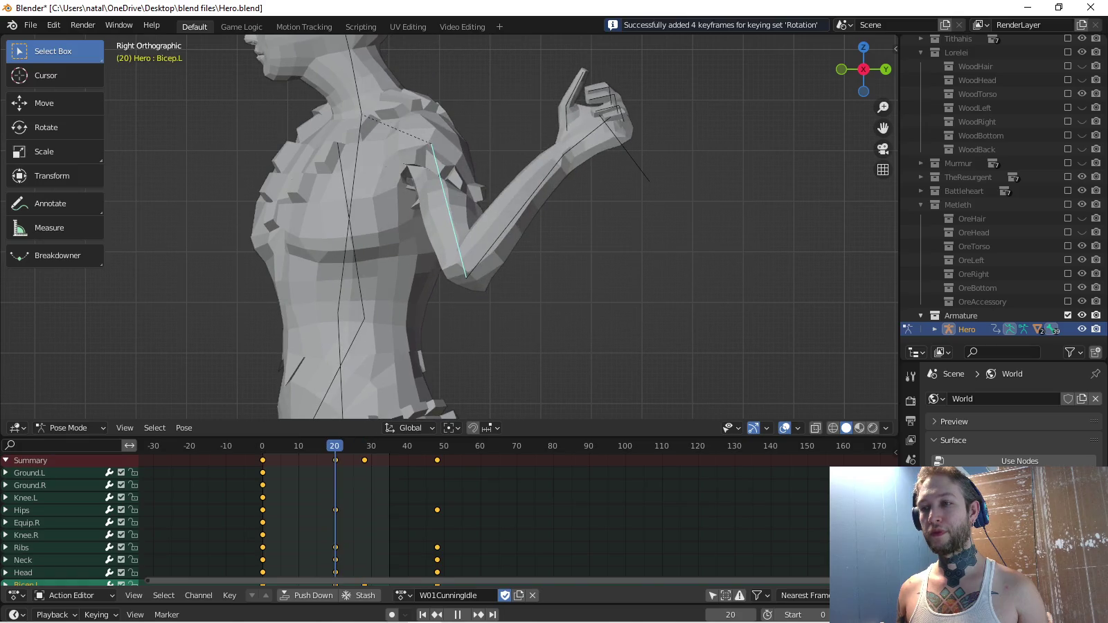
key(space)
key(r)
key(y)
key(y)
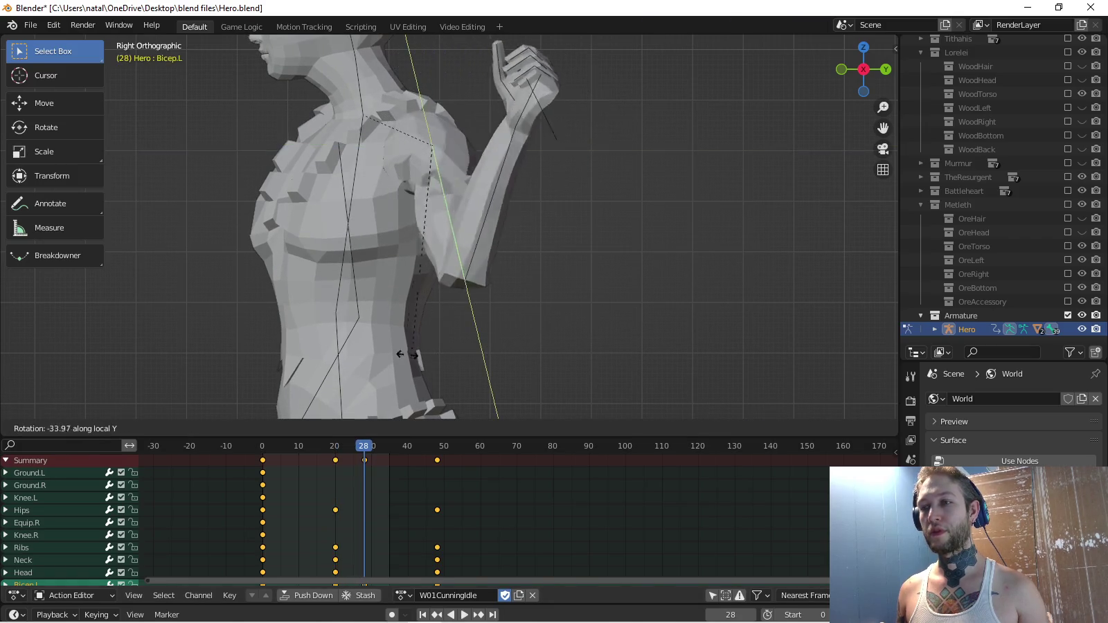
click(334, 315)
key(i)
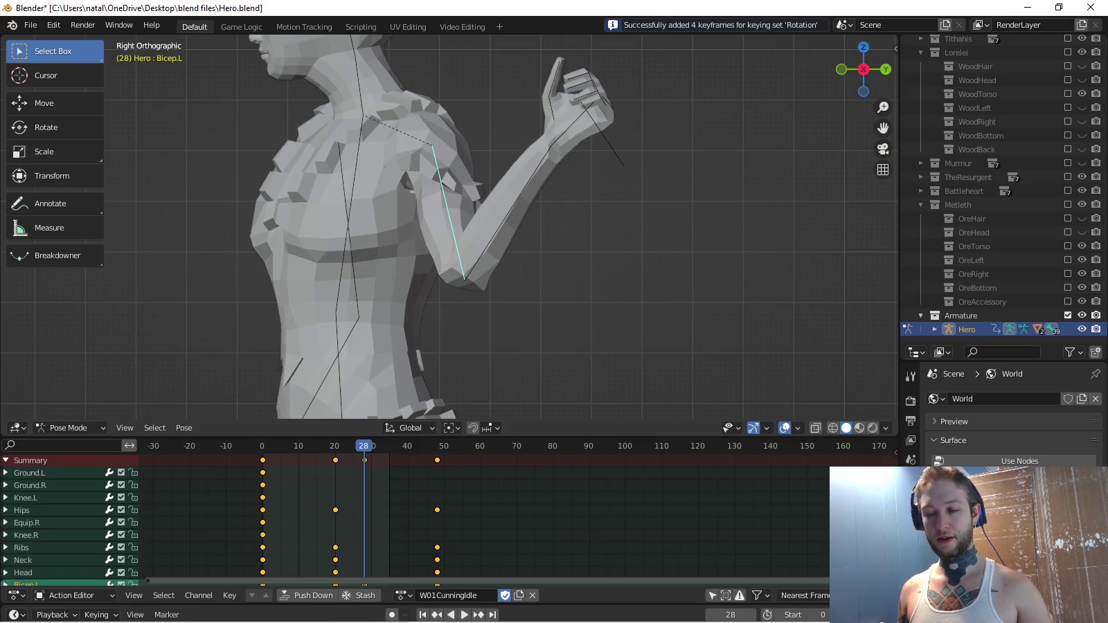
Replay from the start, then readjust and re-key the left arm rotation.
key(shift+Left)
key(space)
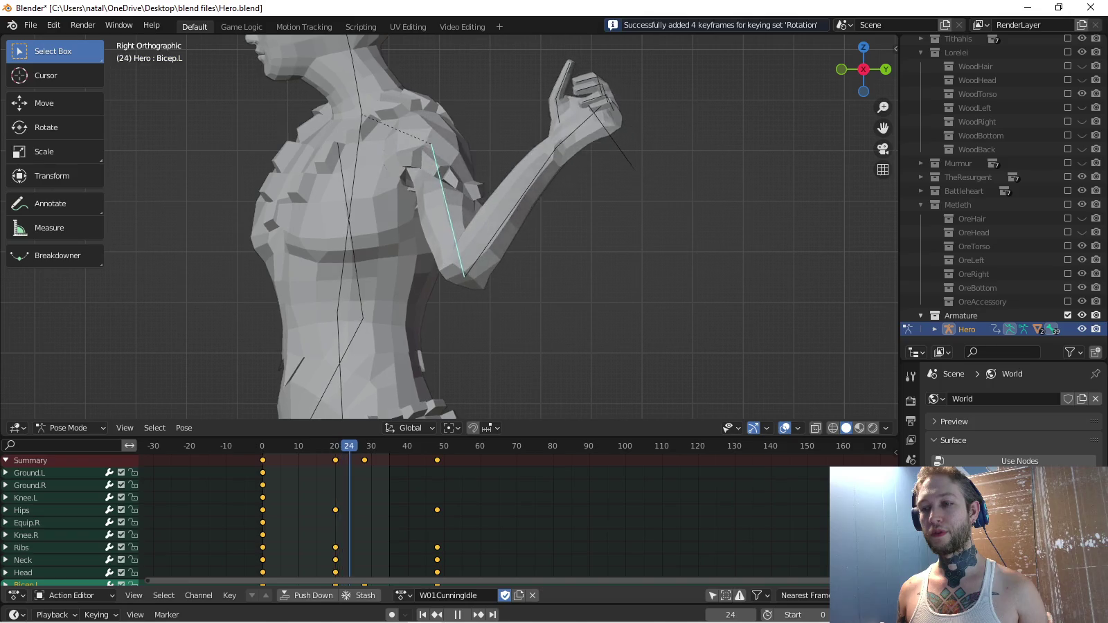
key(space)
key(r)
click(432, 353)
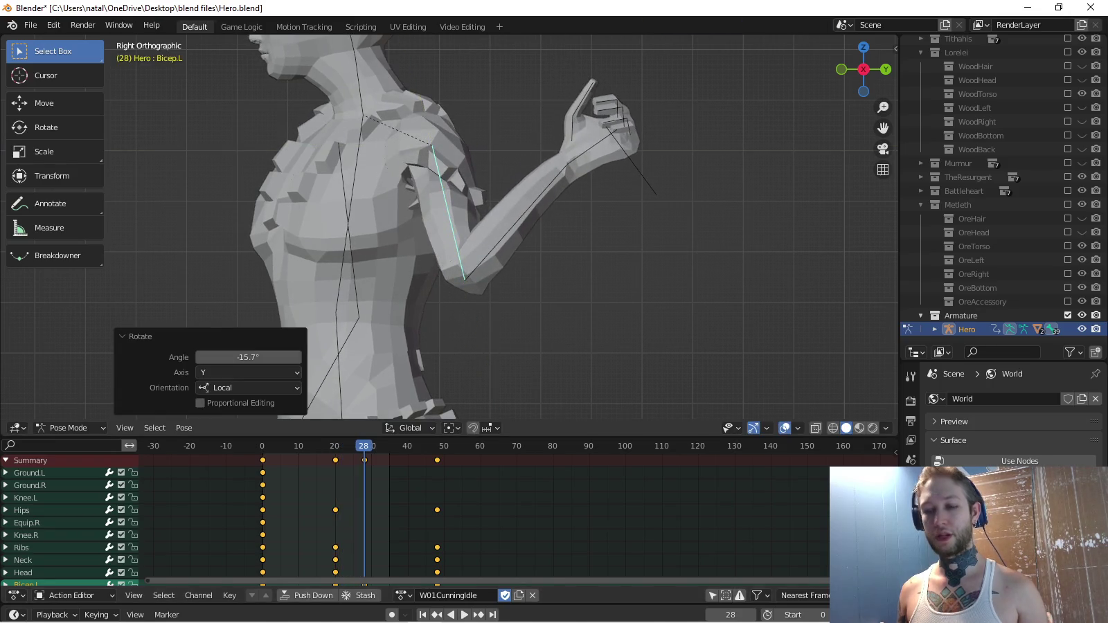
key(i)
Preview the arm, try deleting the later frame-50 keyframes, then undo and replay.
key(shift+Left)
key(space)
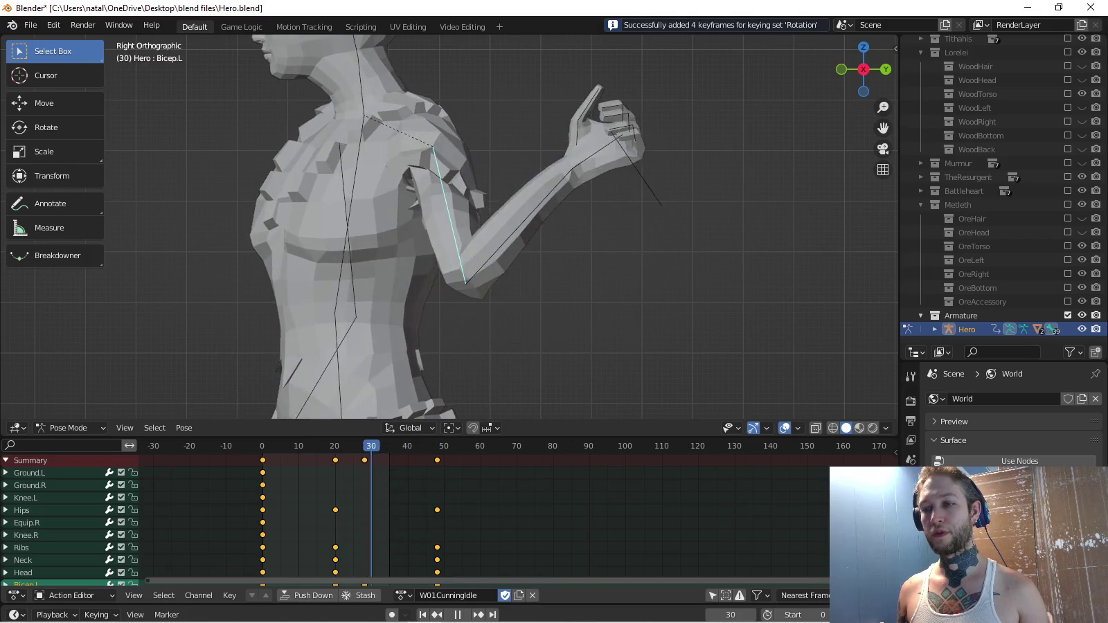
key(space)
key(bracketright)
key(x)
click(389, 458)
key(space)
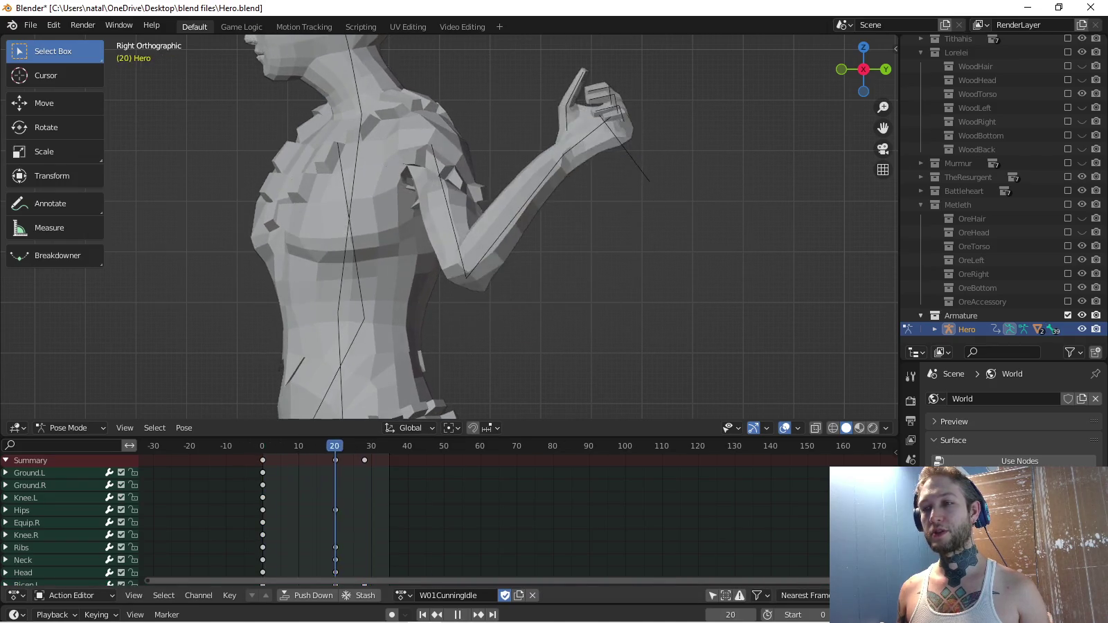
key(ctrl+z)
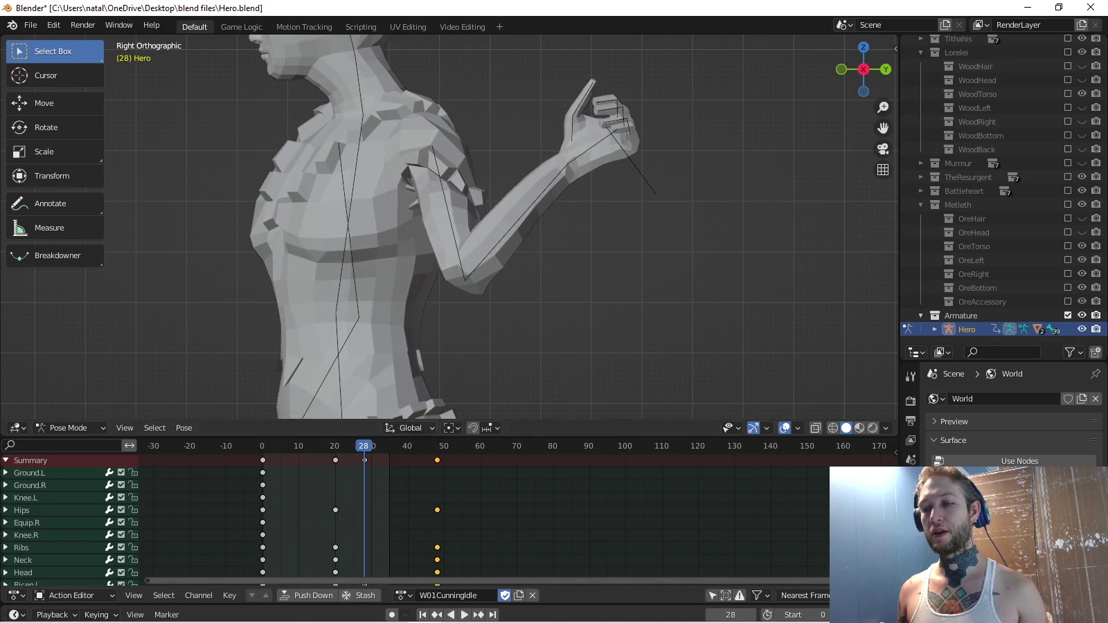
key(space)
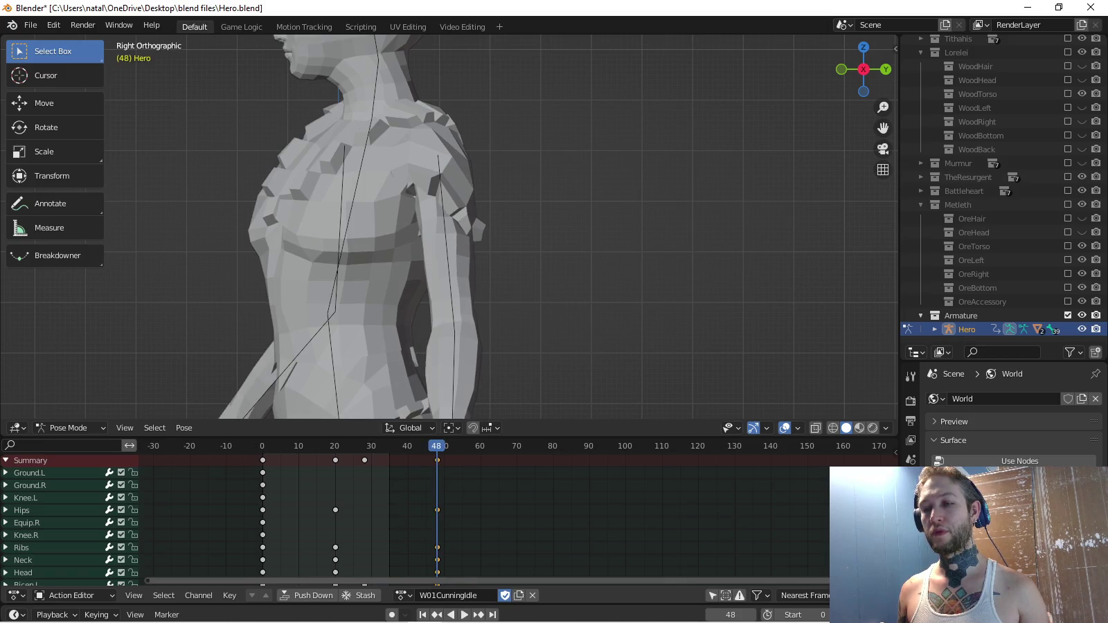
key(Escape)
Copy the left arm's pose and move the frame-48 keyframes to frame 42.
click(516, 220)
key(ctrl+c)
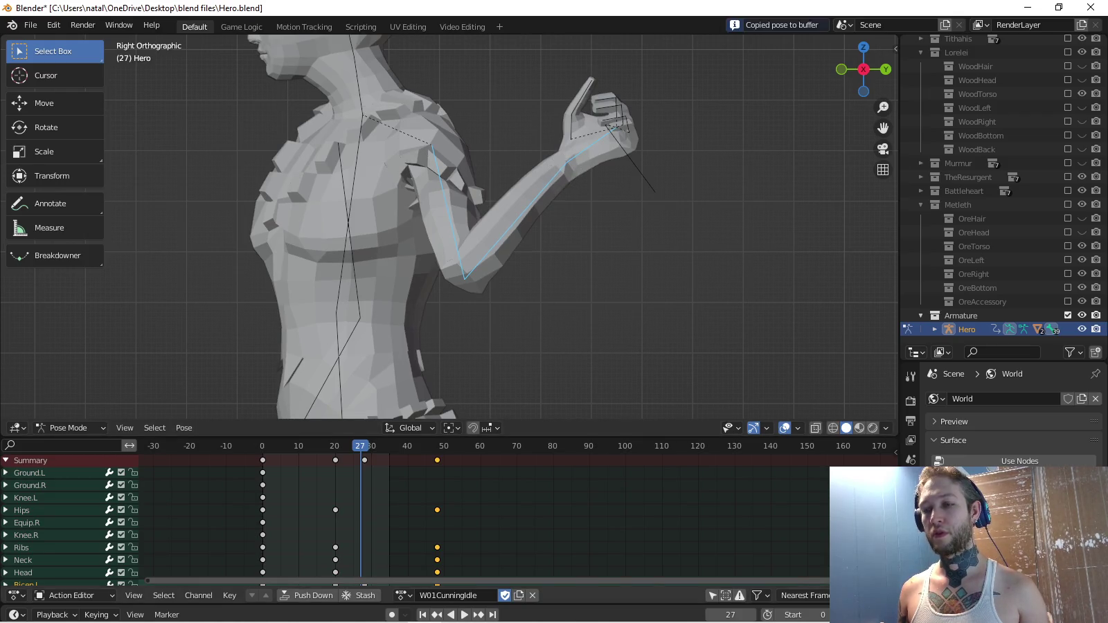
key(alt+a)
key(Right)
key(g)
key(Return)
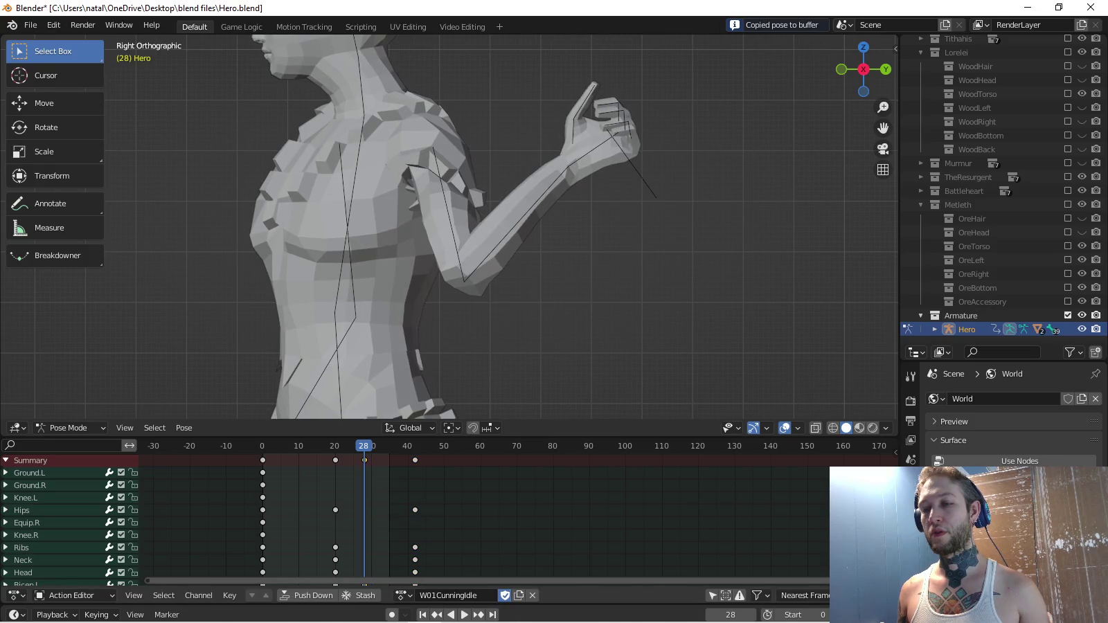
Try sliding the keys to frame 28, preview it, then revert to frame 42.
key(g)
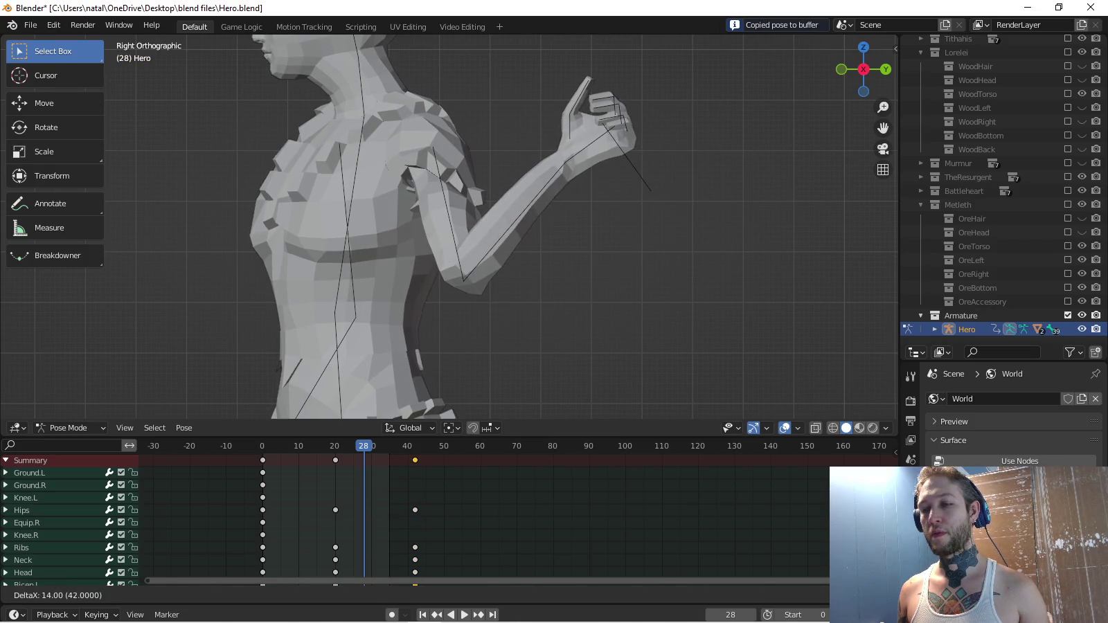
key(Escape)
key(g)
key(Return)
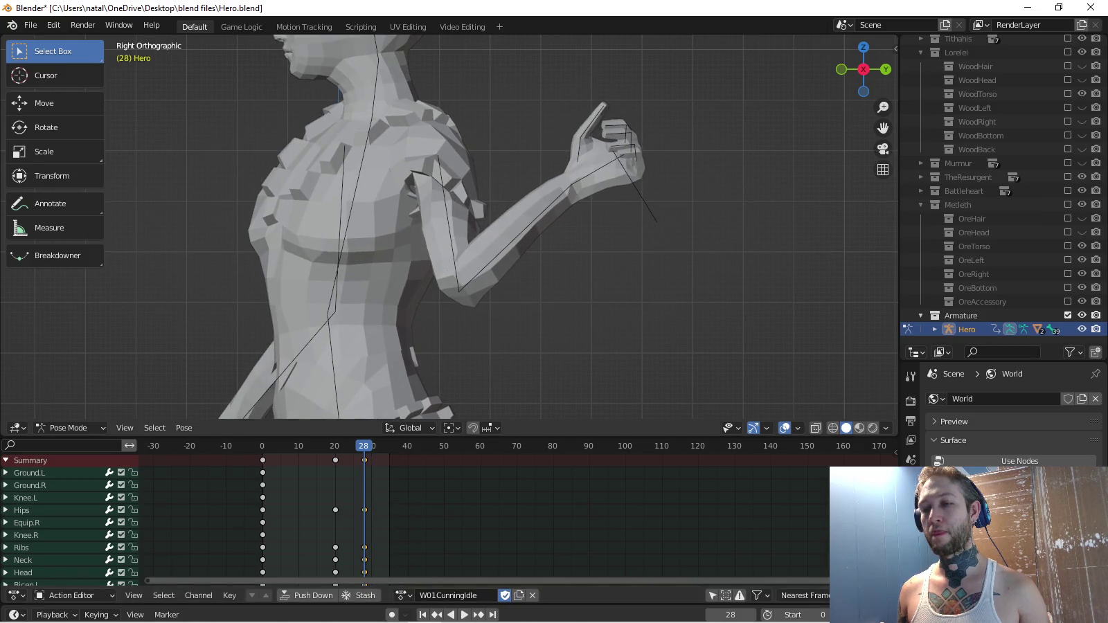
key(space)
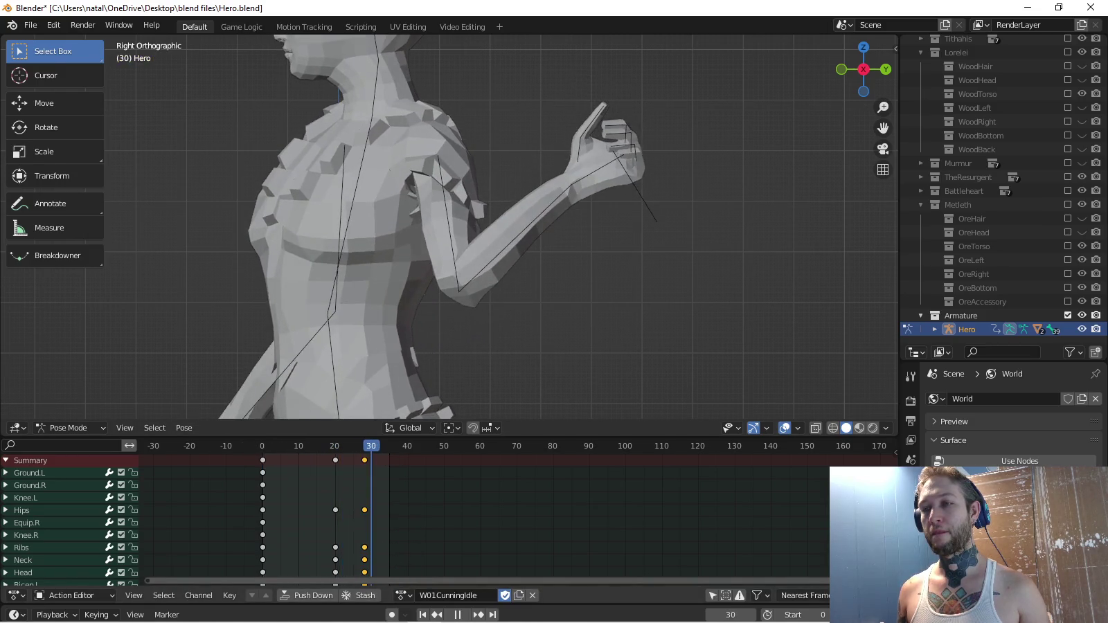
key(Escape)
key(ctrl+z)
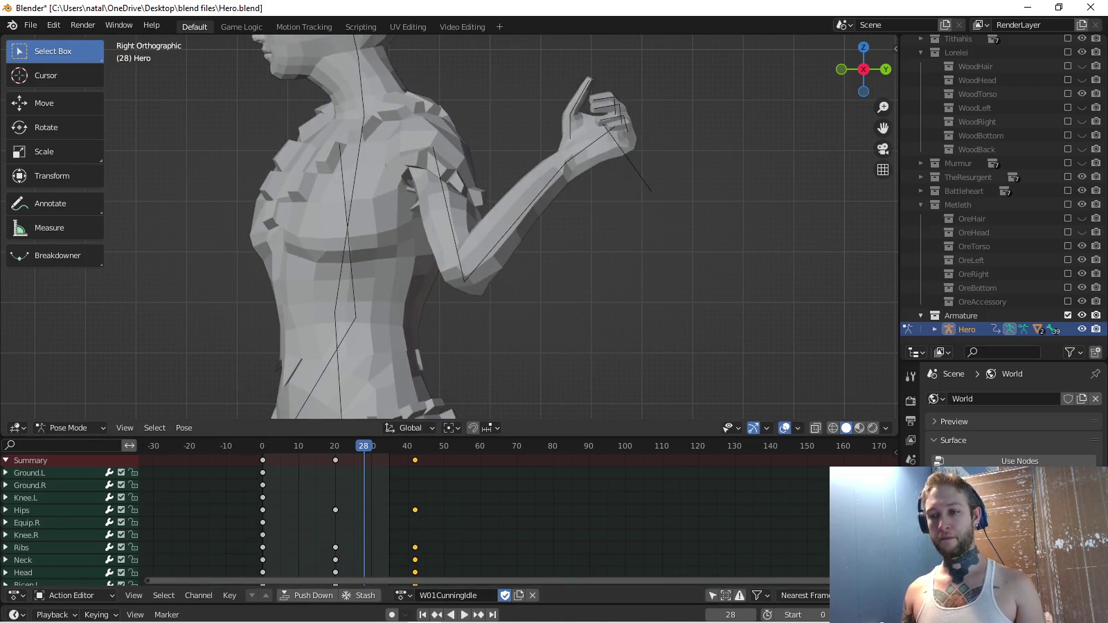
key(ctrl+shift+z)
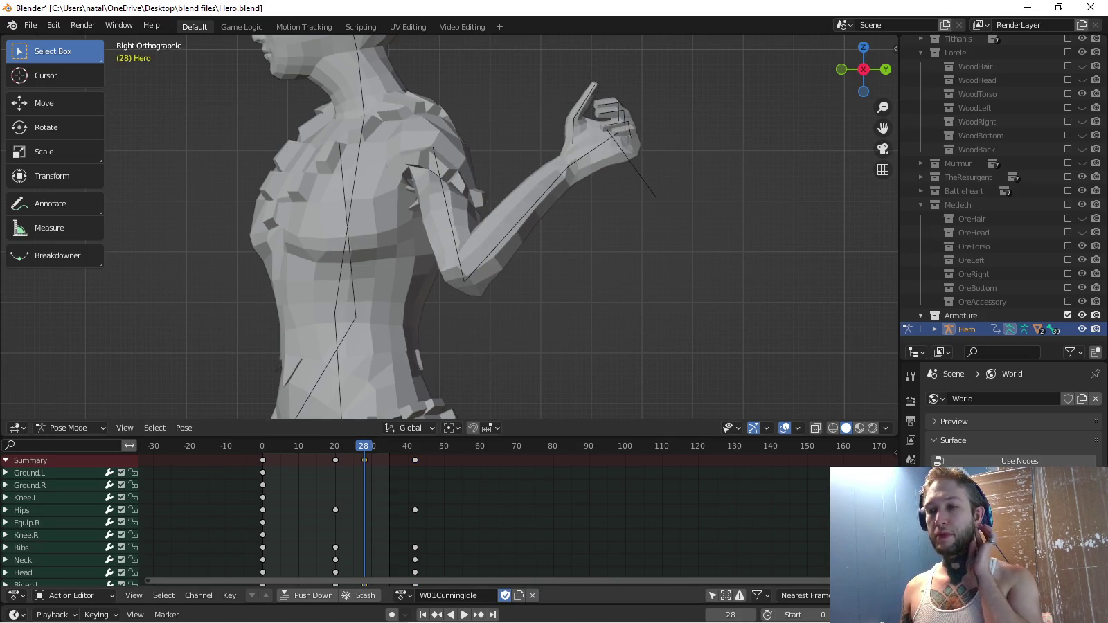
click(403, 596)
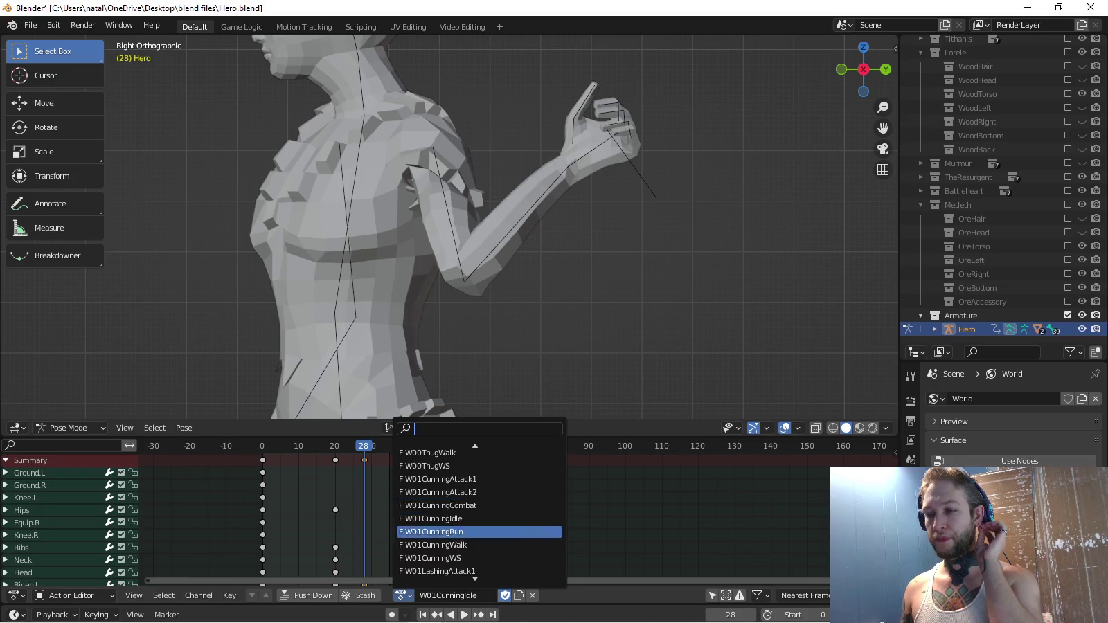
Load W01CunningCombat and play it from the start with the whole character in view.
click(441, 505)
key(space)
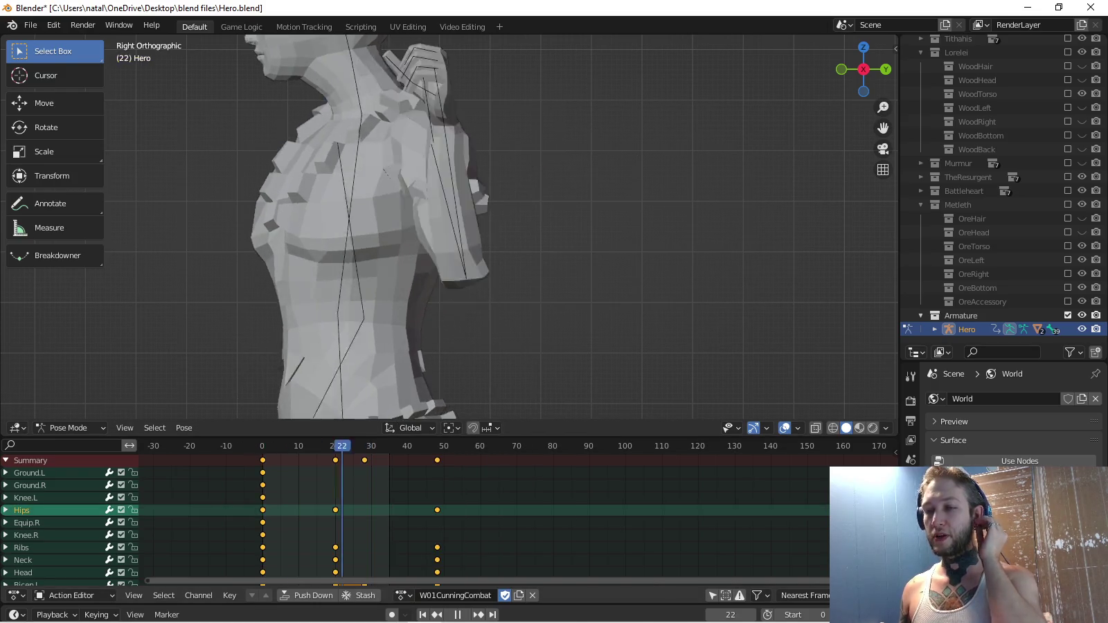
scroll(450, 229, down, 5)
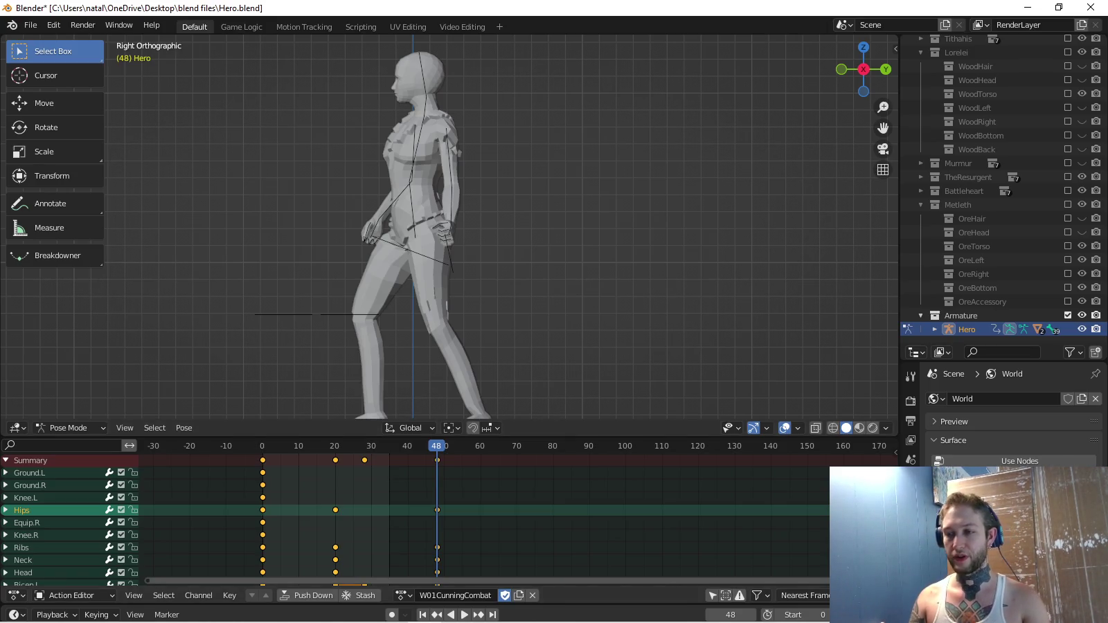
mouse_move(485, 438)
mouse_down()
mouse_move(485, 261)
mouse_move(485, 327)
mouse_up()
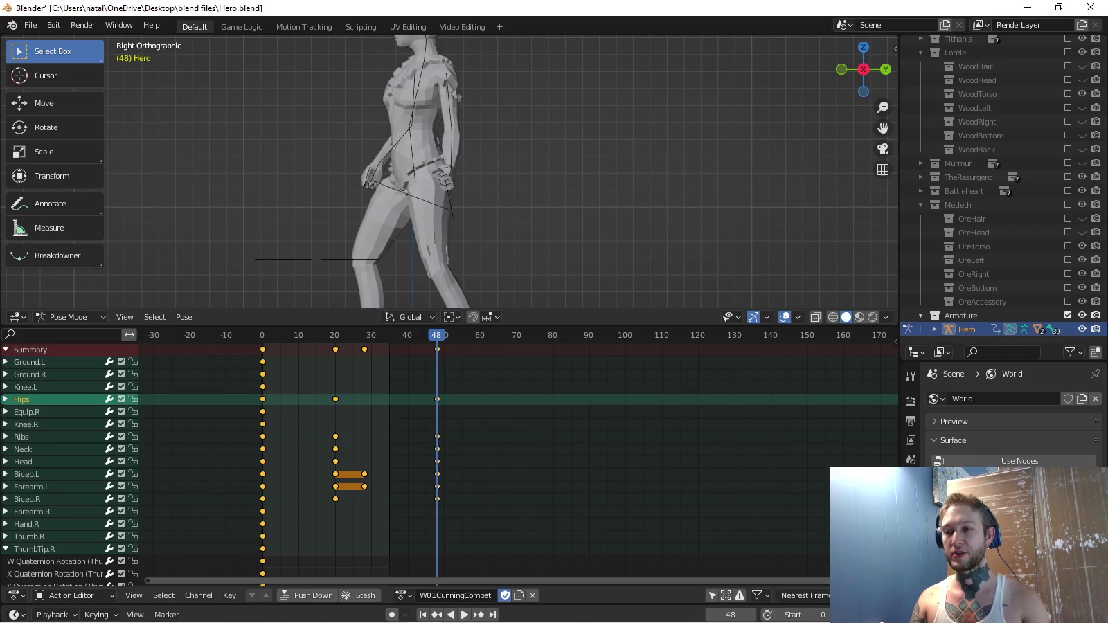
key(ctrl+z)
drag(485, 310, 484, 445)
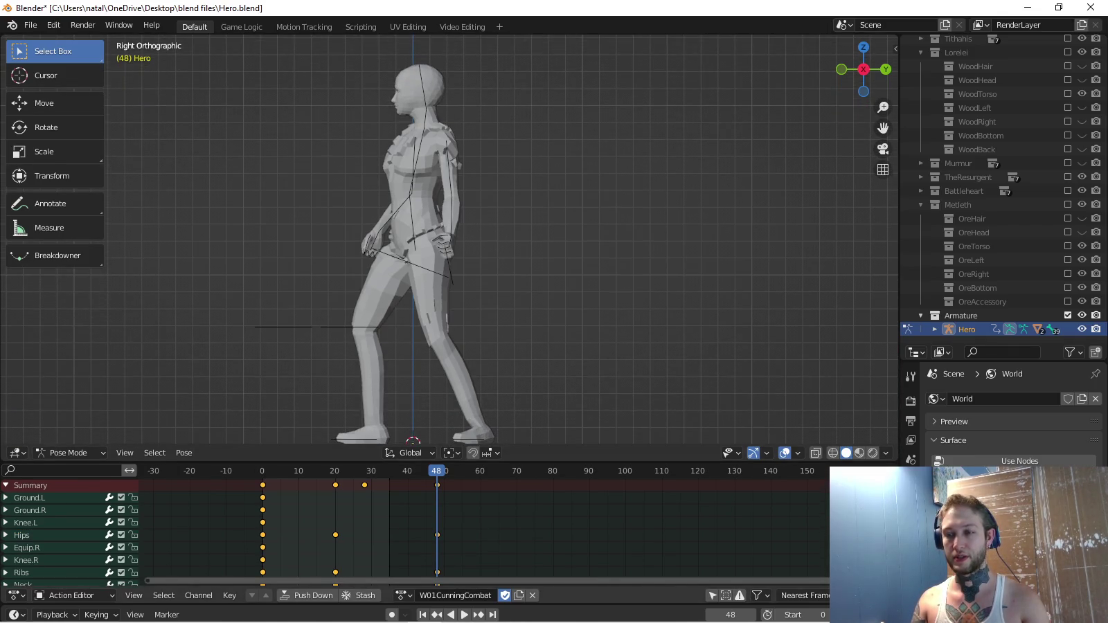
scroll(485, 526, left, 1)
key(space)
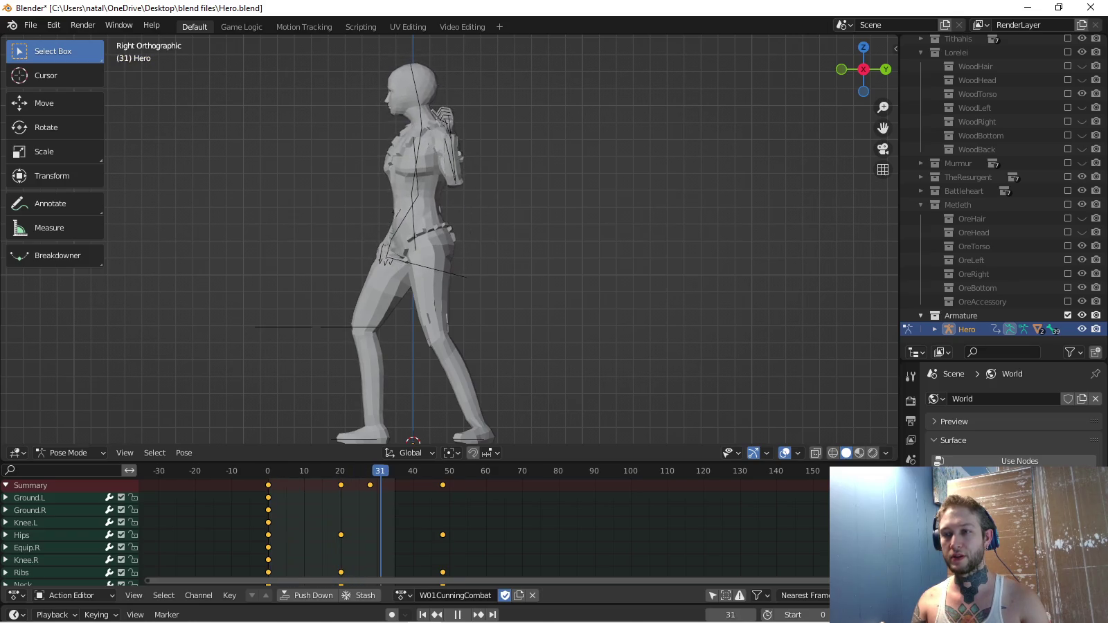
Toggle to W01CunningIdle and back to W01CunningCombat, stopping playback at frame 20.
click(401, 596)
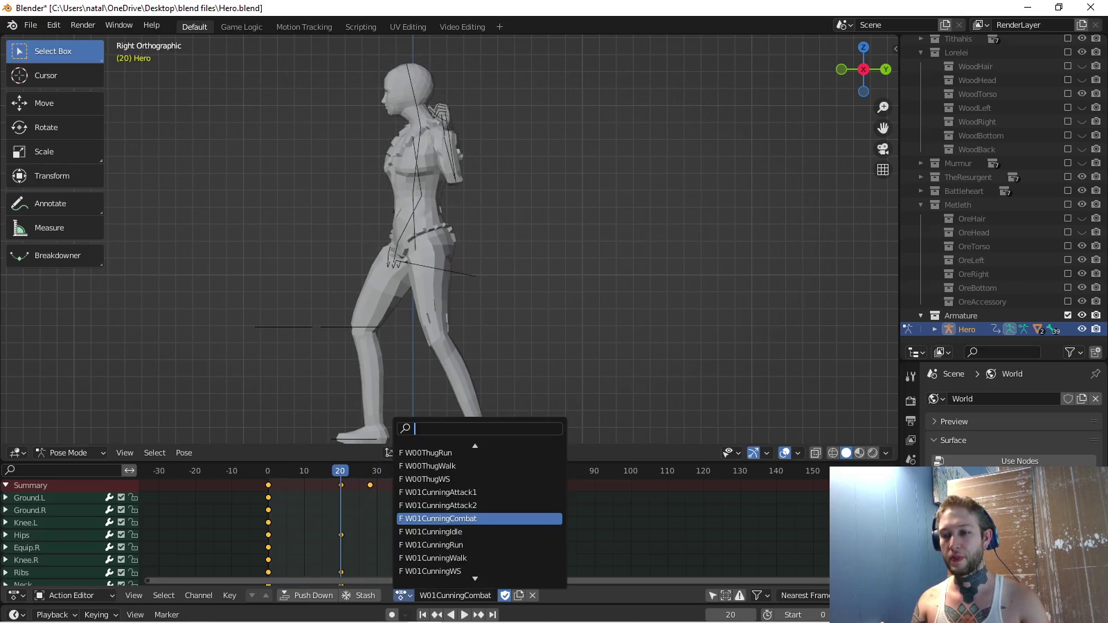
click(458, 529)
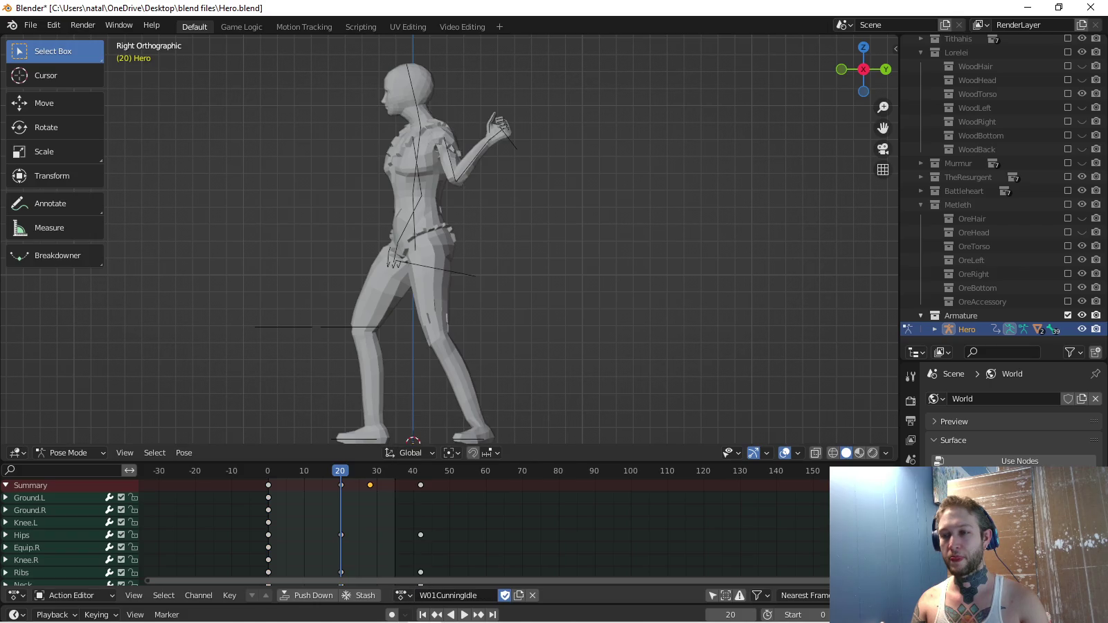
click(401, 596)
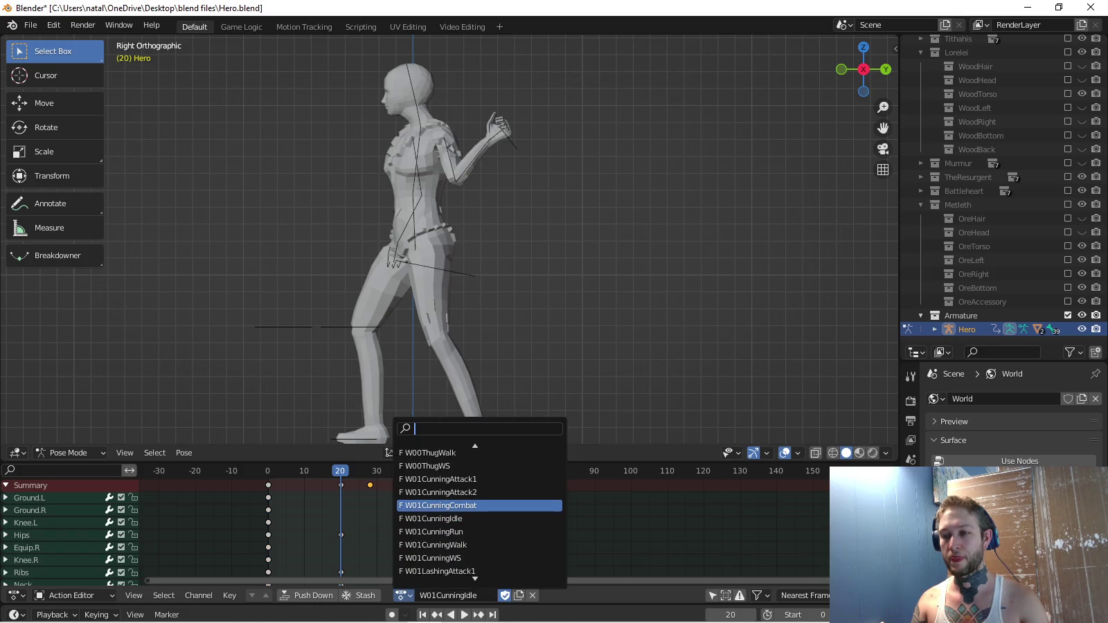
click(457, 503)
key(space)
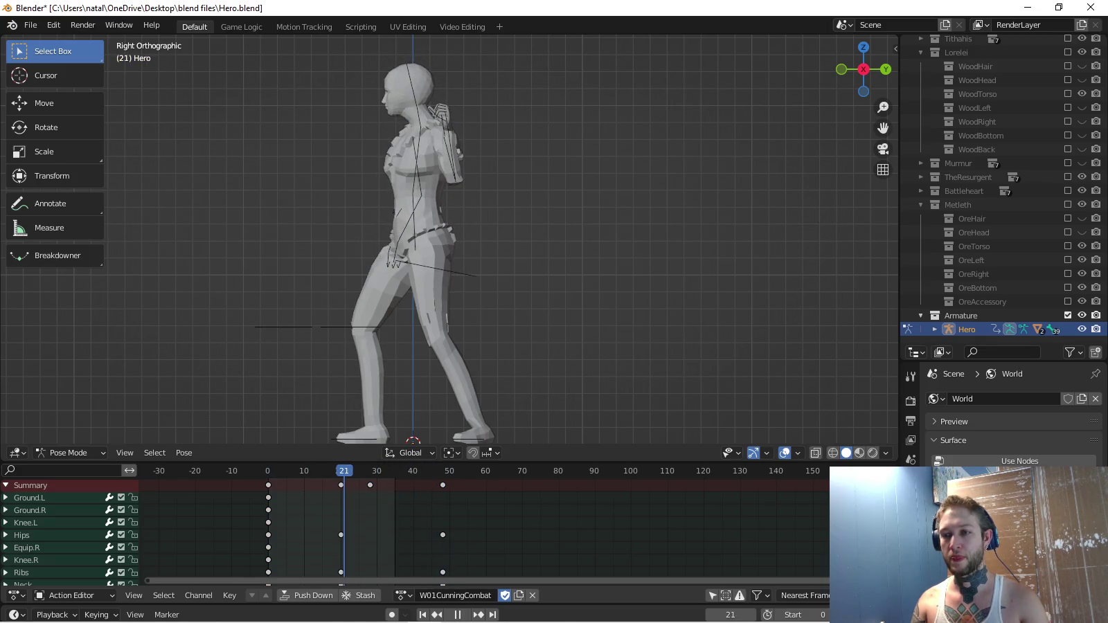
key(Escape)
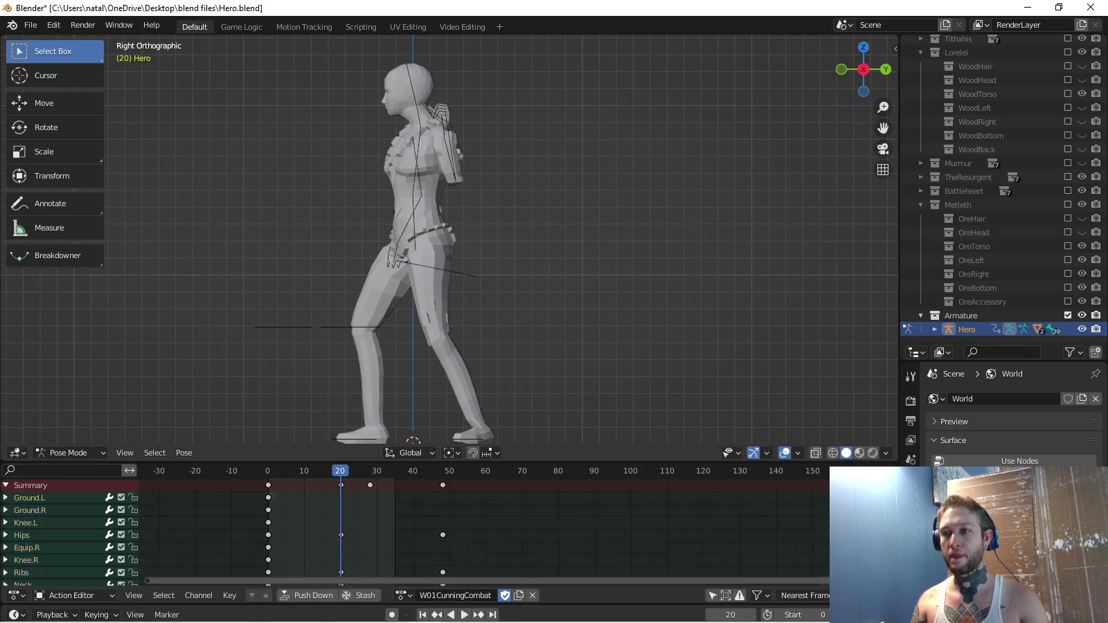
Copy the whole rig's frame-20 pose and paste it onto frame 19.
key(a)
key(ctrl+c)
key(alt+a)
key(bracketright)
key(space)
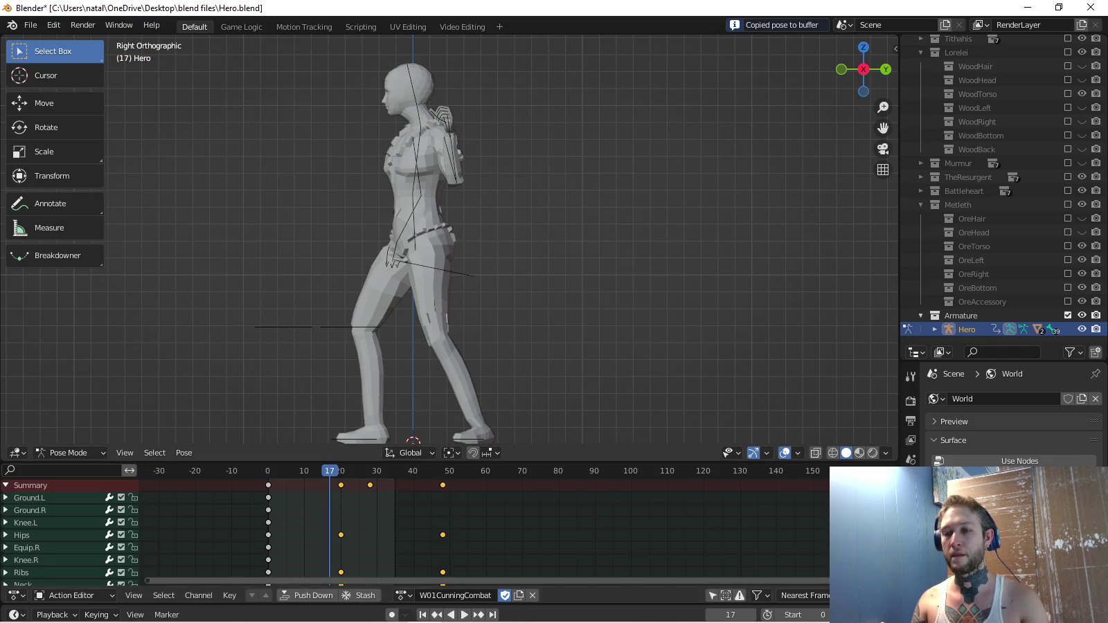
key(space)
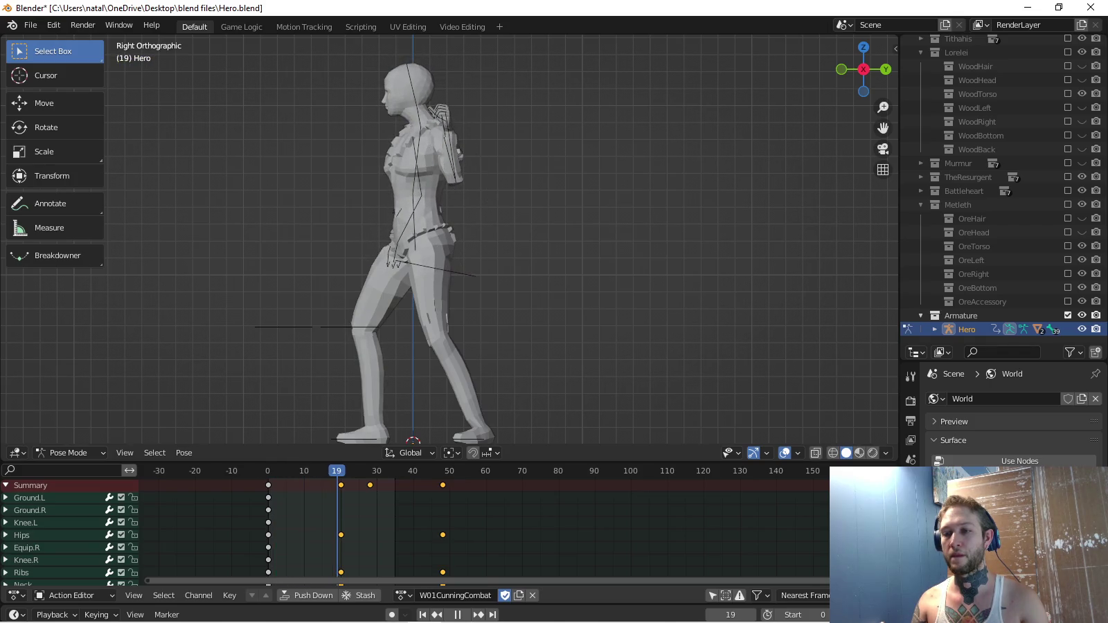
key(a)
key(alt+a)
key(a)
key(ctrl+v)
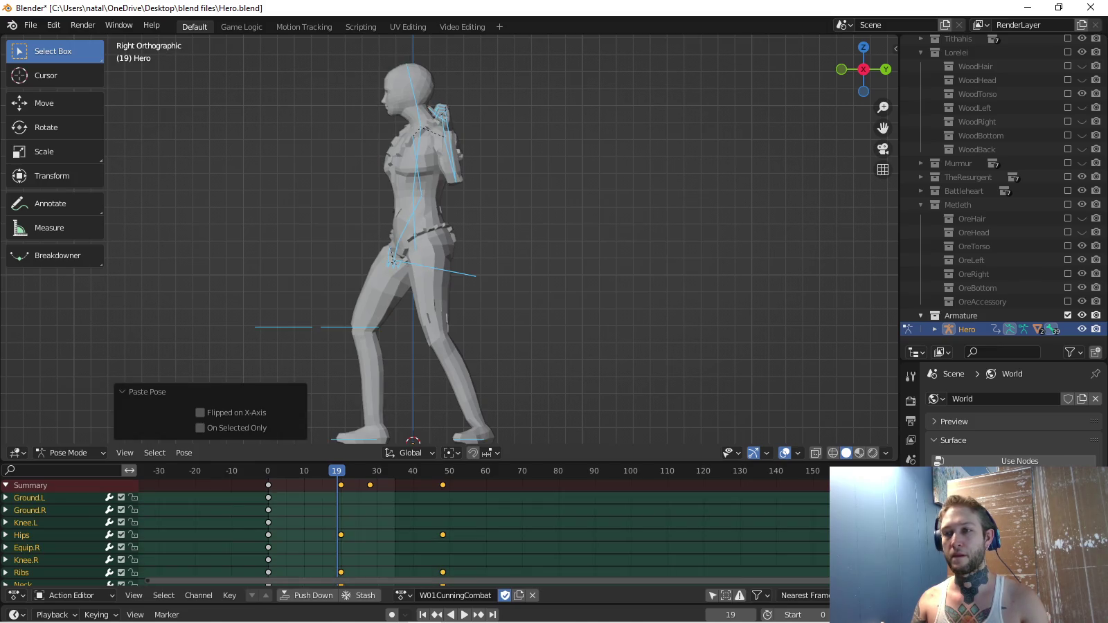
Select the arm bones and key their rotation at frame 19, reviewing the motion.
click(416, 208)
key(ctrl+z)
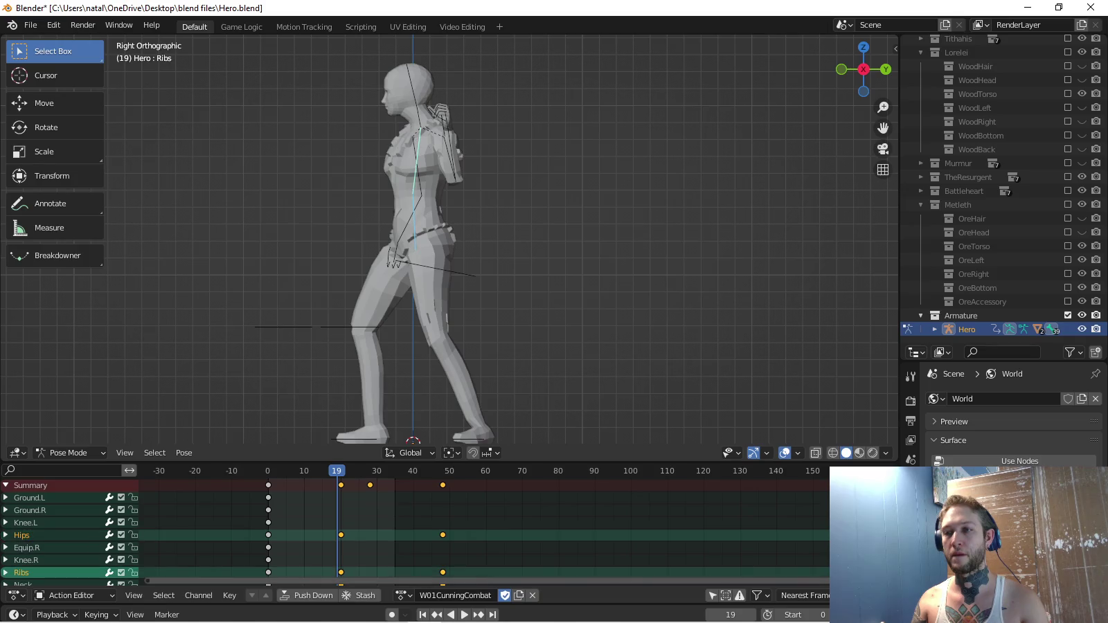
key(ctrl+z)
key(c)
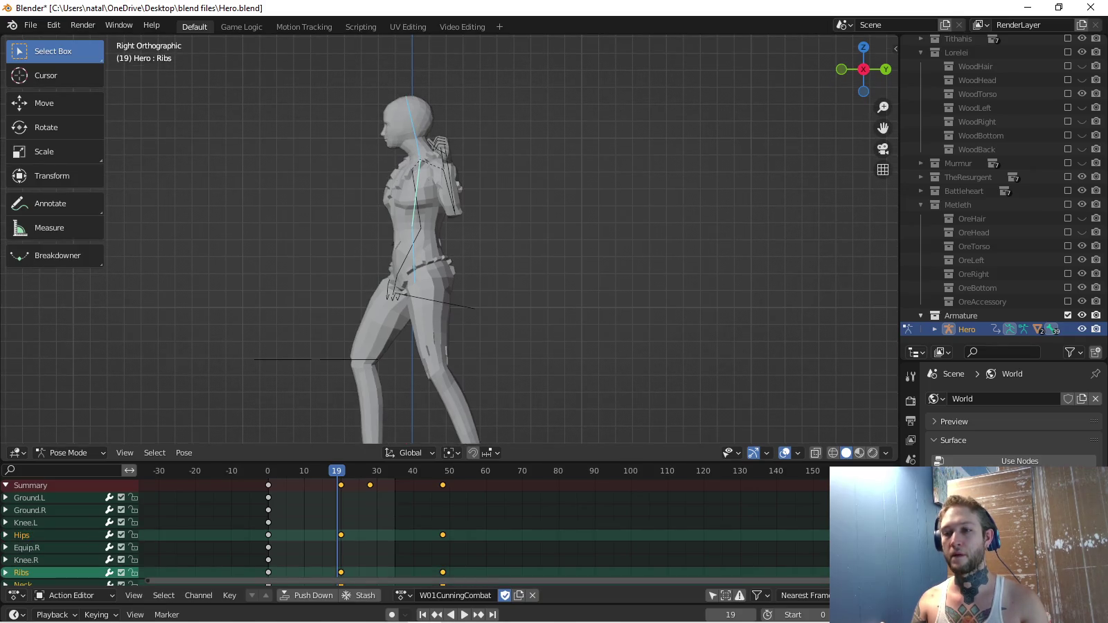
key(i)
key(space)
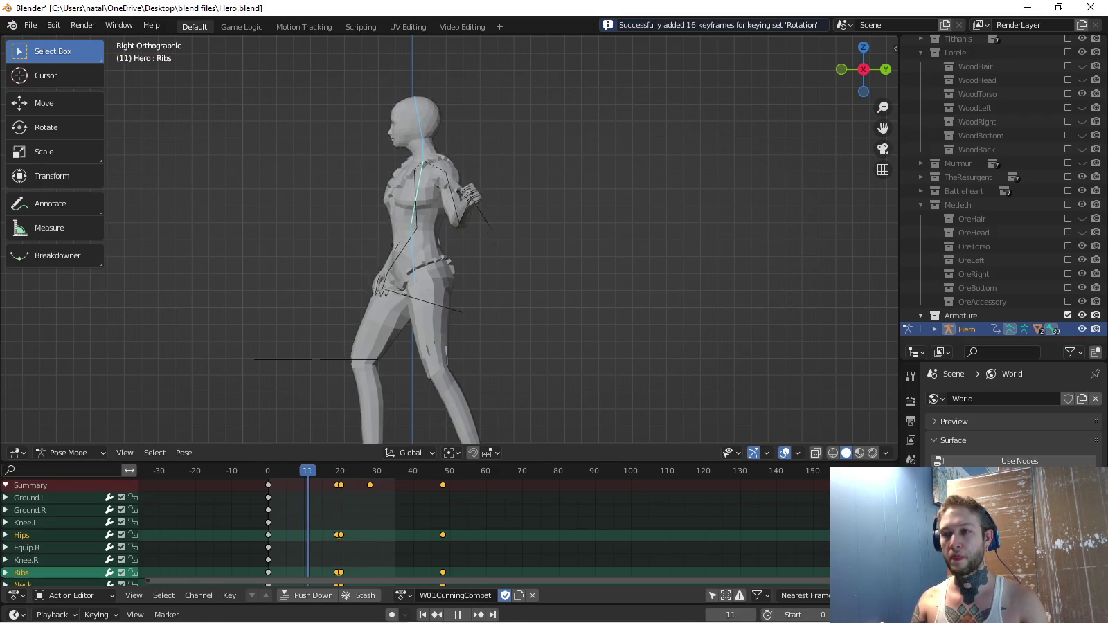
key(Escape)
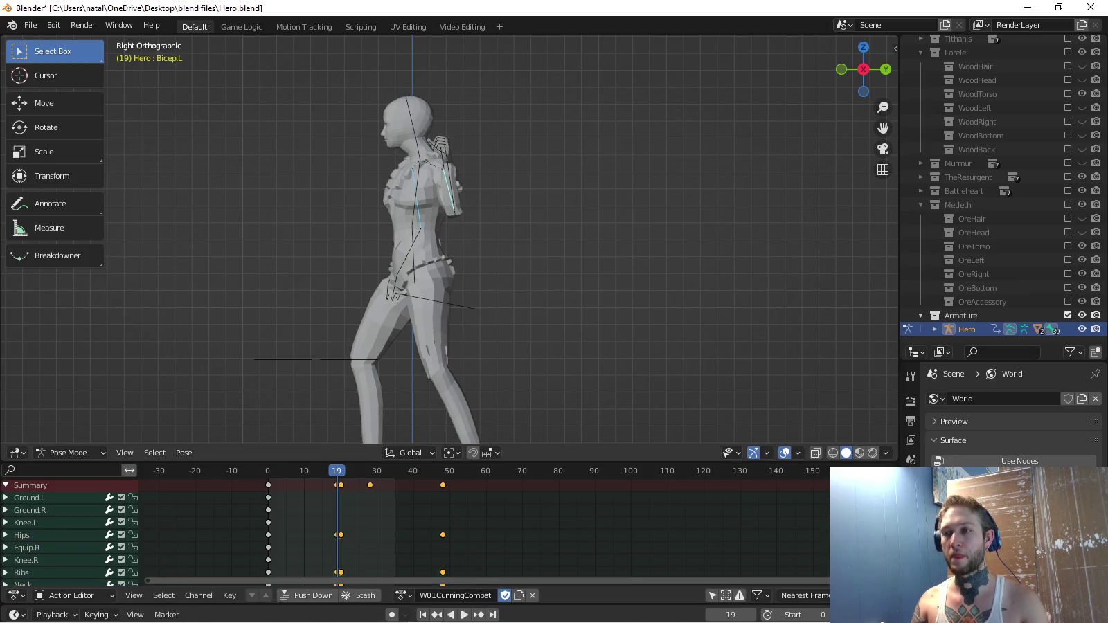
key(i)
key(space)
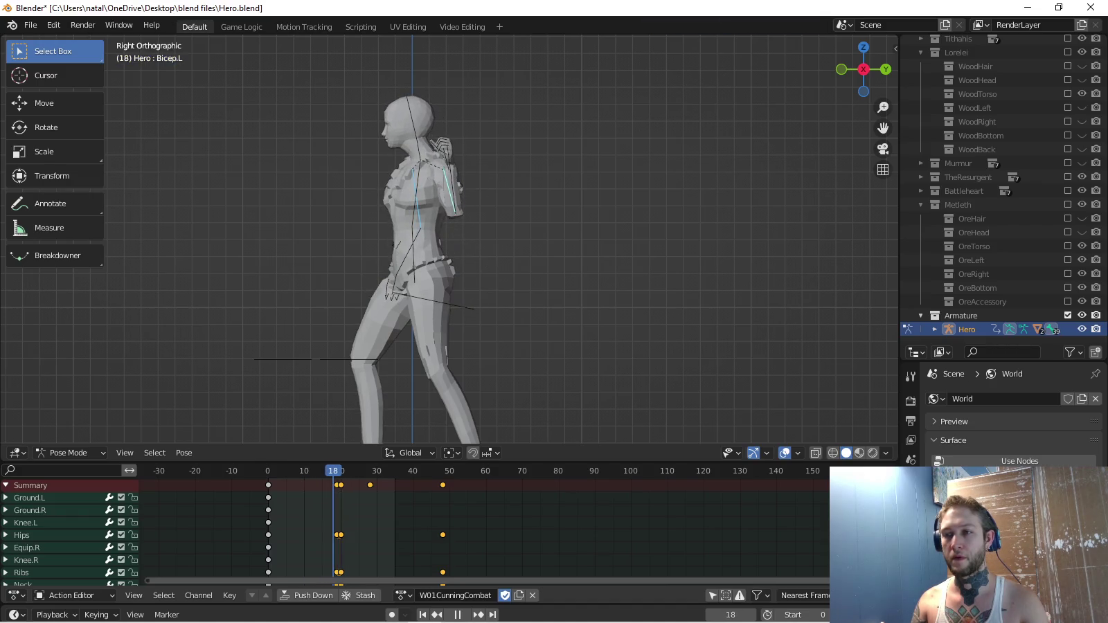
key(Escape)
Copy the forearms' starting pose from the first frame and paste it at frame 19.
click(394, 239)
key(ctrl+c)
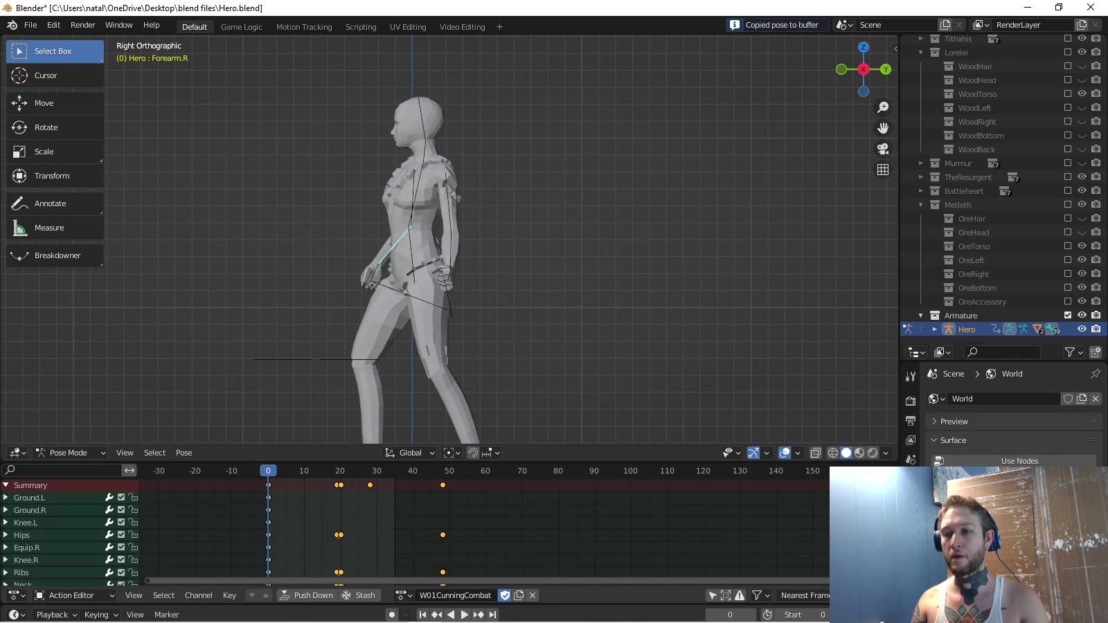
key(Up)
key(ctrl+v)
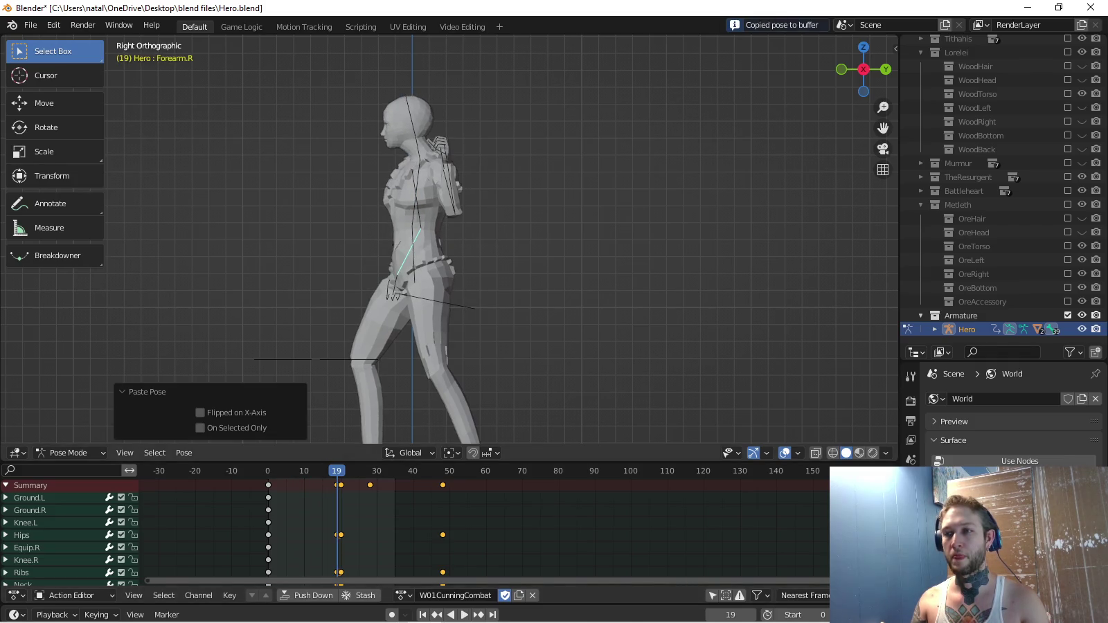
click(453, 189)
key(space)
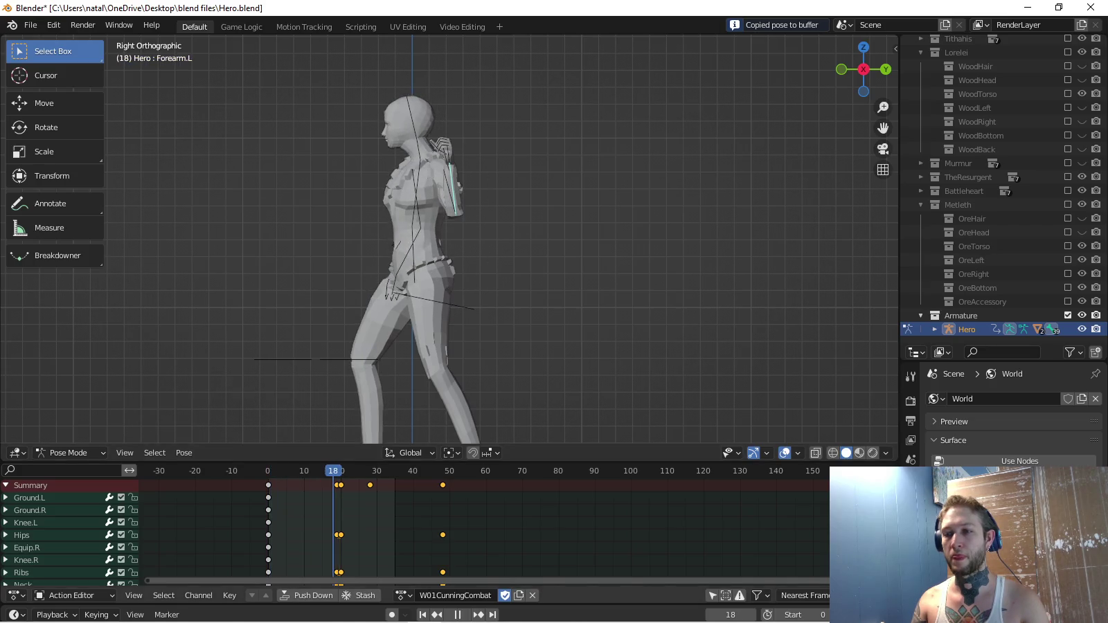
Delete the stray selected keyframes, including the one at frame 28.
key(x)
click(310, 483)
key(space)
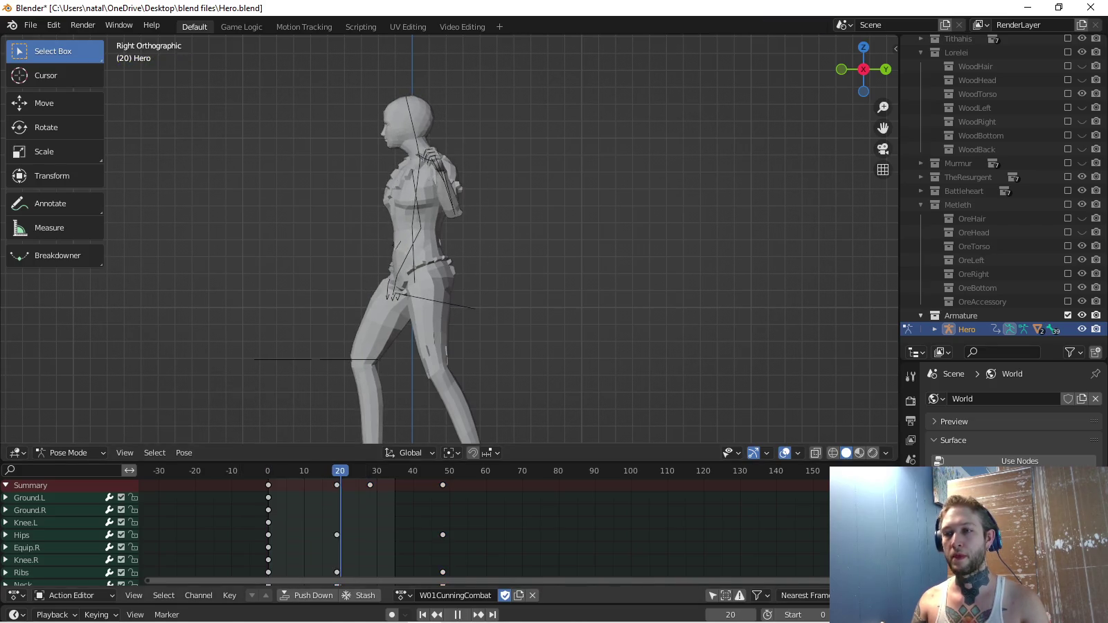
key(space)
key(x)
click(309, 485)
key(space)
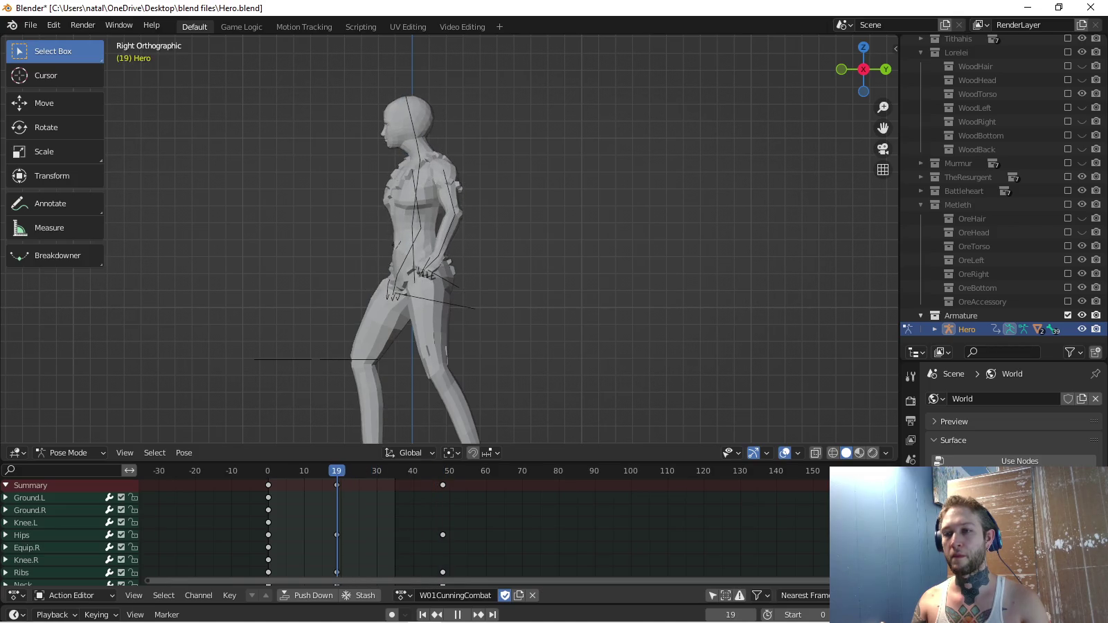
Paste the starting arm pose at frame 19, key its rotation, and review playback.
key(shift+Left)
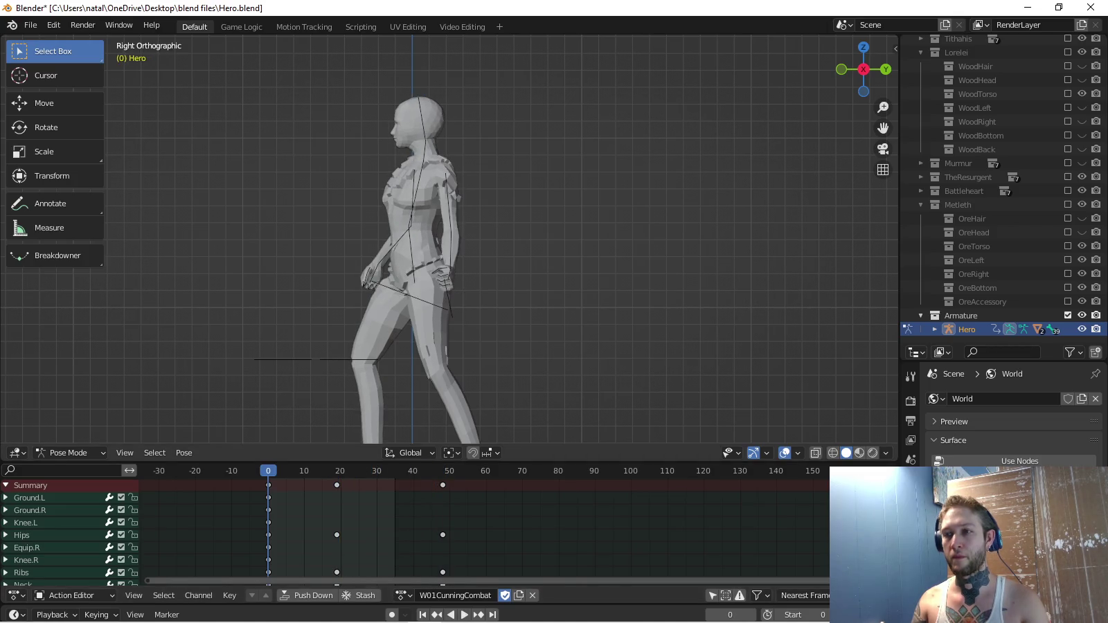
key(ctrl+c)
key(Up)
key(ctrl+v)
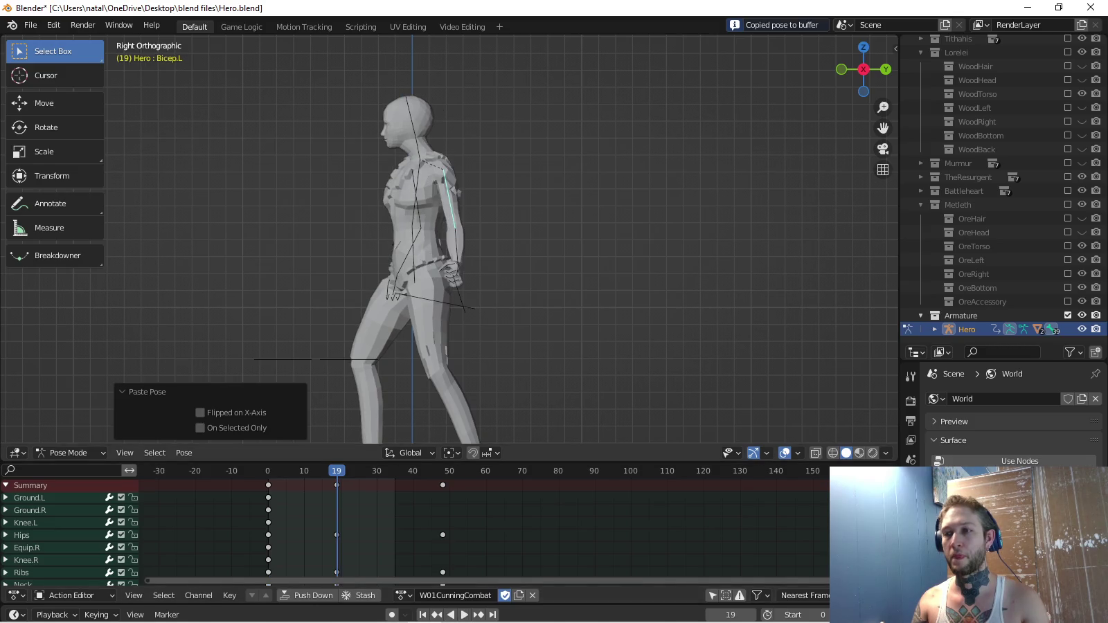
key(KP_1)
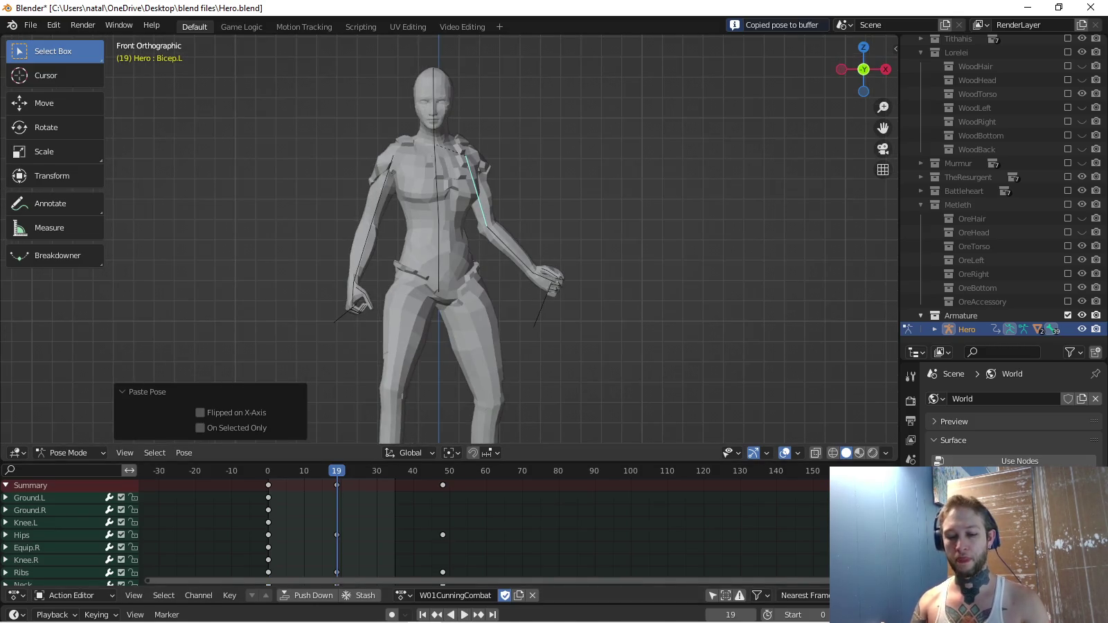
key(i)
key(shift+Left)
key(space)
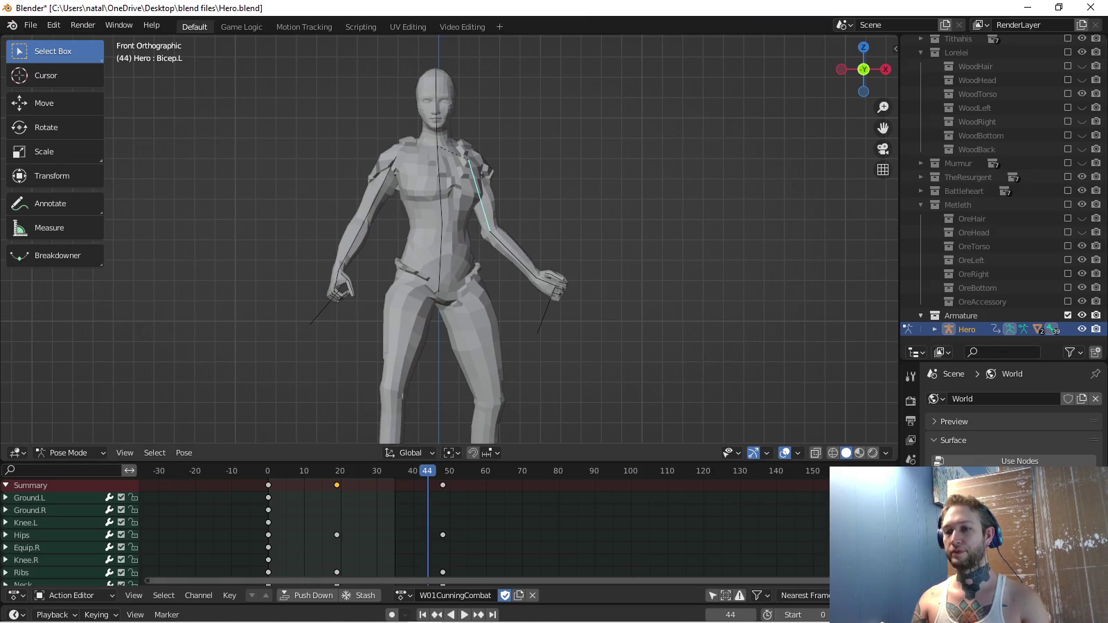
key(space)
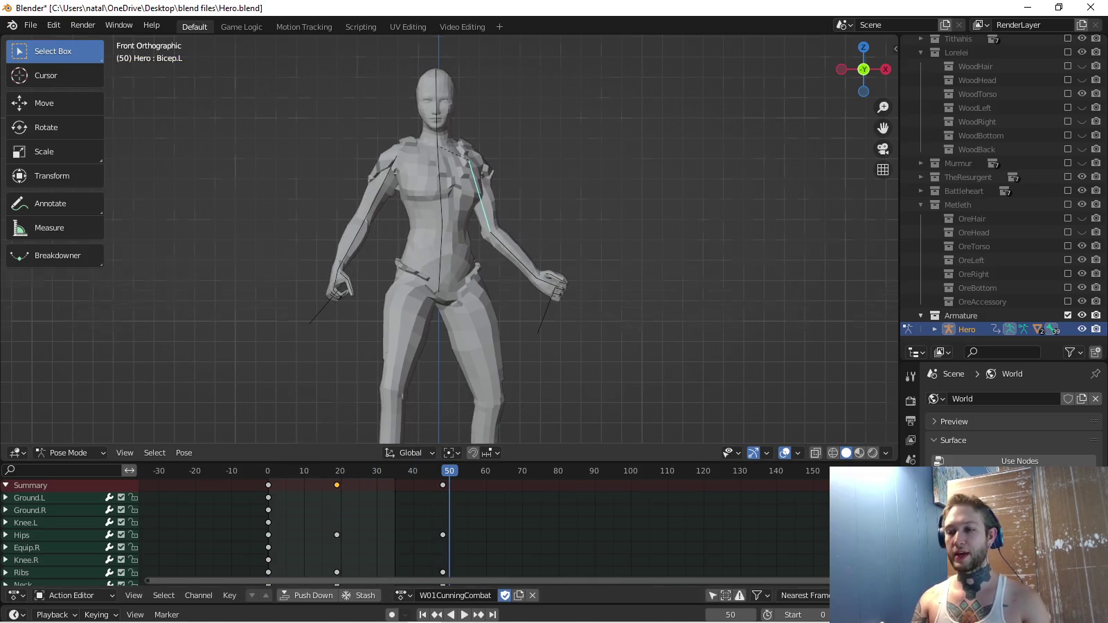
key(KP_8)
key(KP_4)
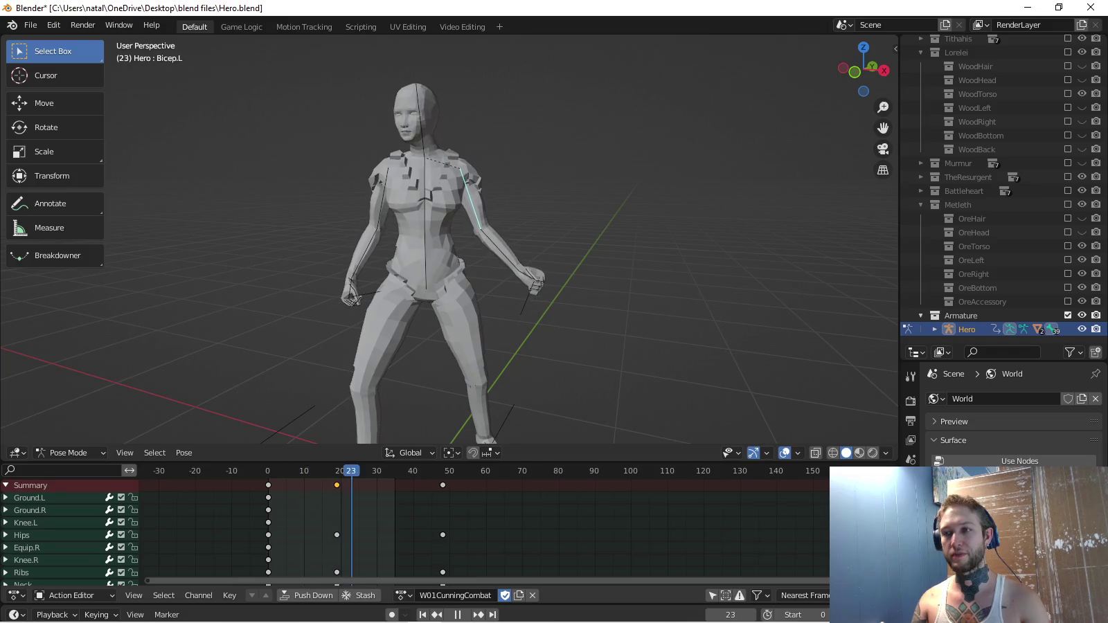
Move the frame-19 keyframes over to frame 20, checking from the side view.
key(space)
key(KP_3)
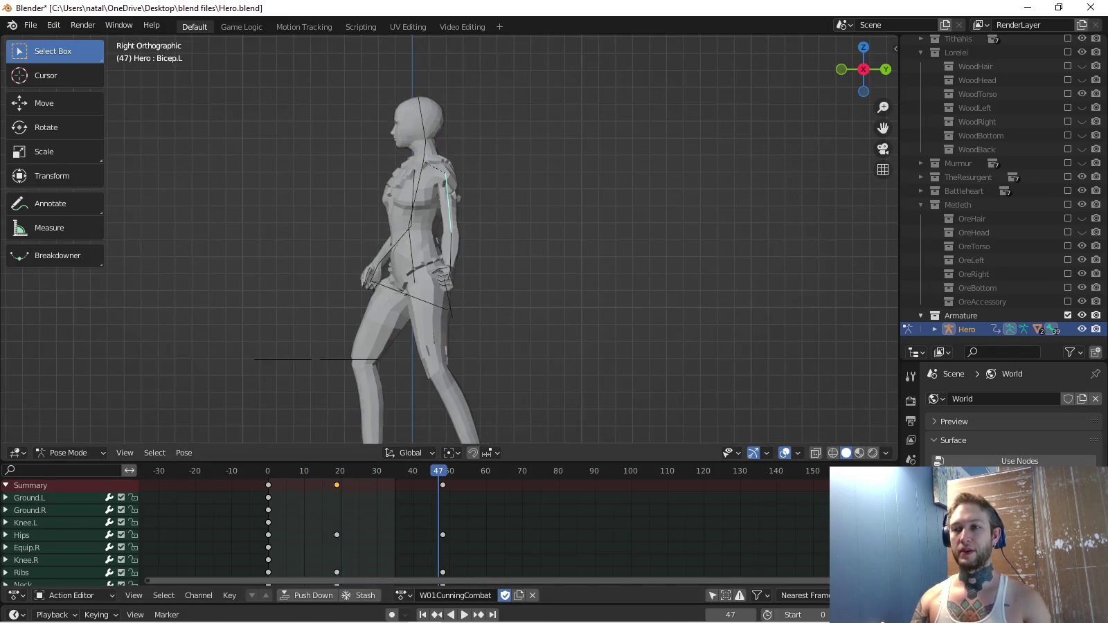
key(space)
key(space)
key(g)
key(Return)
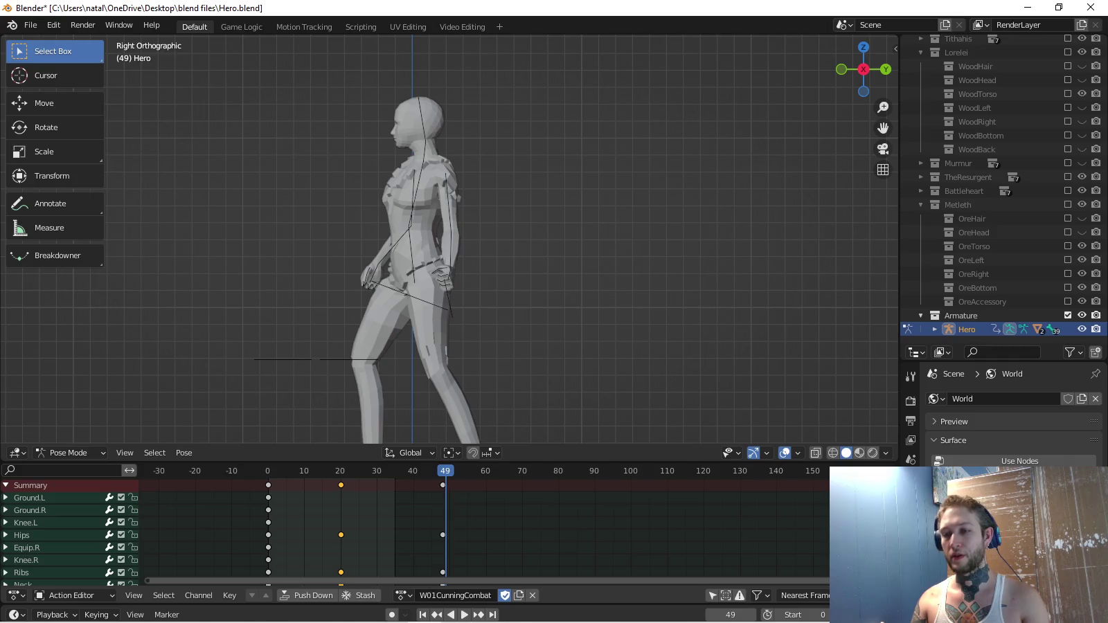
Key the pose at frames 68 and 96.
key(space)
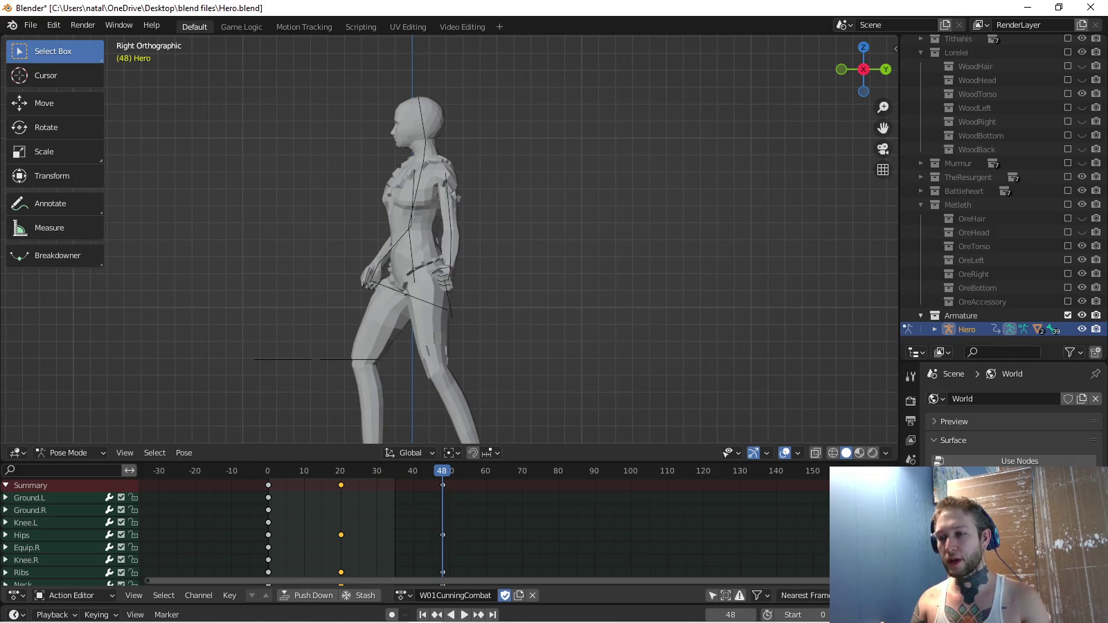
key(space)
key(space)
key(ctrl+v)
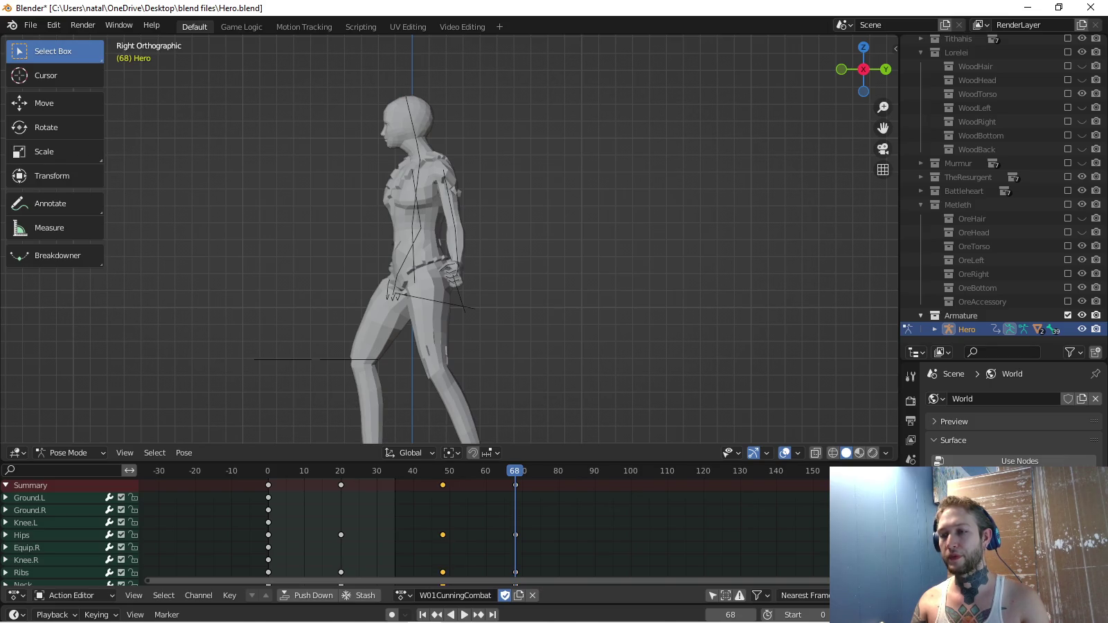
key(space)
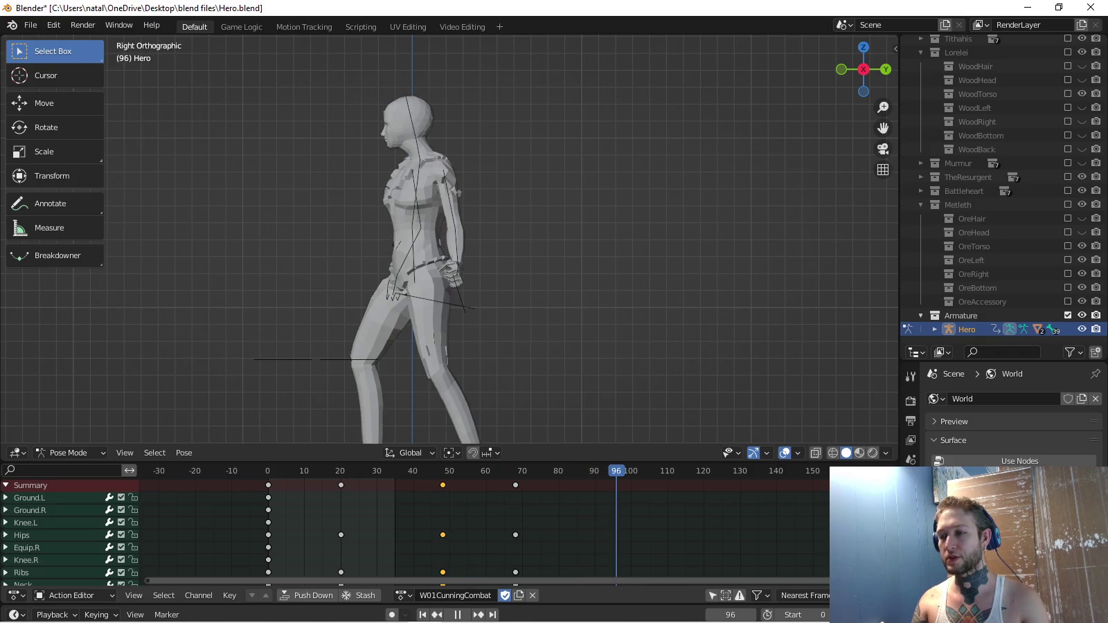
key(space)
key(ctrl+v)
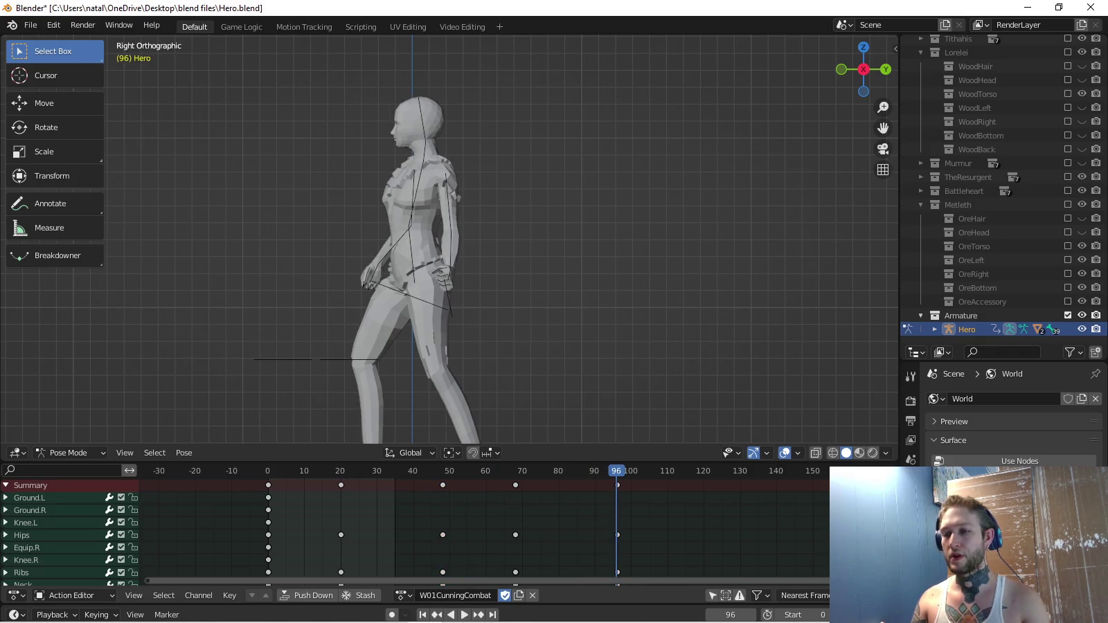
Repeat the frame 48, 68 and 96 keys at 144 and 192, out to frame 240.
scroll(491, 526, right, 2)
drag(387, 478, 599, 493)
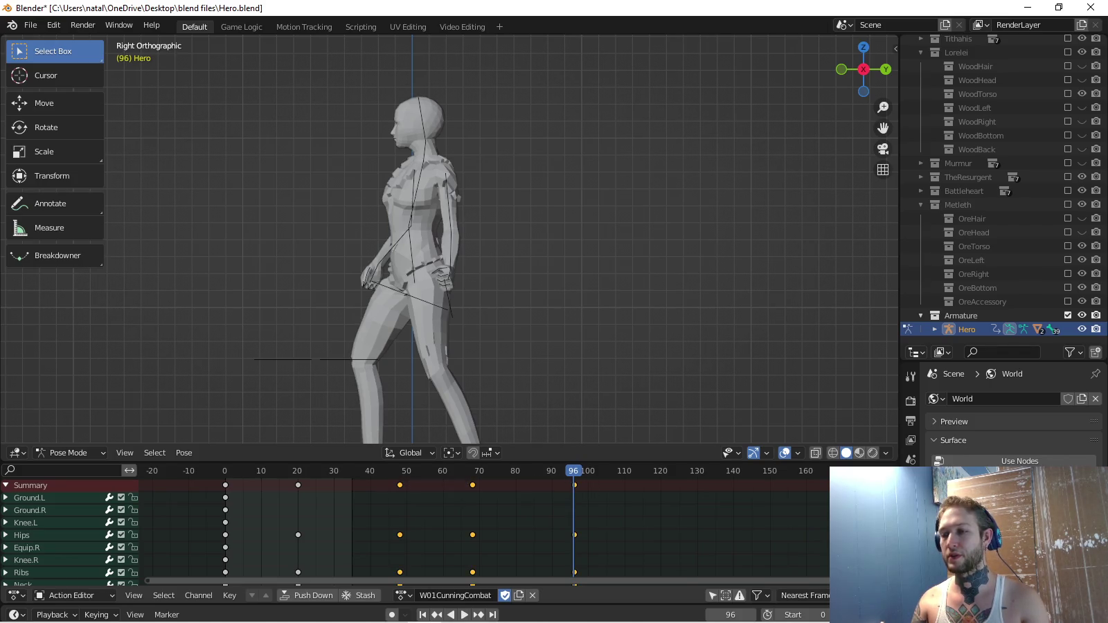
key(shift+Right)
scroll(485, 526, right, 7)
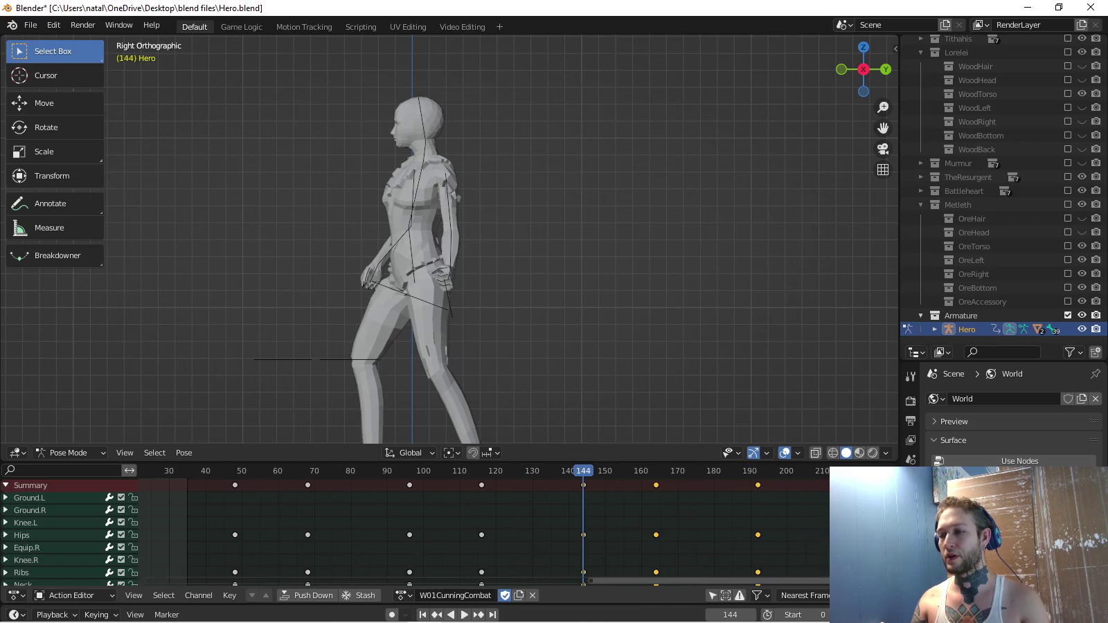
key(shift+Right)
key(space)
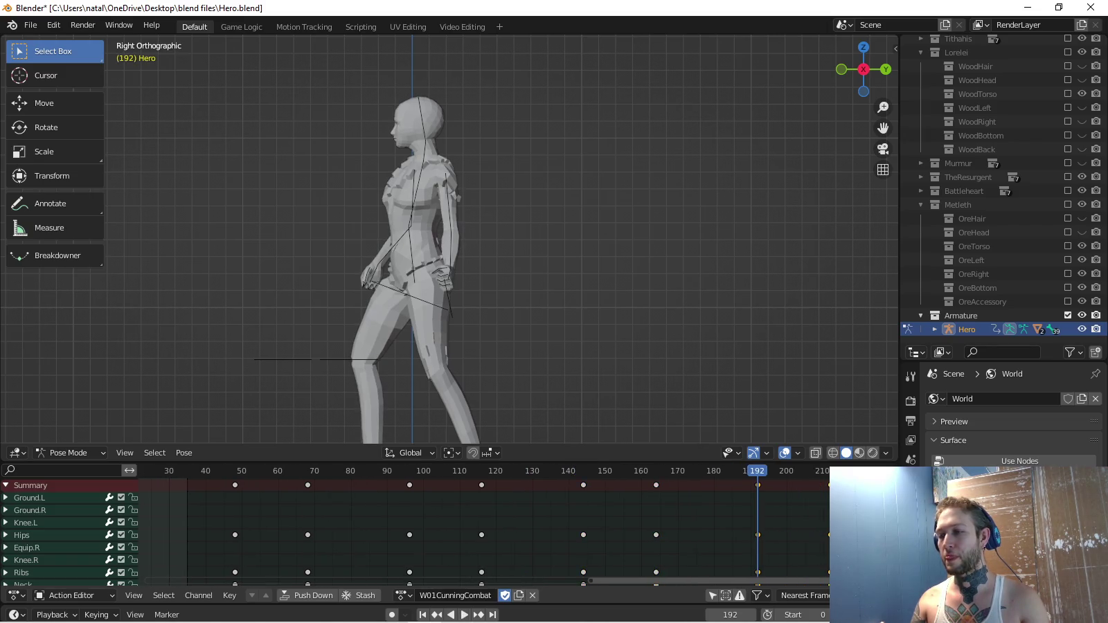
scroll(485, 527, right, 10)
scroll(484, 527, down, 5)
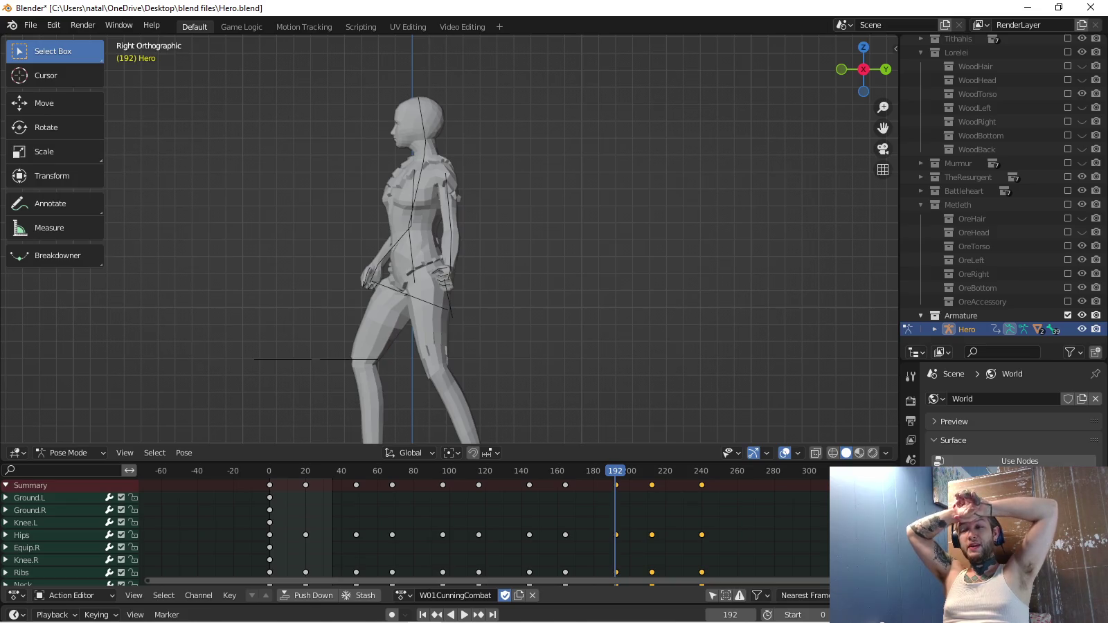
key(space)
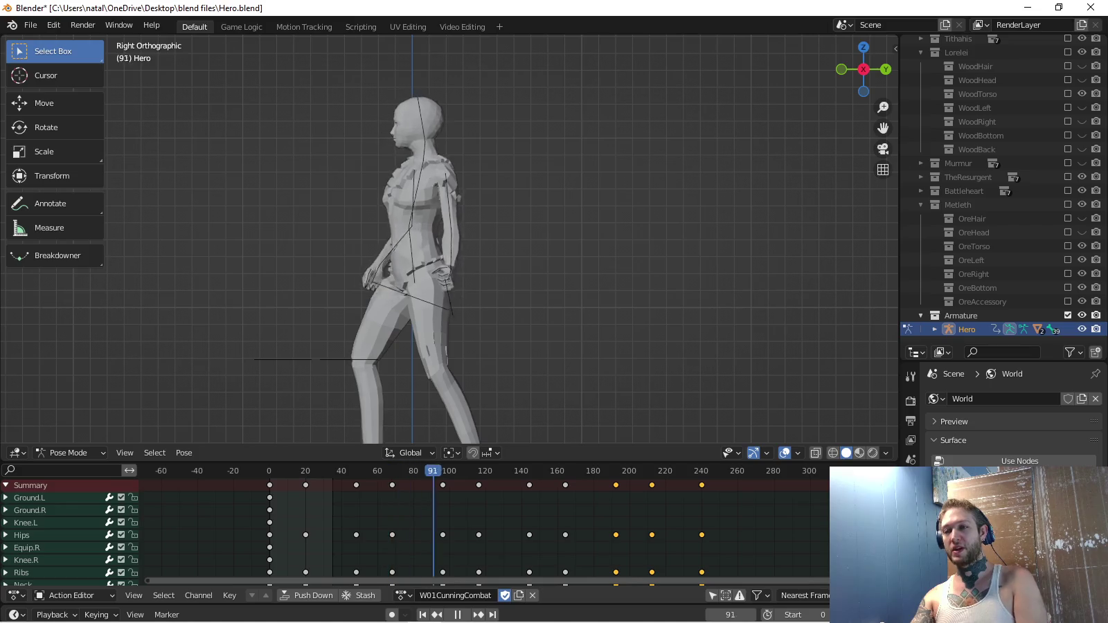
Rotate the right upper arm Bicep.R at frame 20 and key its rotation.
key(shift+Left)
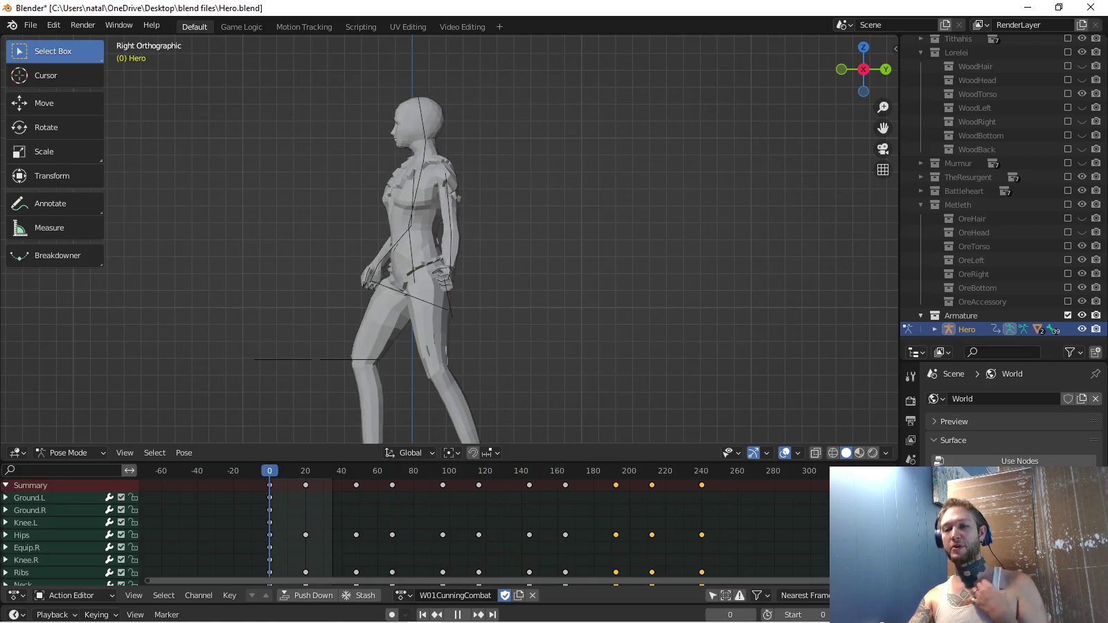
key(space)
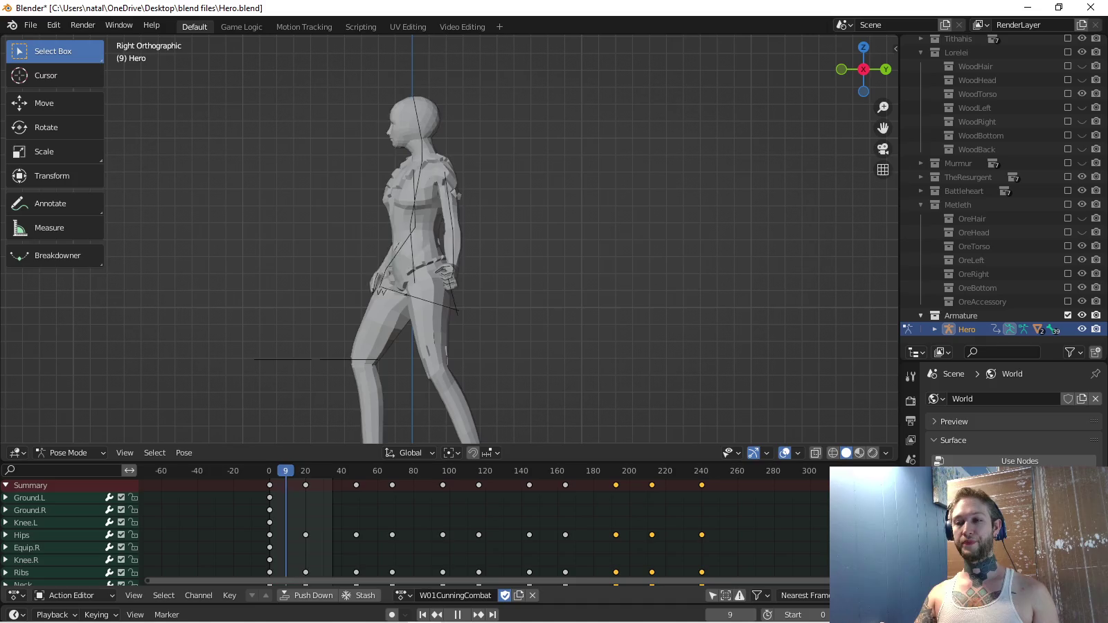
click(416, 201)
key(r)
click(444, 359)
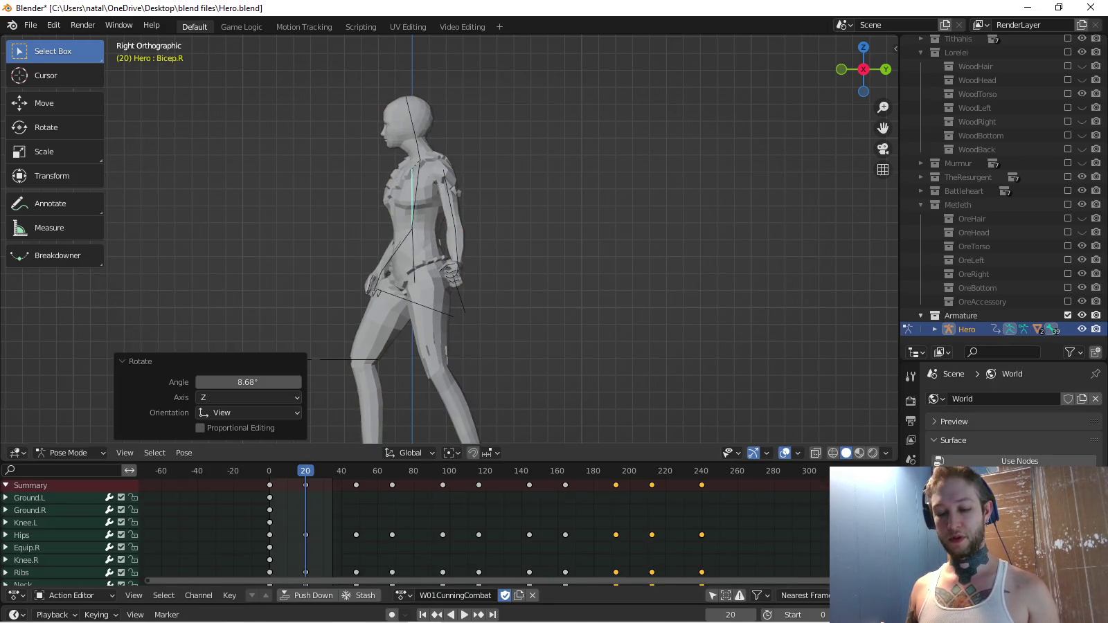
key(i)
key(space)
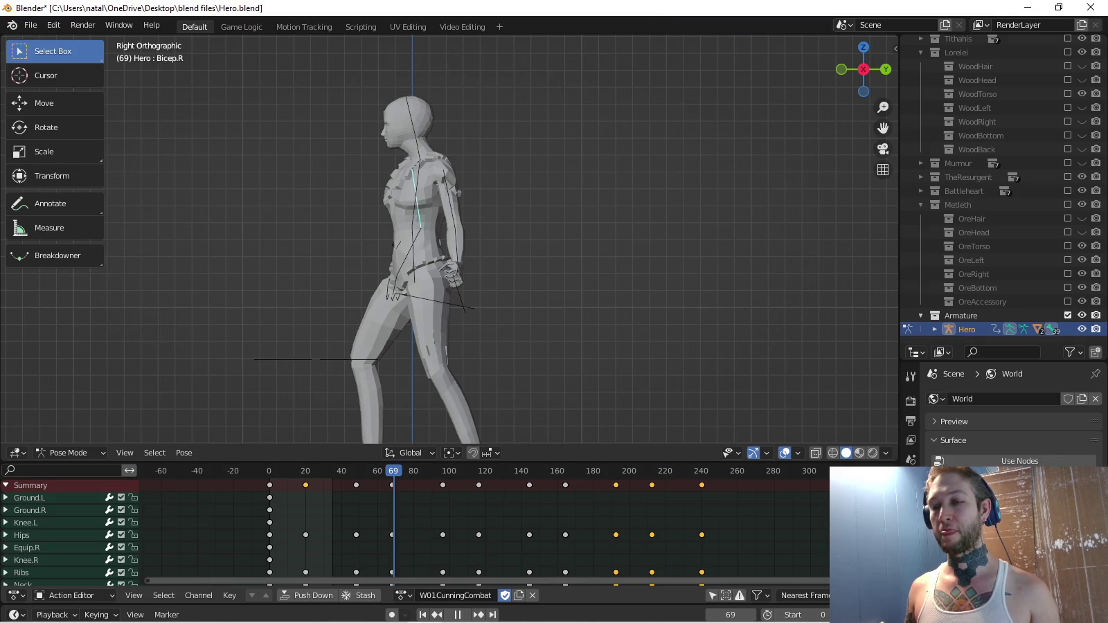
Rotate Bicep.R again at a later frame and key the new rotation.
key(r)
click(388, 406)
key(i)
key(space)
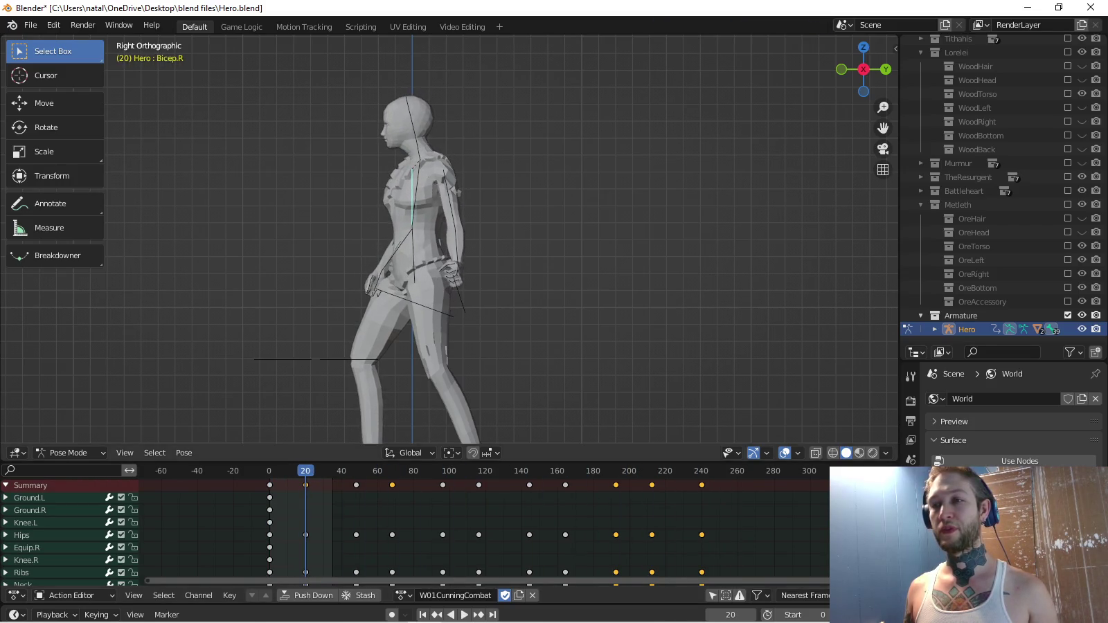
scroll(416, 228, up, 2)
Tilt the Neck bone 7.1° at frame 20.
click(403, 242)
key(r)
click(433, 164)
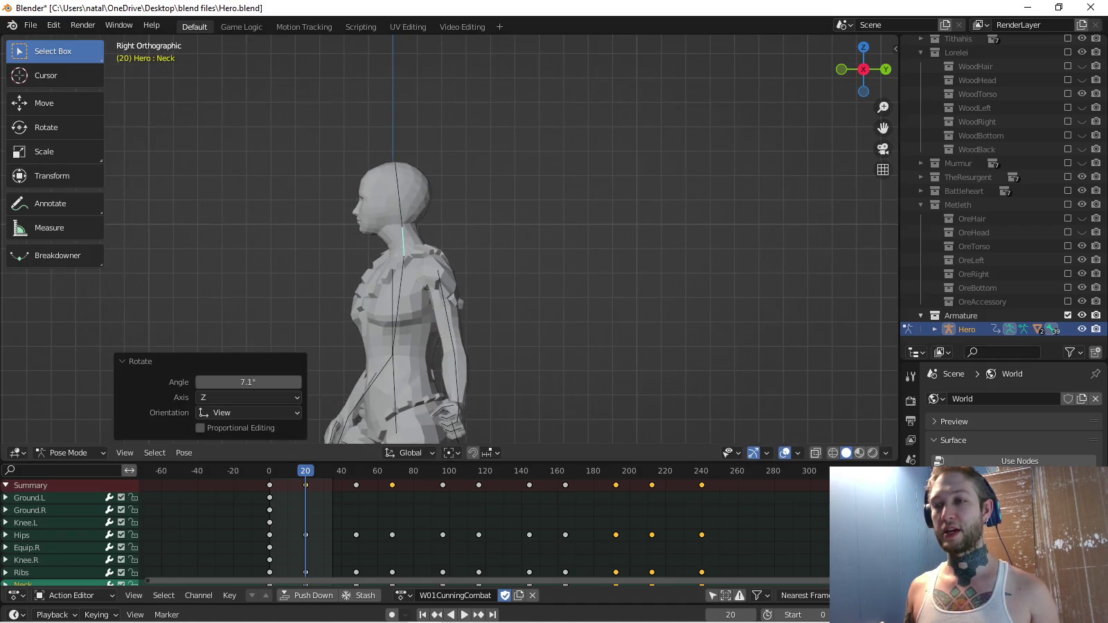
click(409, 312)
key(ctrl+z)
scroll(415, 208, up, 2)
Tilt the Head bone, key the neck and head rotations, and play back.
click(405, 180)
key(r)
click(420, 103)
key(i)
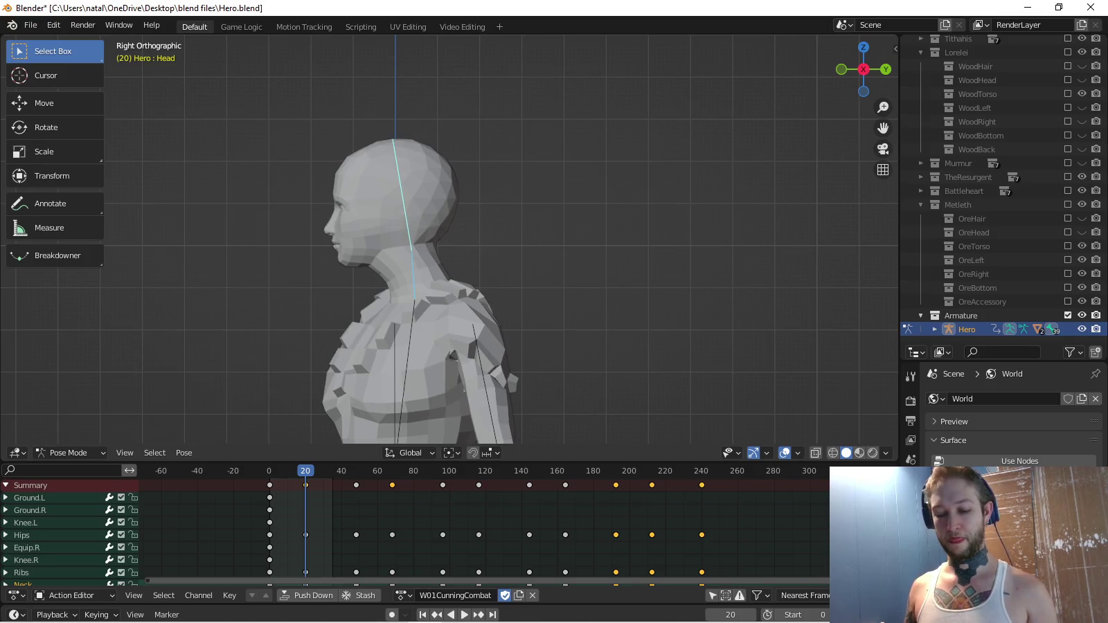
key(space)
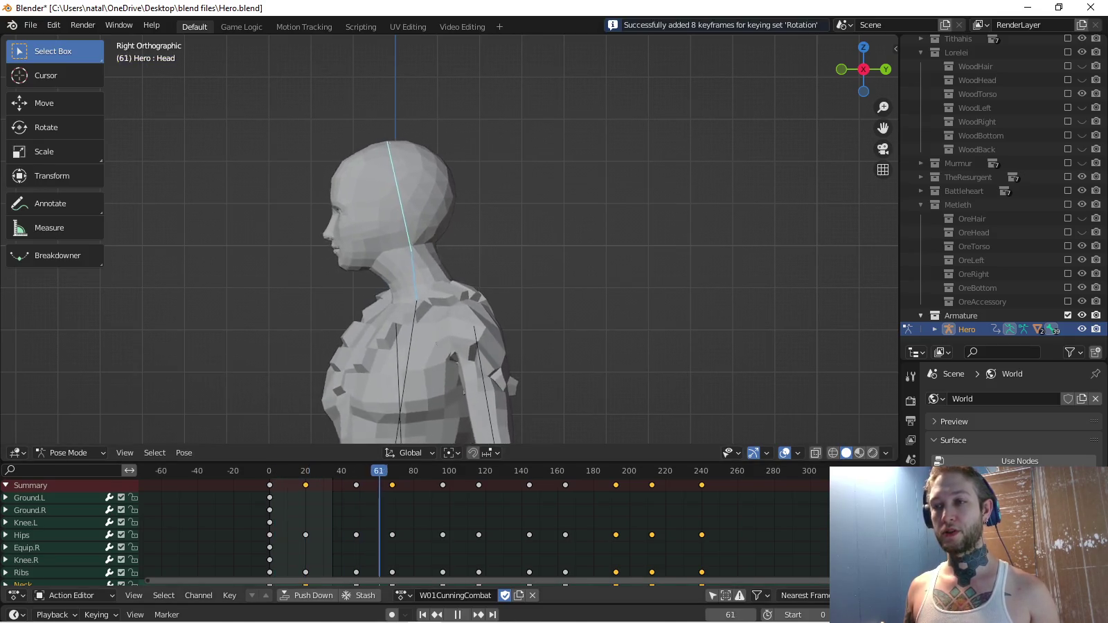
key(space)
scroll(485, 527, down, 3)
key(space)
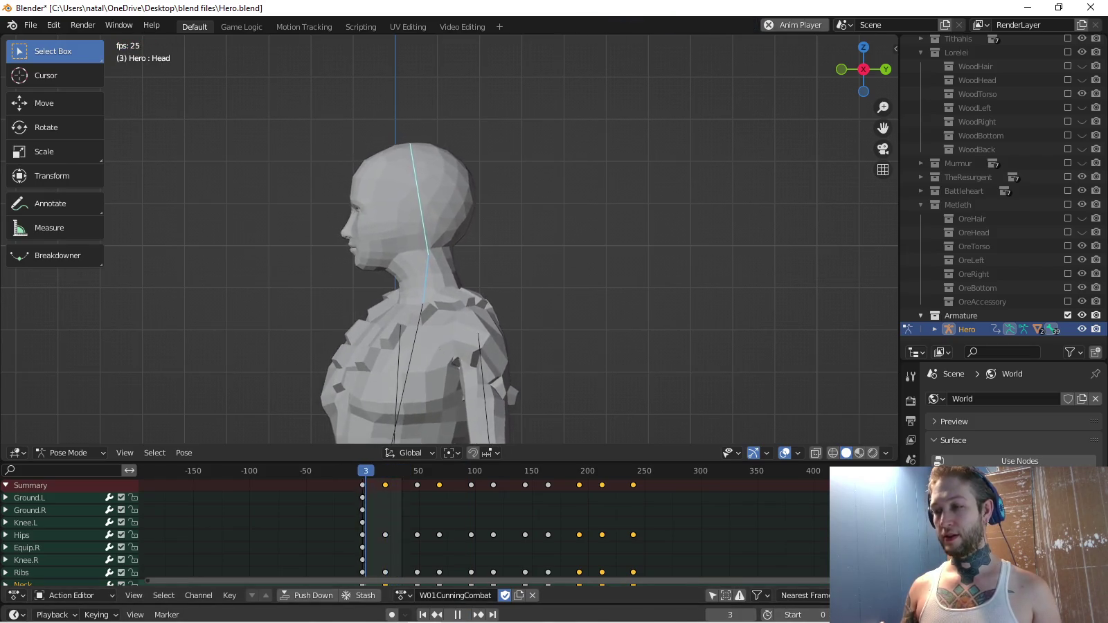
scroll(485, 526, down, 2)
scroll(450, 242, down, 3)
key(KP_1)
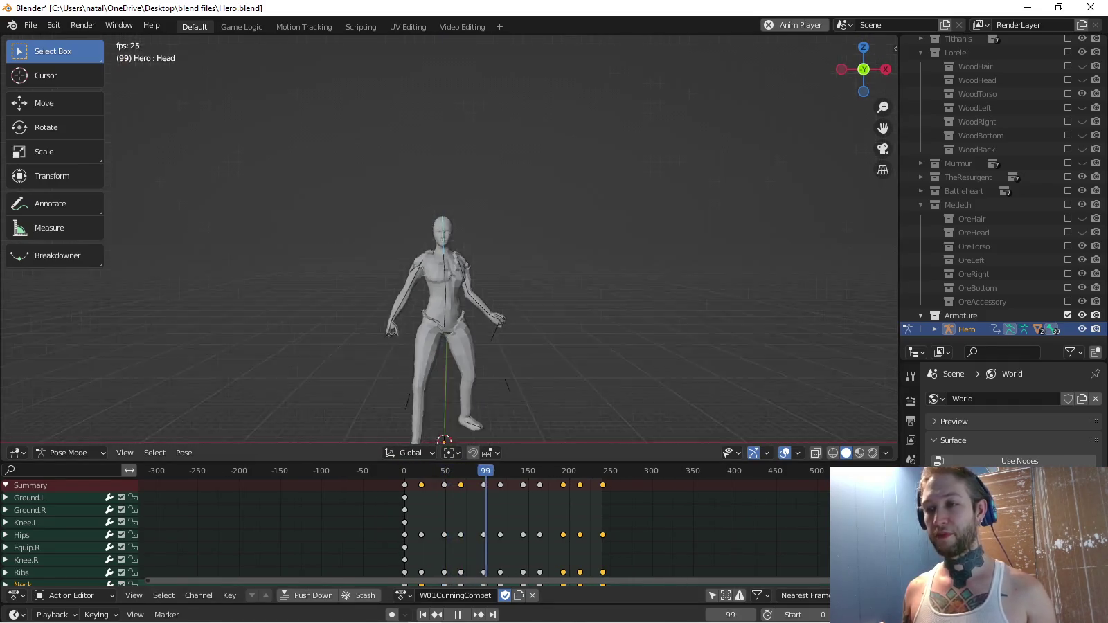
key(KP_6)
key(KP_8)
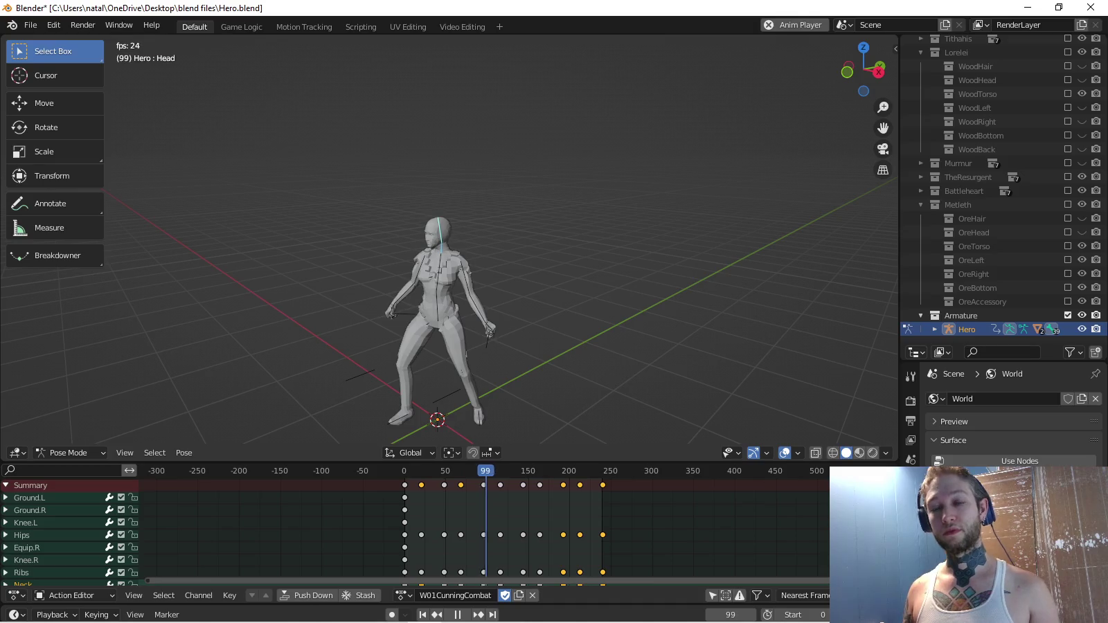
key(KP_1)
scroll(413, 243, up, 2)
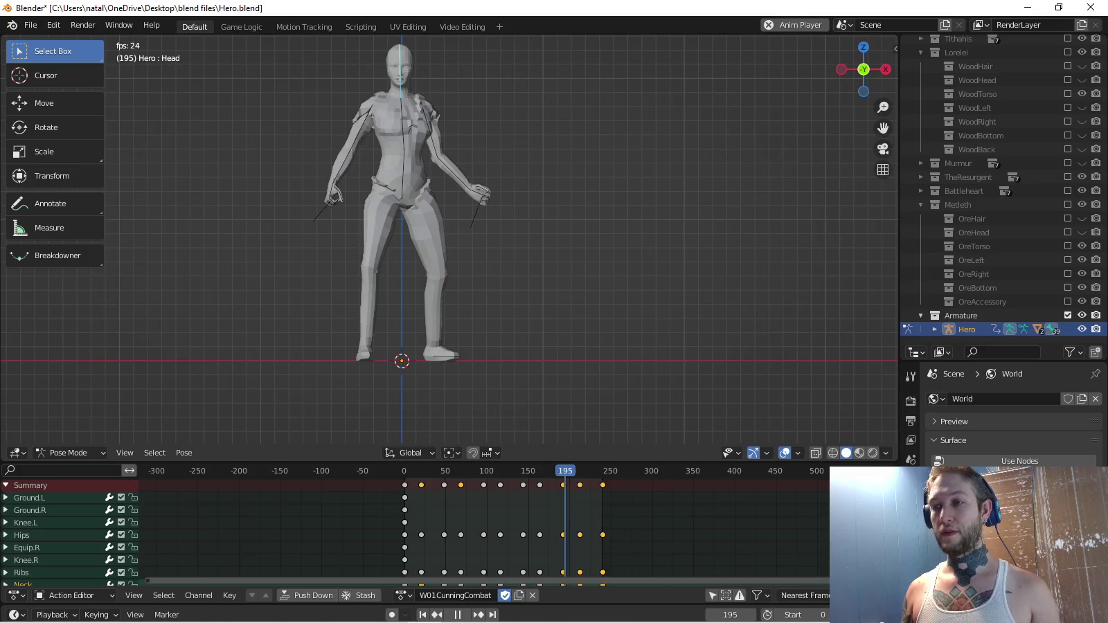
key(space)
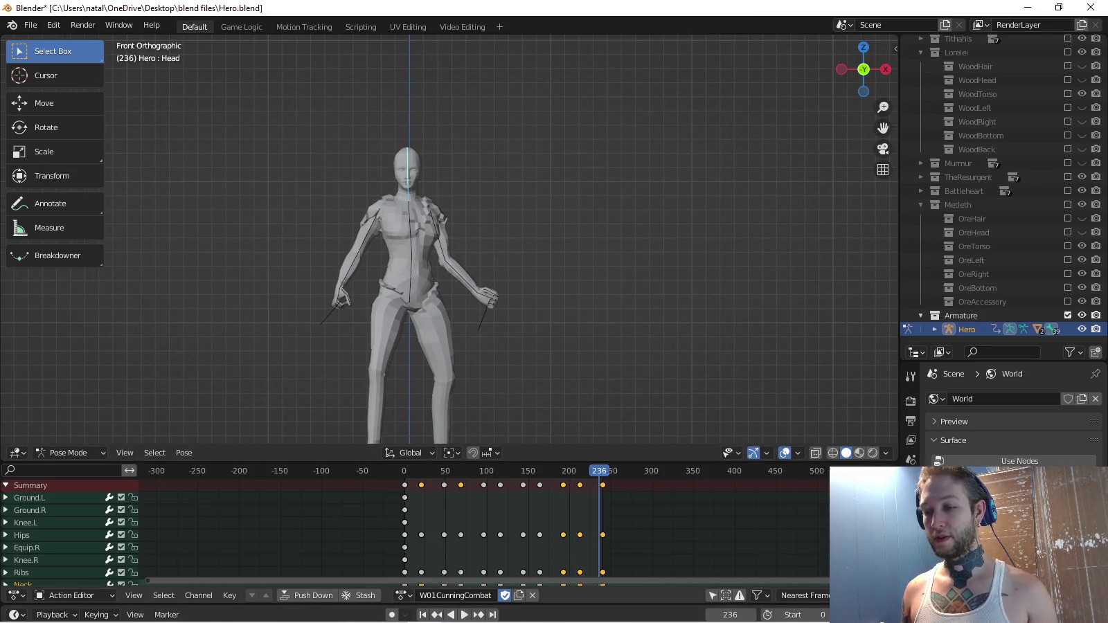
click(403, 596)
click(450, 528)
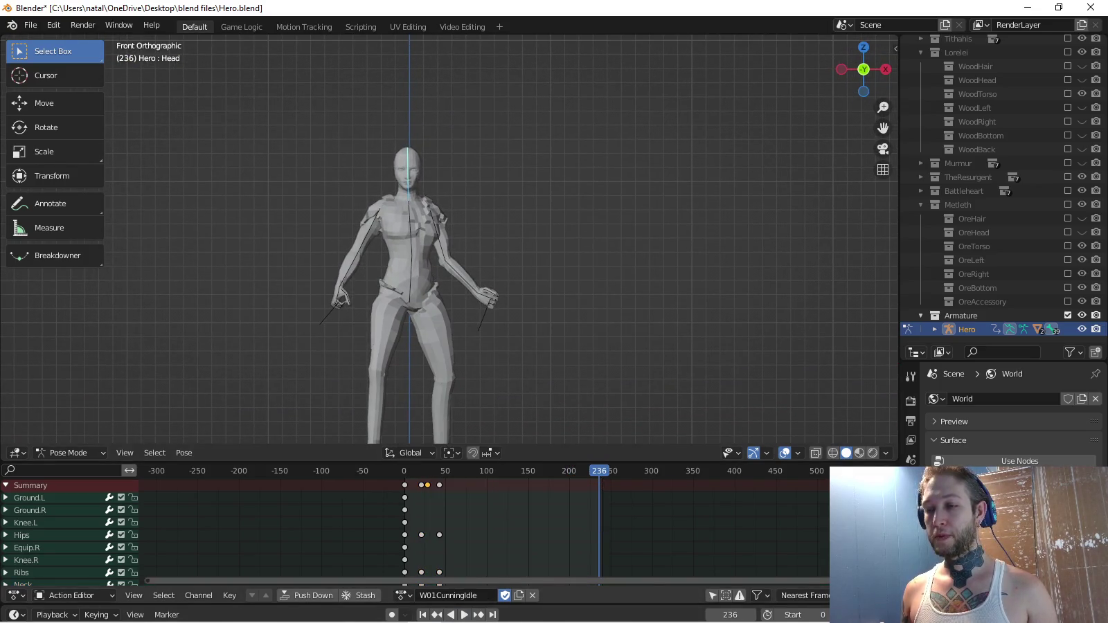
key(space)
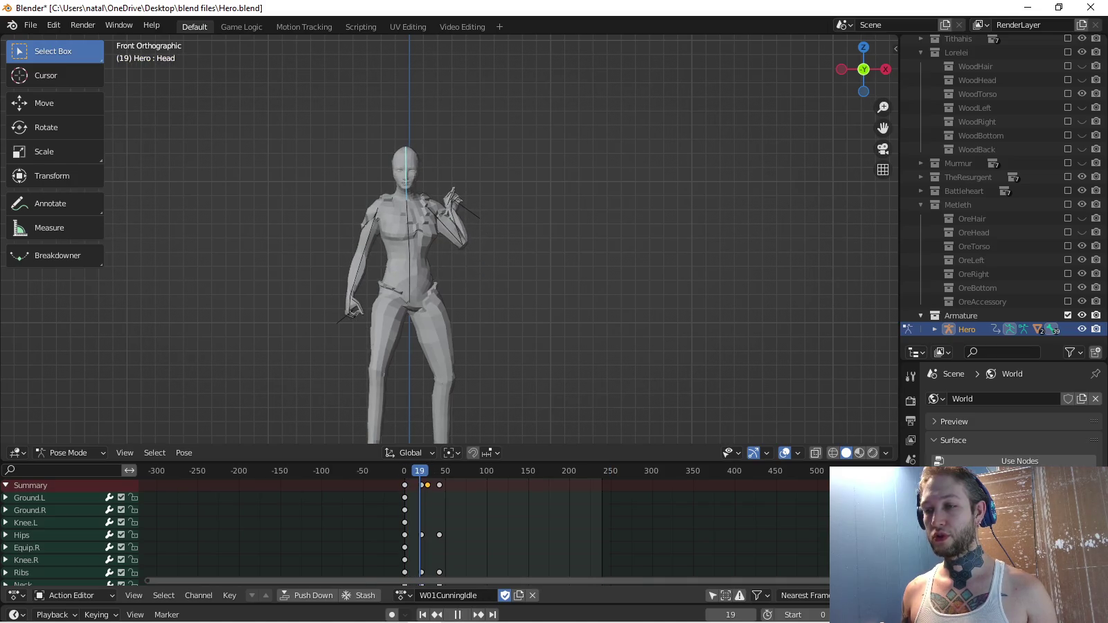
key(space)
scroll(448, 239, up, 4)
drag(430, 208, 326, 227)
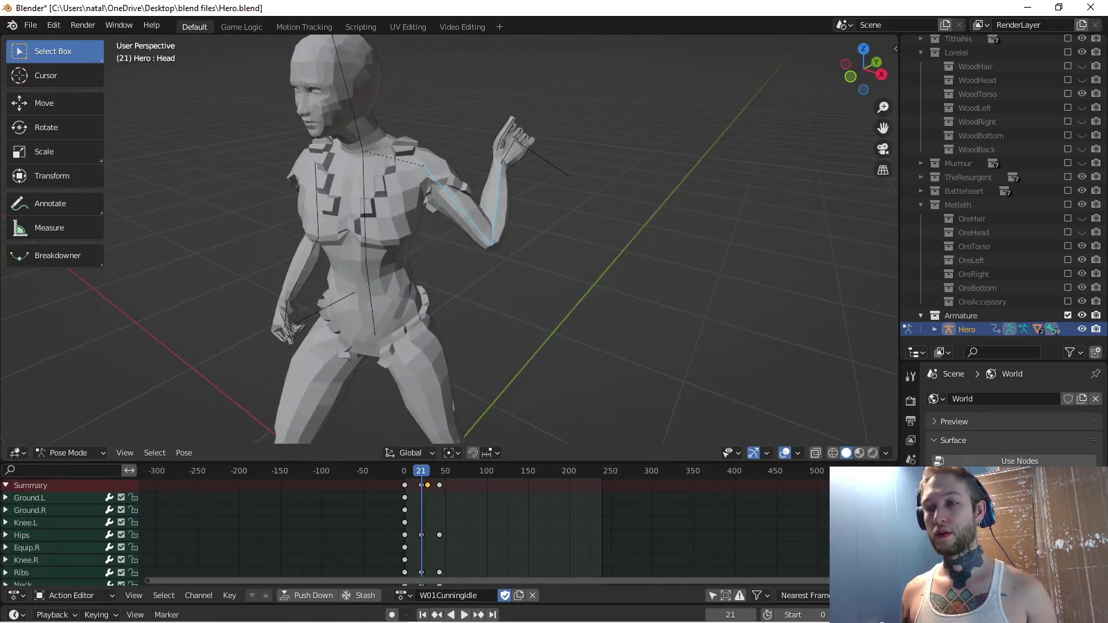
key(space)
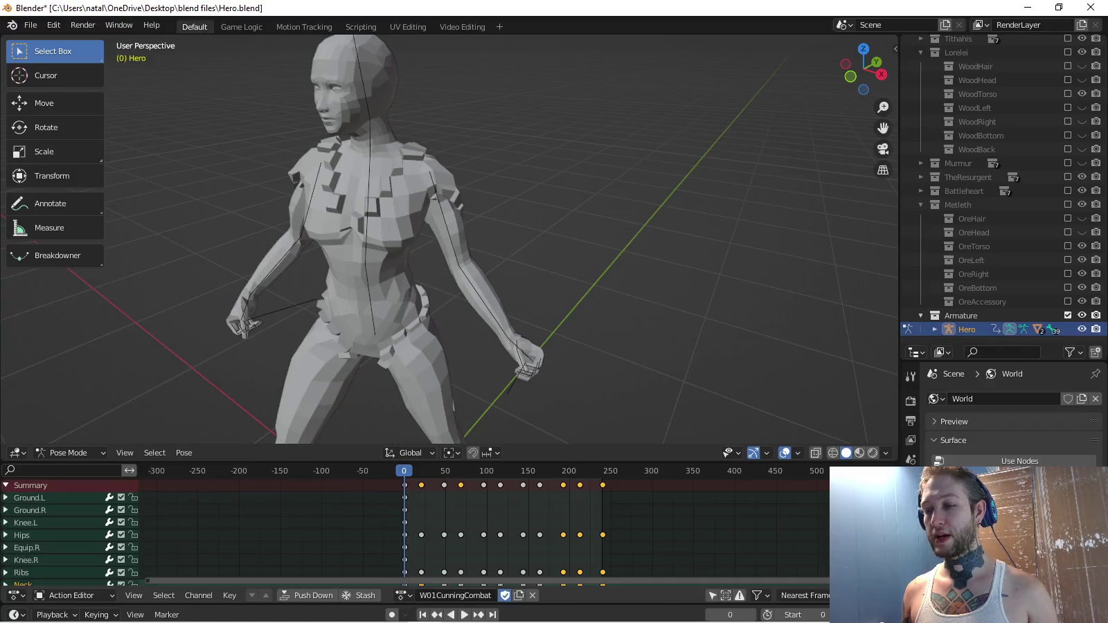
Move to frame 212 and begin rotating the left upper arm Bicep.L in pose mode.
key(shift+ctrl+space)
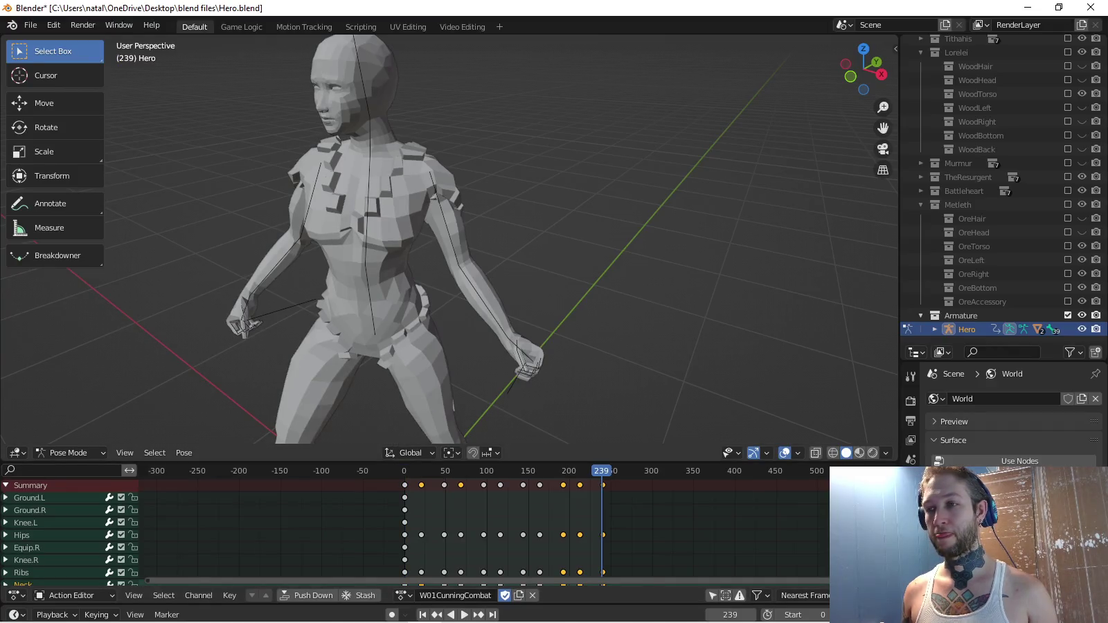
key(KP_4)
key(KP_4)
key(space)
key(KP_Decimal)
key(space)
scroll(485, 526, up, 2)
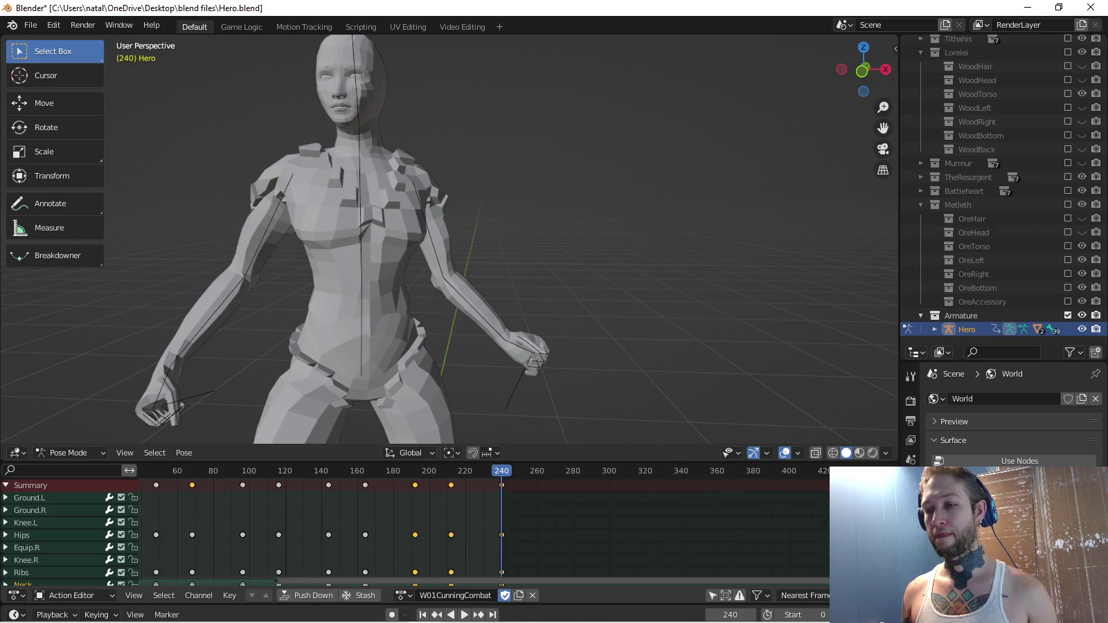
key(space)
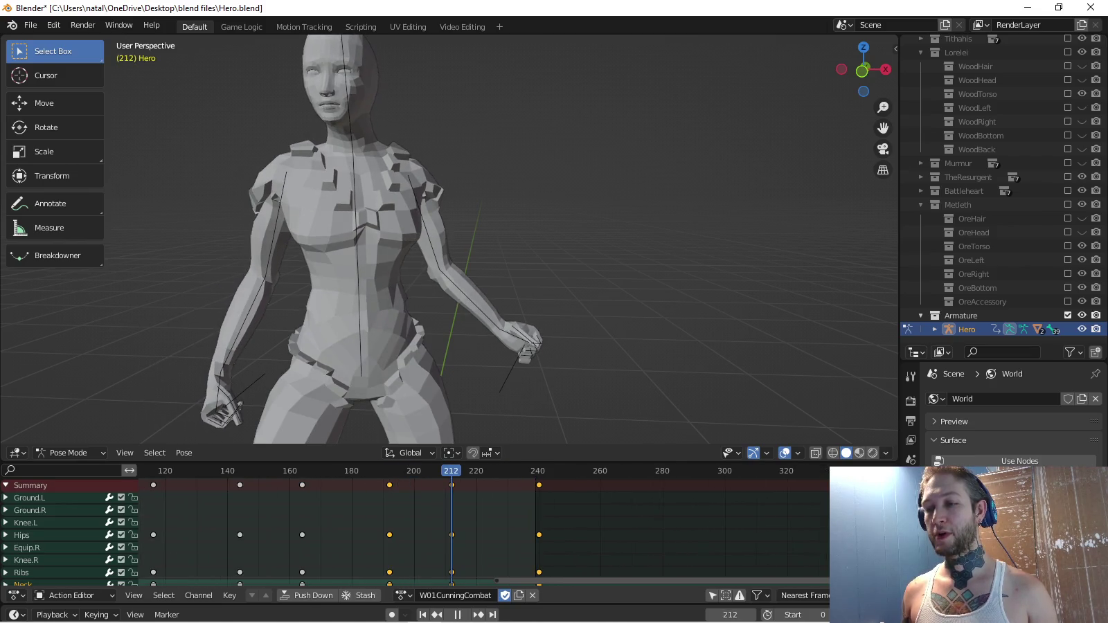
click(360, 222)
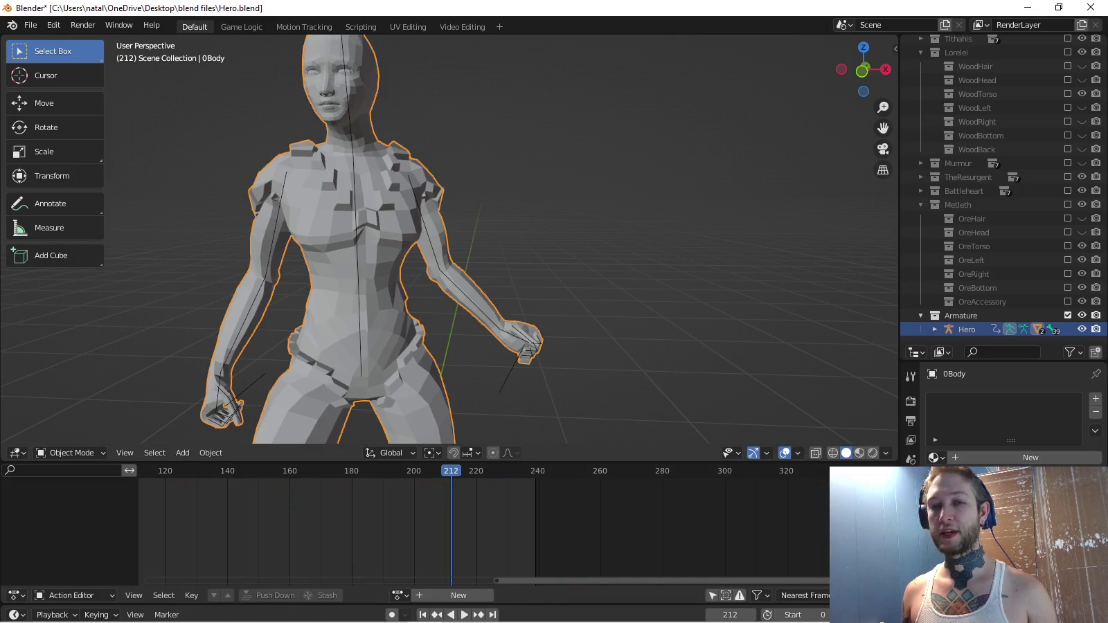
key(ctrl+z)
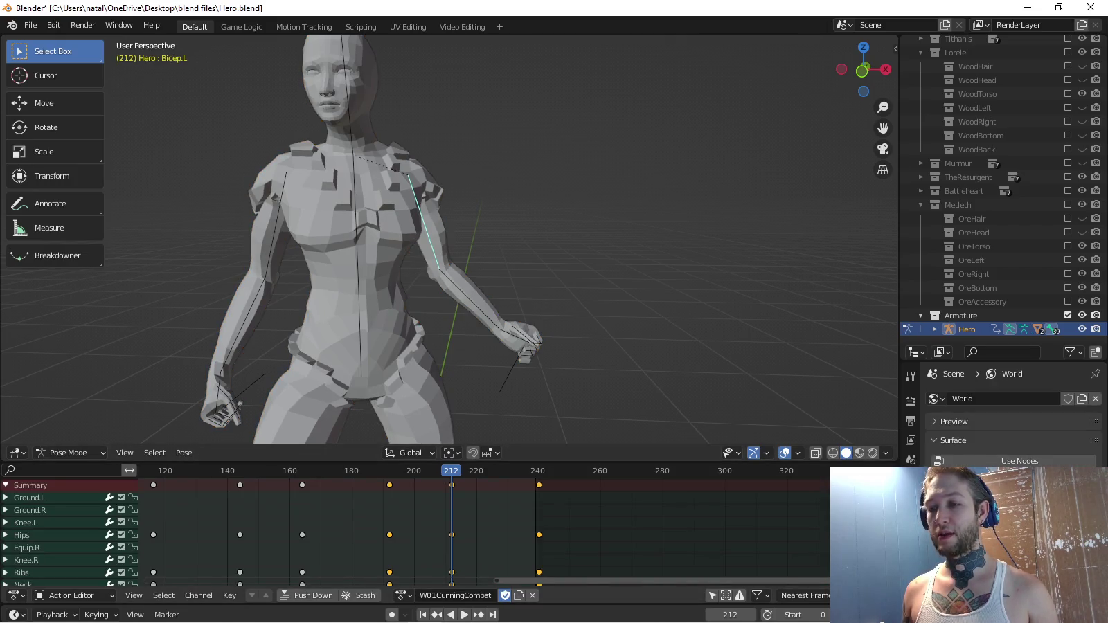
key(r)
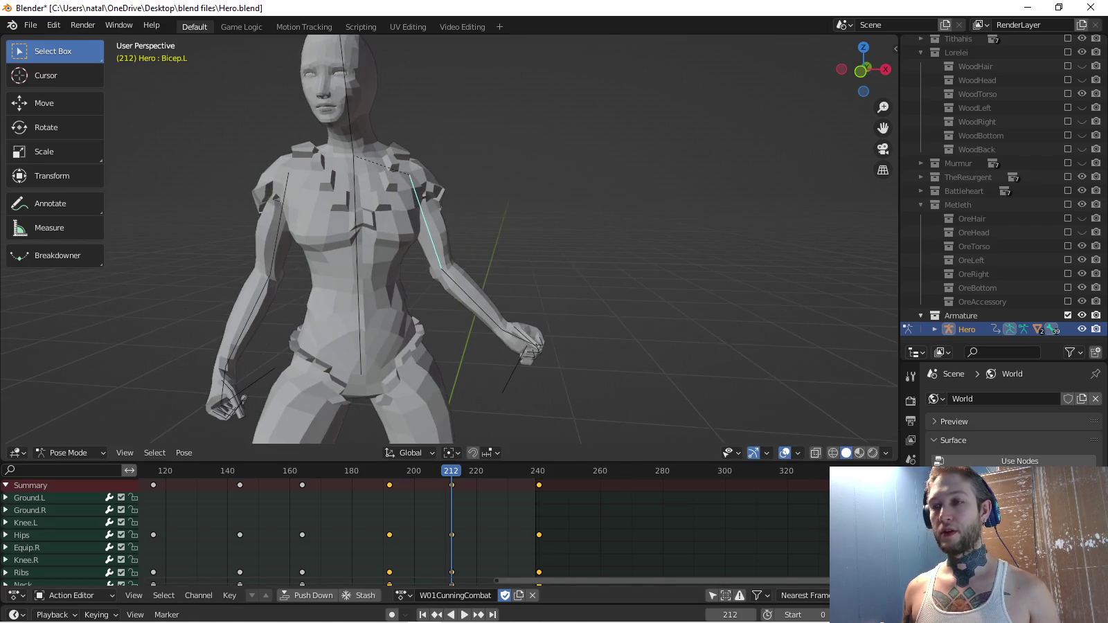
Key the left upper arm's rotation at frame 212 and play back to check it.
click(603, 180)
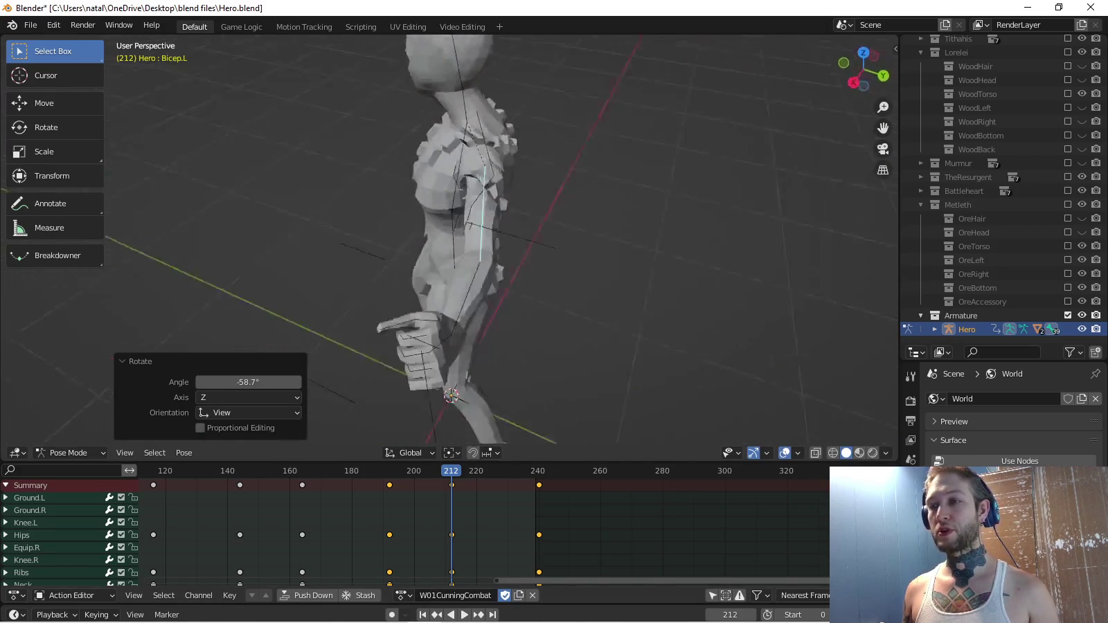
key(i)
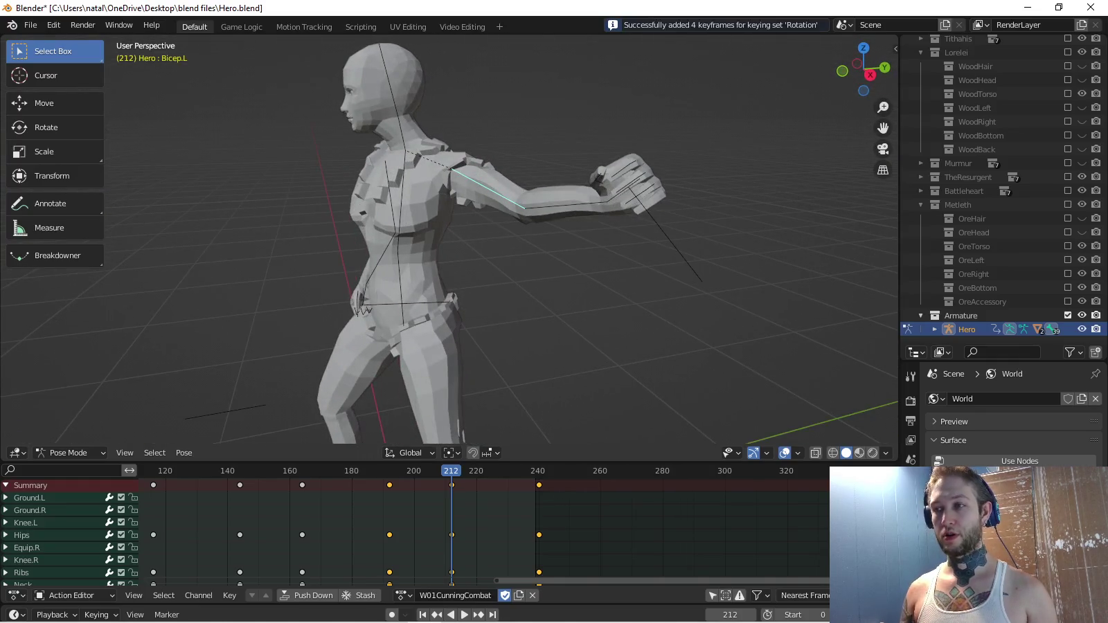
key(KP_1)
scroll(450, 239, up, 1)
key(space)
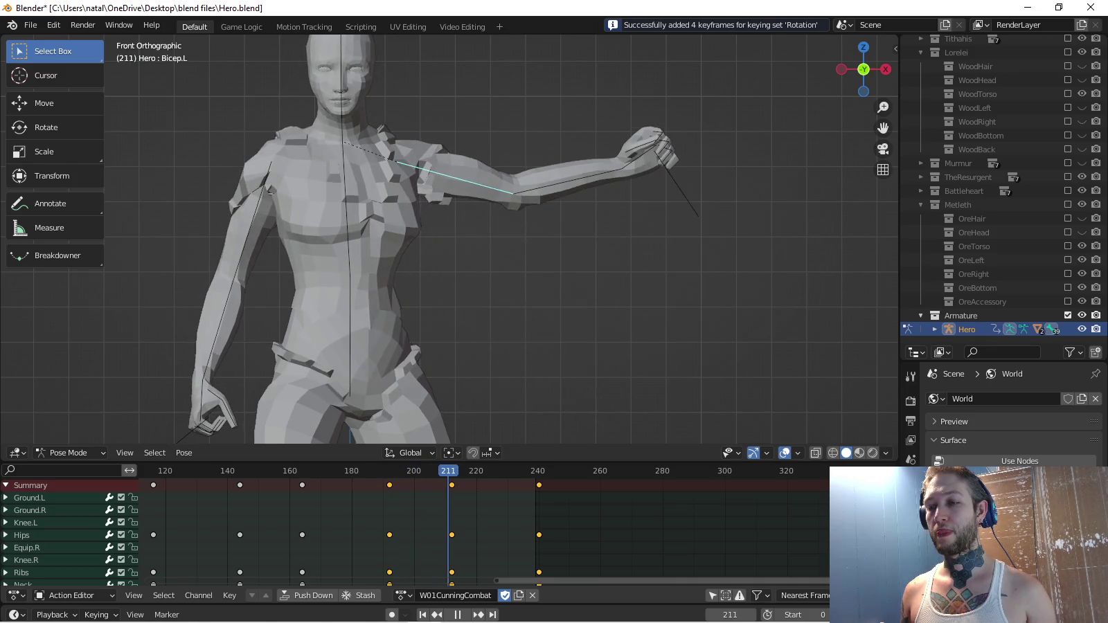
Raise the left upper arm further, key its rotation at frame 192, and replay.
key(r)
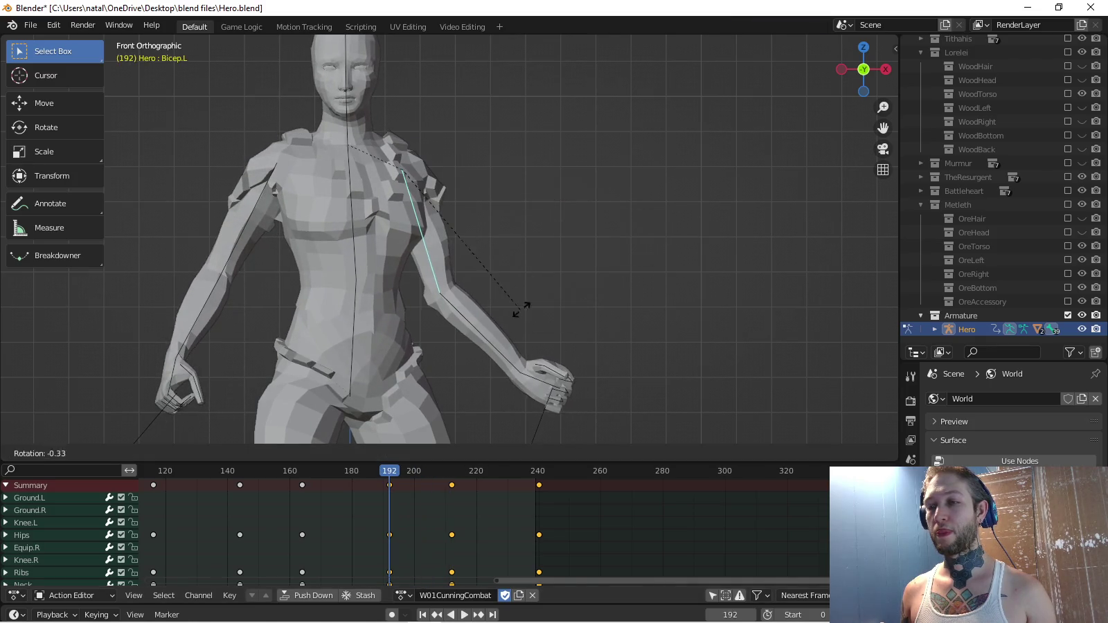
click(520, 309)
key(i)
key(space)
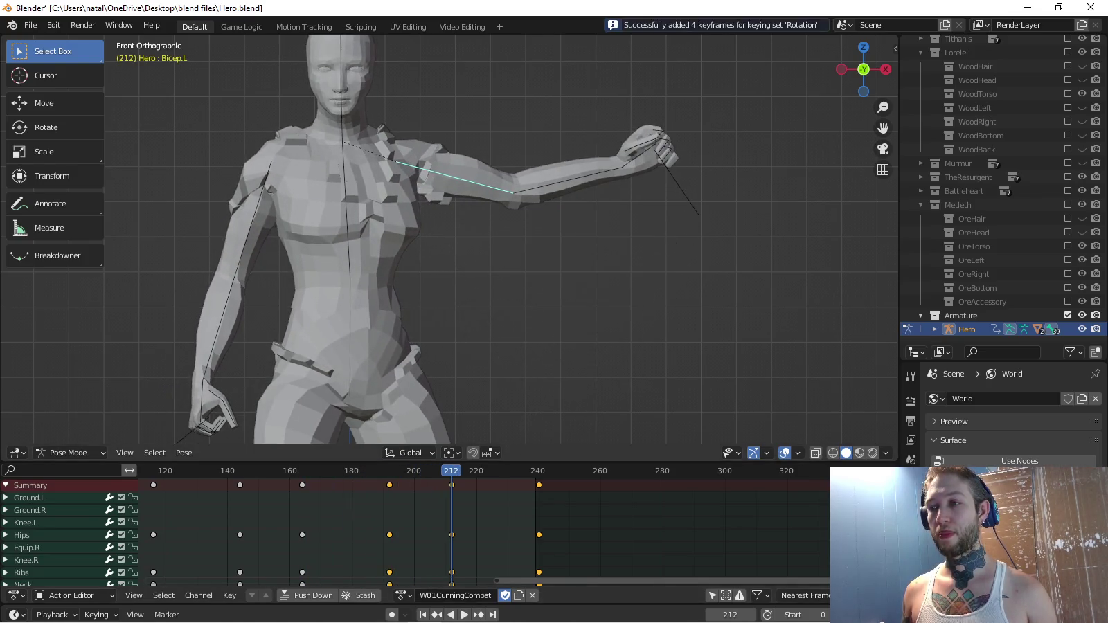
Bend the left forearm and left hand upward.
click(568, 171)
scroll(450, 243, down, 2)
key(r)
click(526, 173)
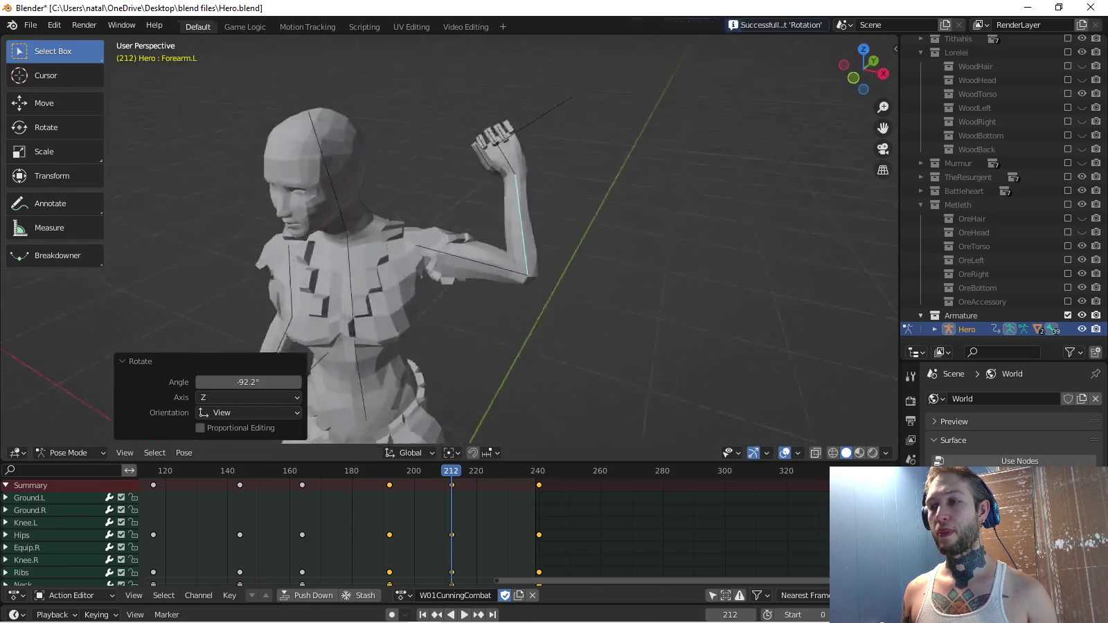
key(KP_3)
click(533, 149)
key(r)
click(507, 141)
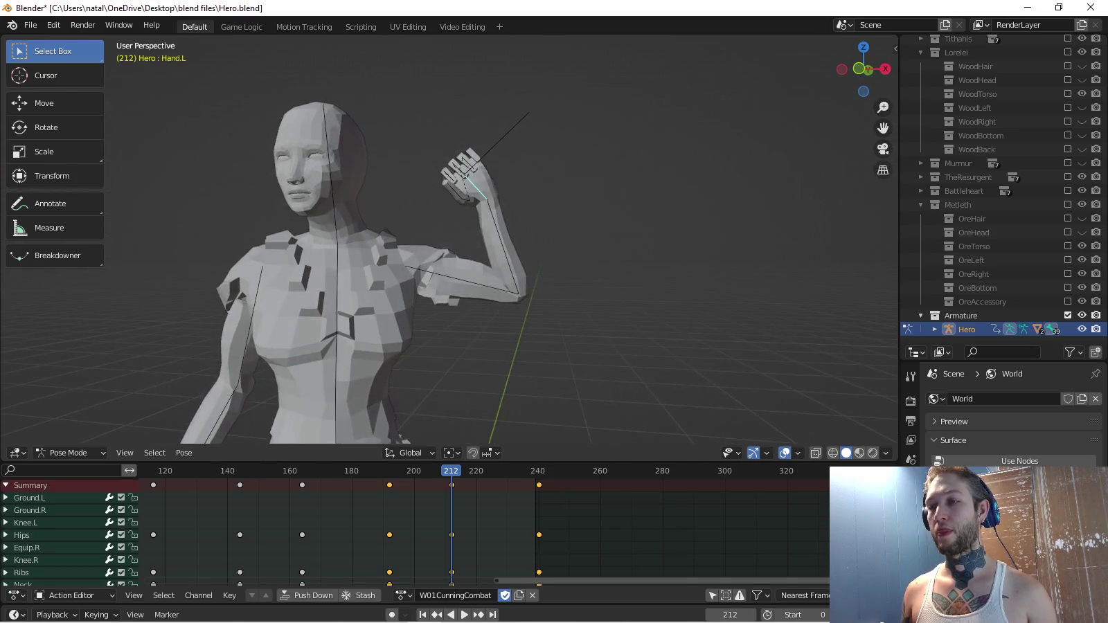
Turn Bicep.L by 24° and key the arm rotations at frame 212, then play.
click(457, 284)
text(r24)
key(Return)
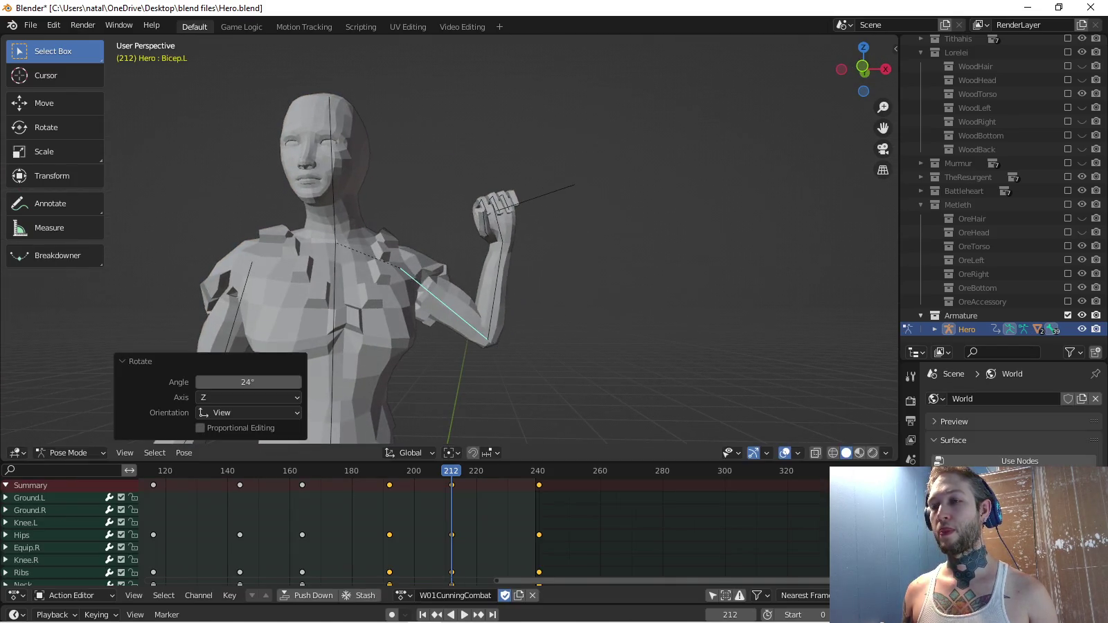
key(i)
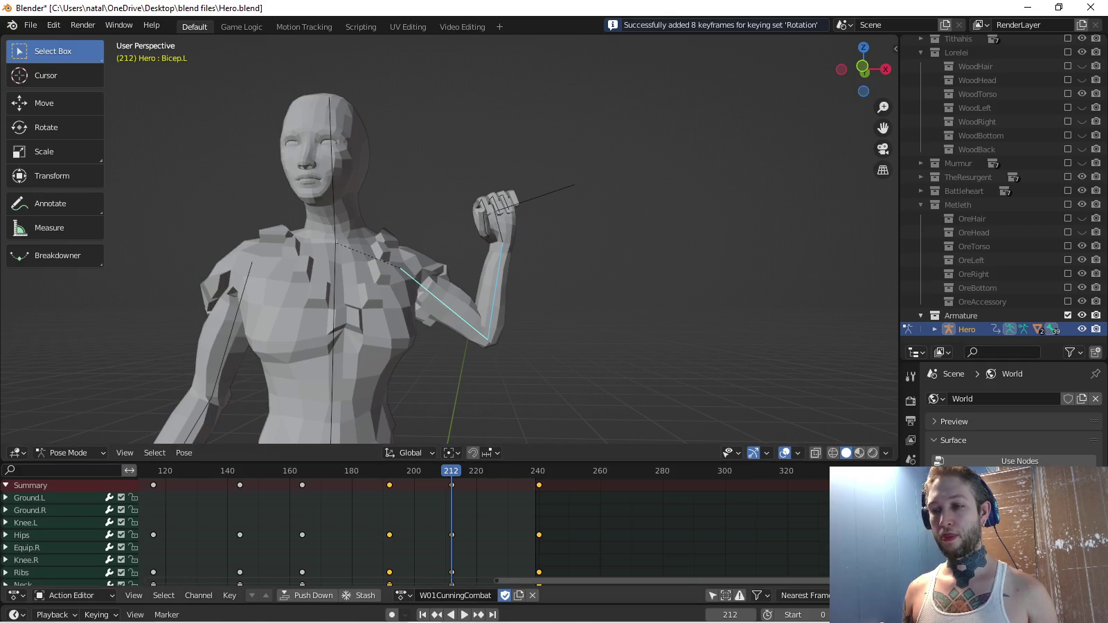
key(space)
key(space)
scroll(1004, 218, down, 10)
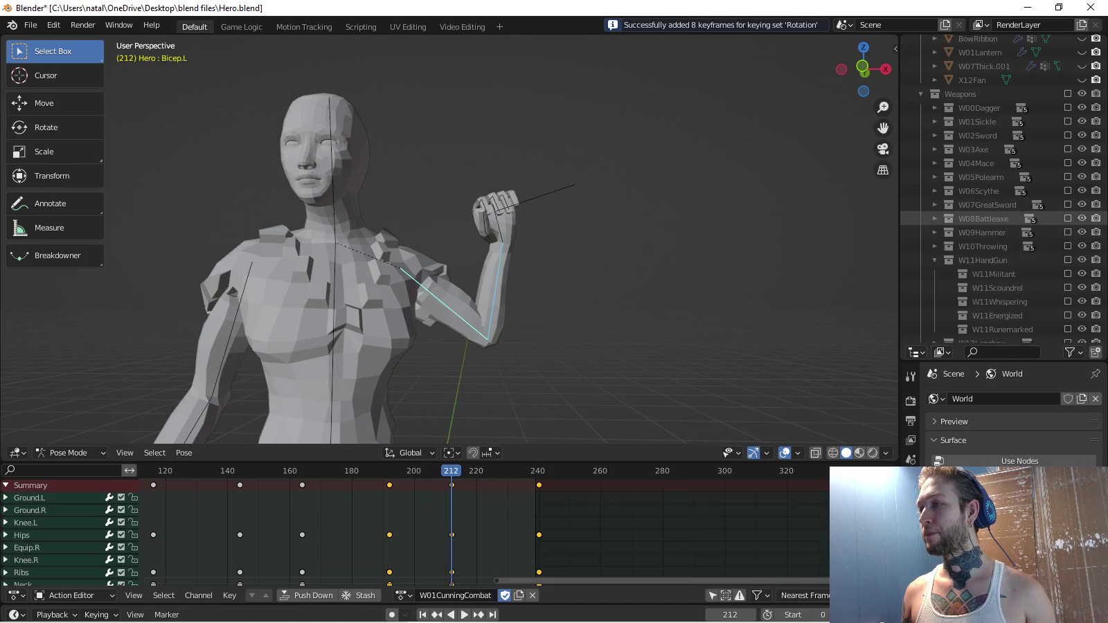
Duplicate W06Scythe in place and move the copy into the DoNotInclude collection.
scroll(1004, 219, up, 2)
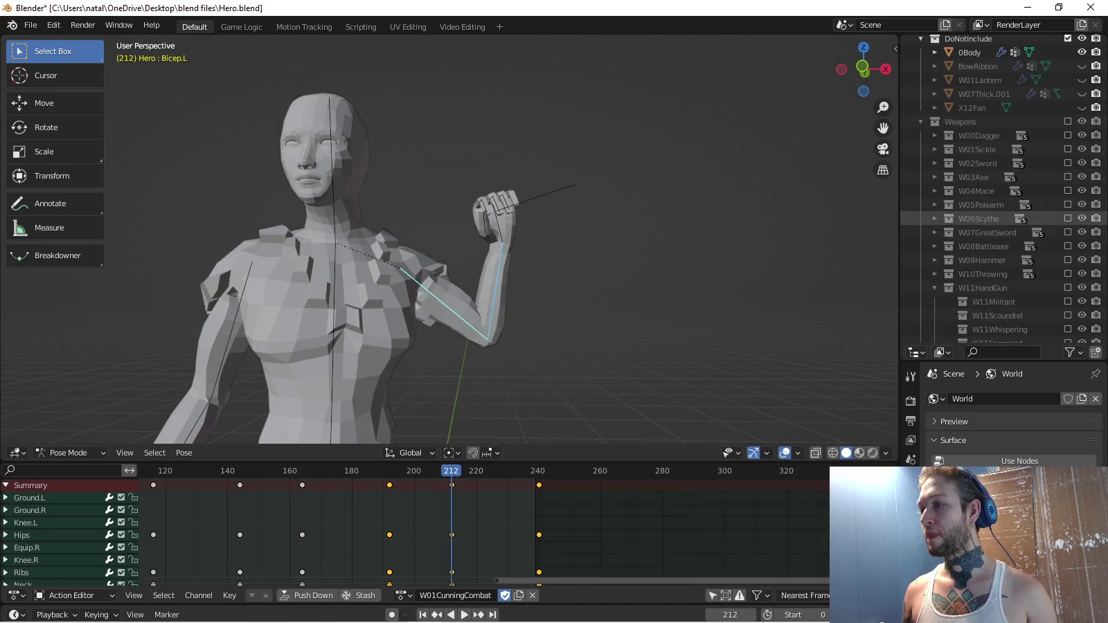
click(935, 218)
click(949, 233)
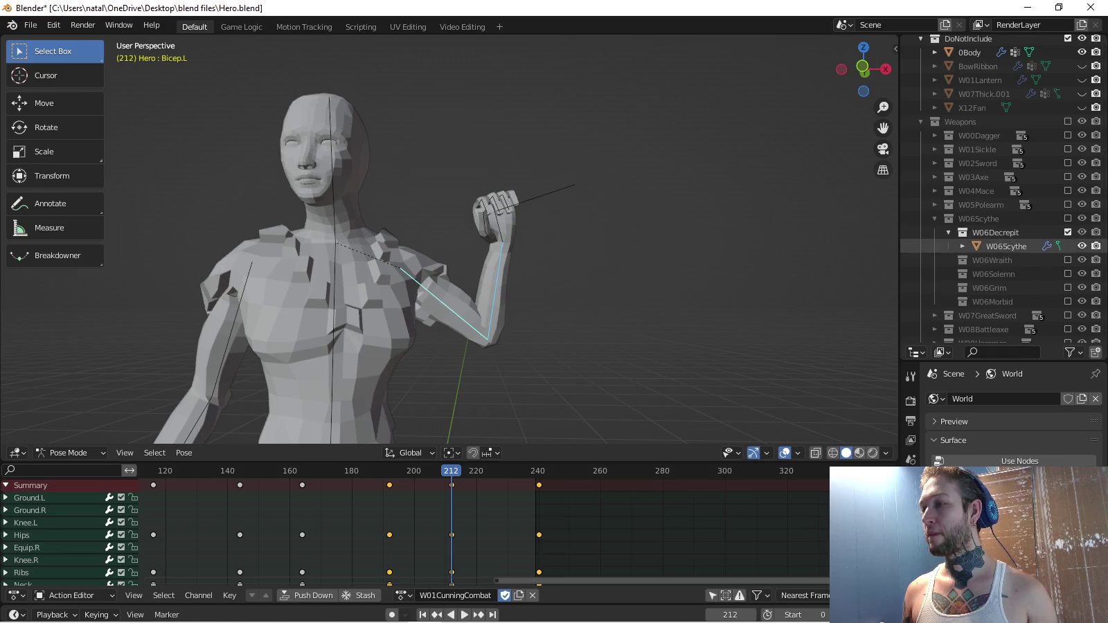
click(1005, 246)
key(KP_Decimal)
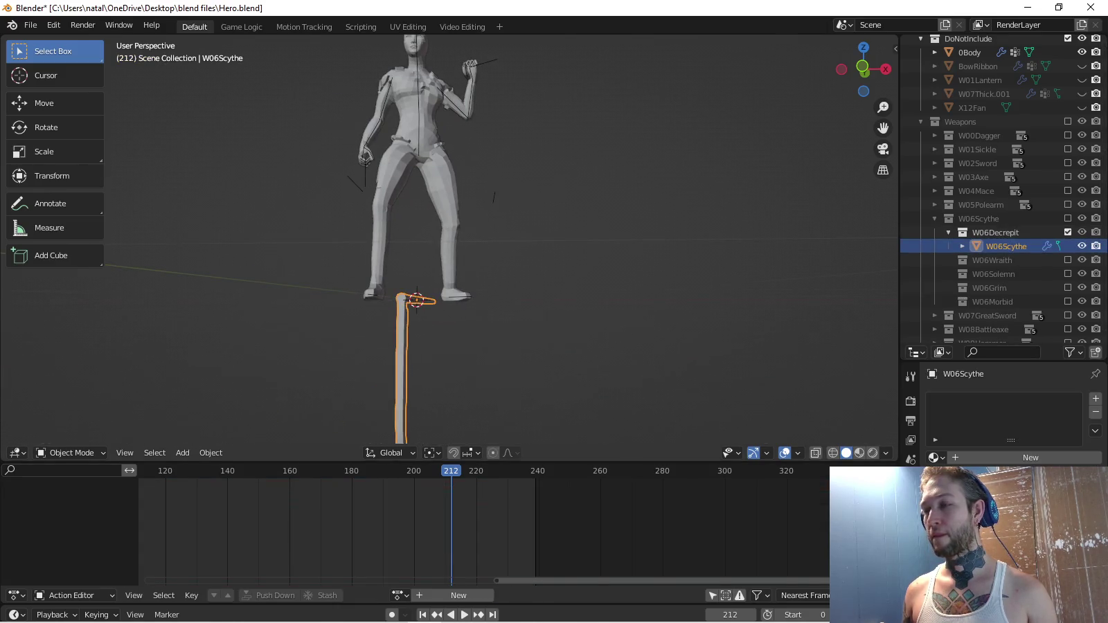
key(shift+d)
key(Escape)
drag(1011, 260, 970, 40)
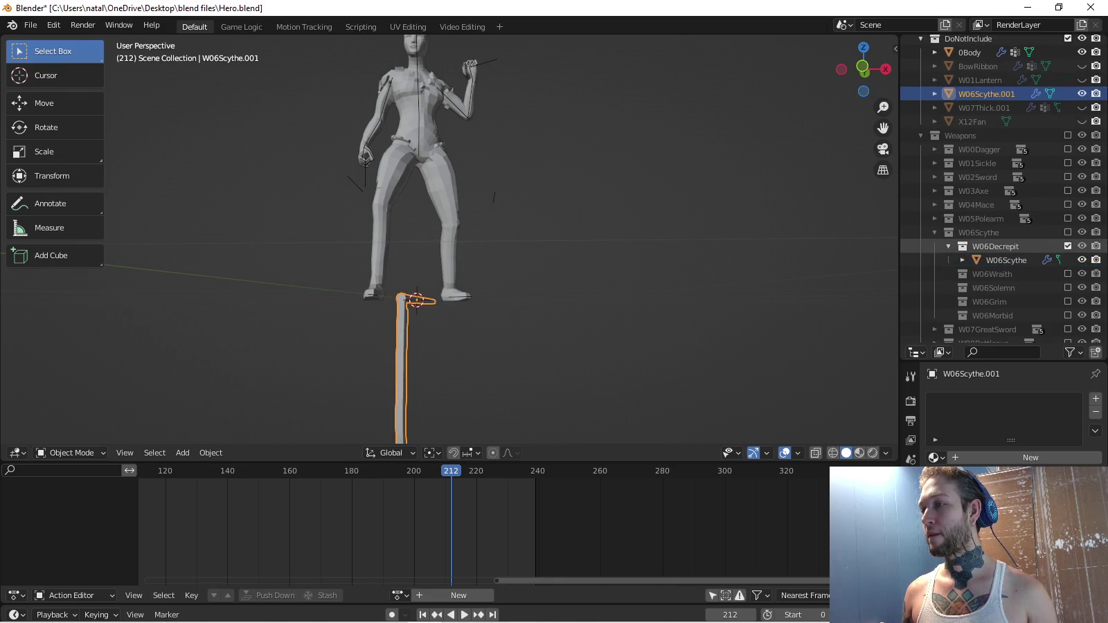
click(933, 233)
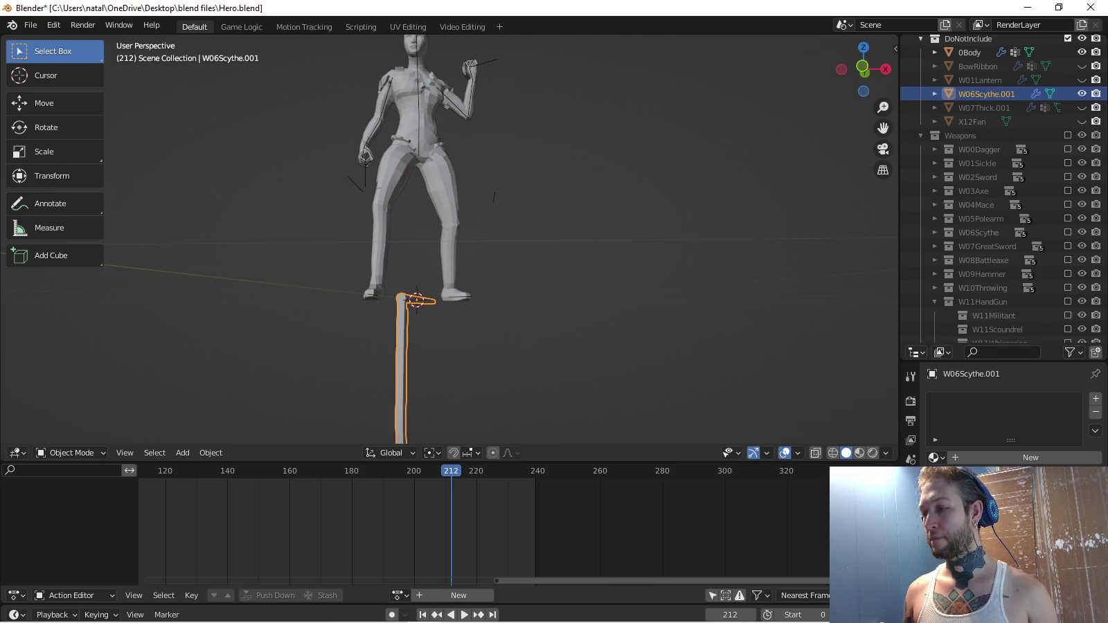
Add a new vertex group to the scythe copy W06Scythe.001.
click(910, 603)
click(1090, 442)
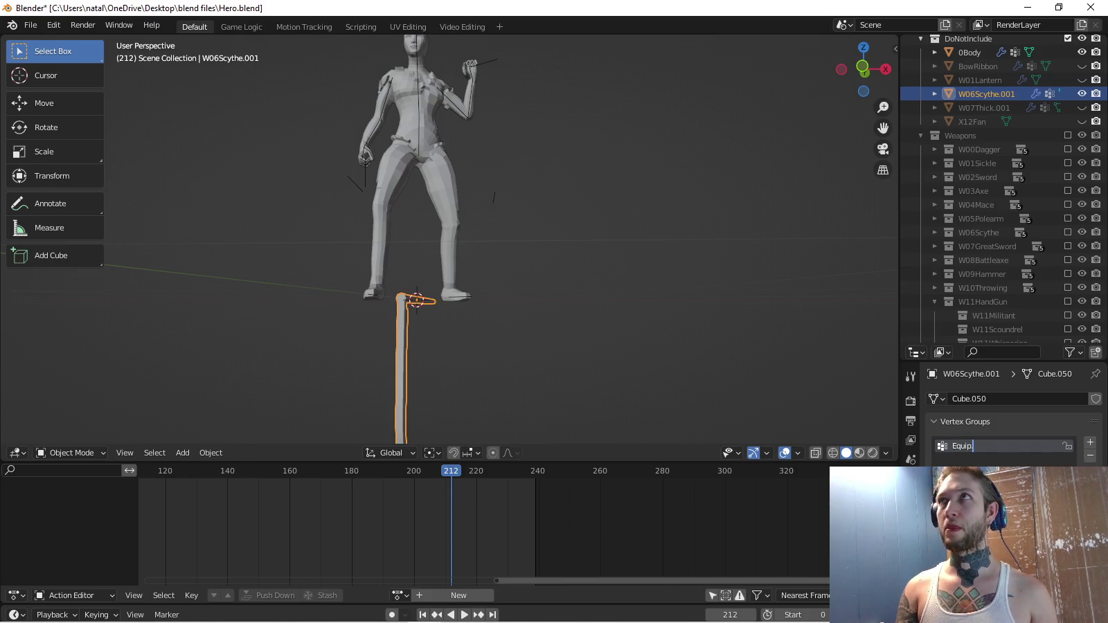
click(911, 516)
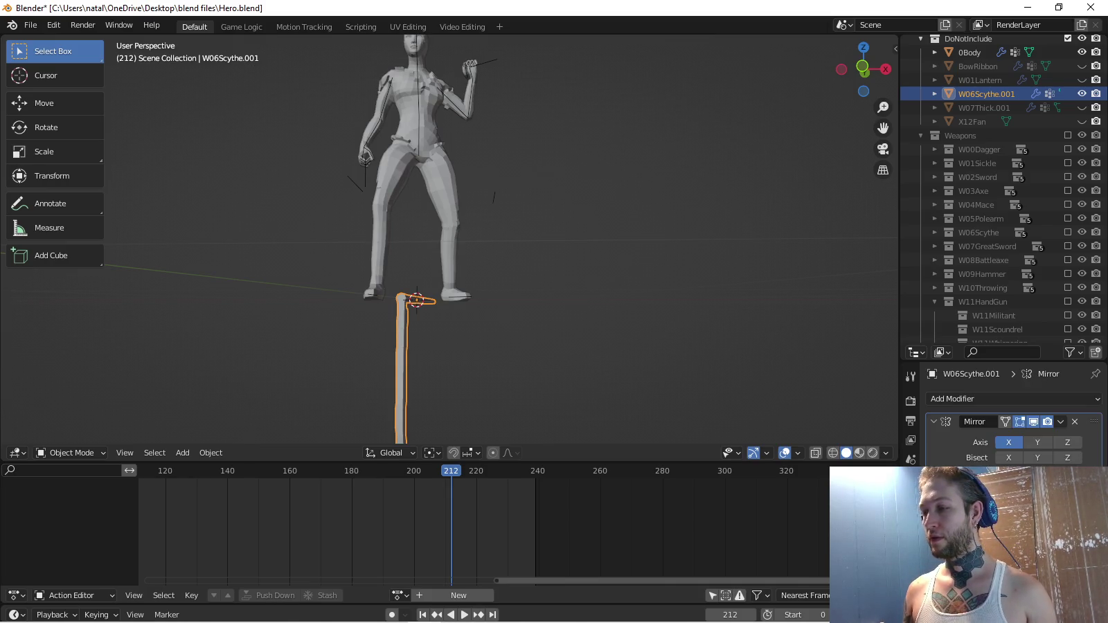
Add a modifier to the scythe copy with its object set to Hero.
click(1011, 399)
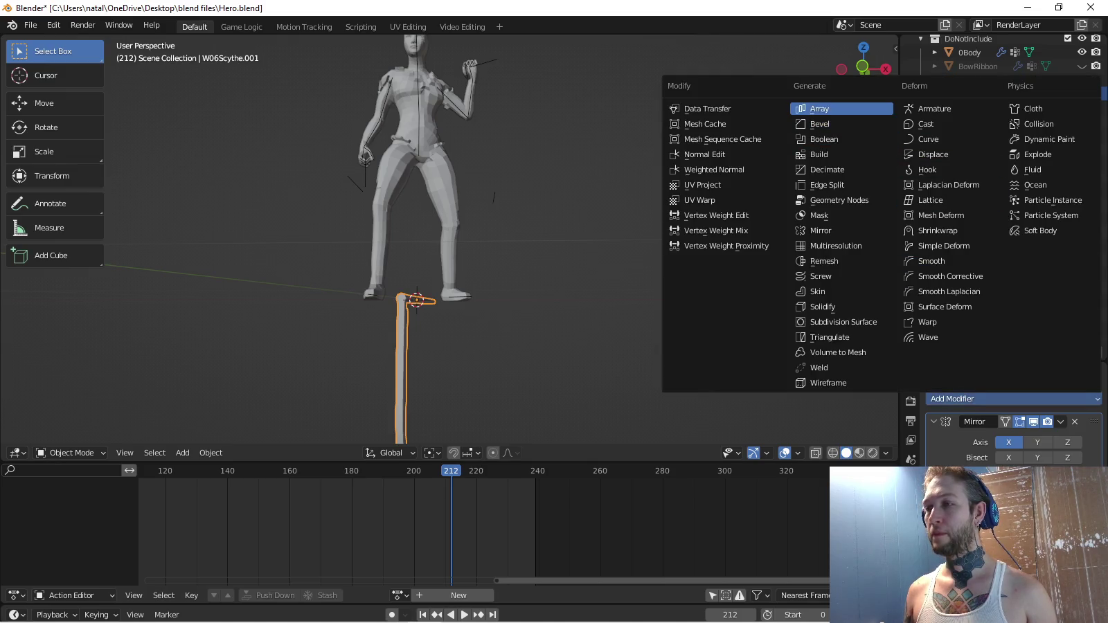
scroll(1004, 415, down, 3)
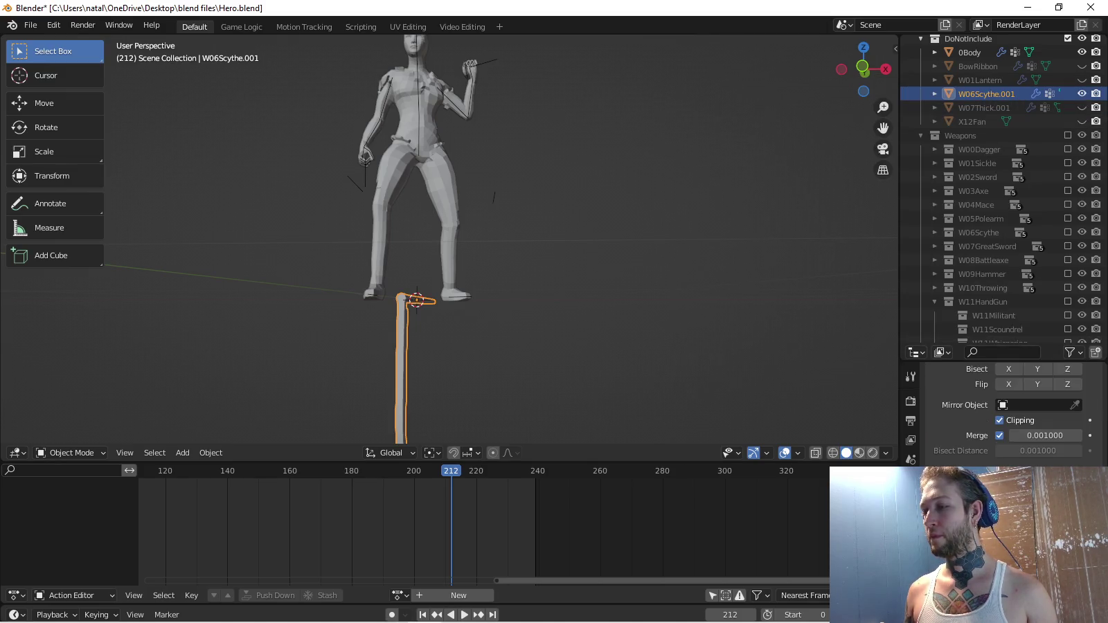
click(1035, 406)
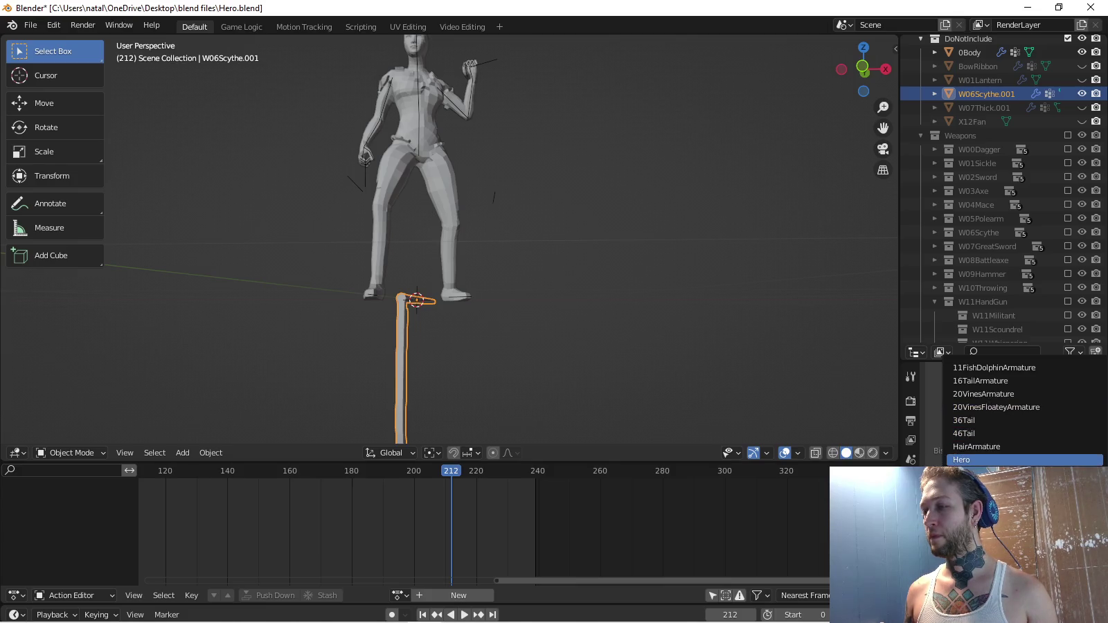
key(Escape)
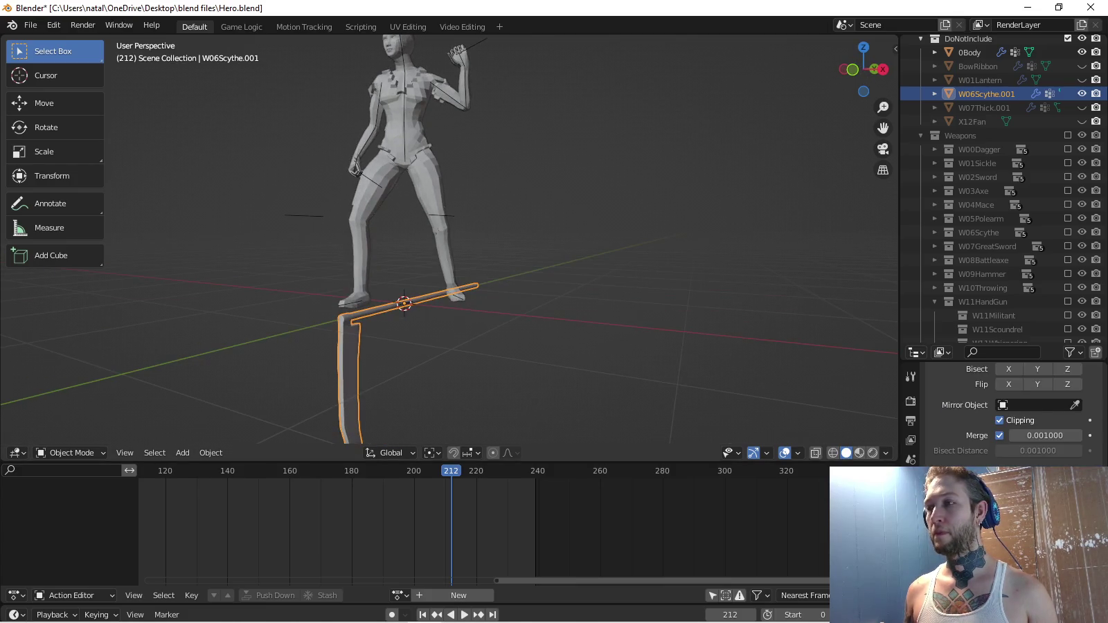
Paint the whole scythe copy at full weight in Weight Paint mode.
key(ctrl+Tab)
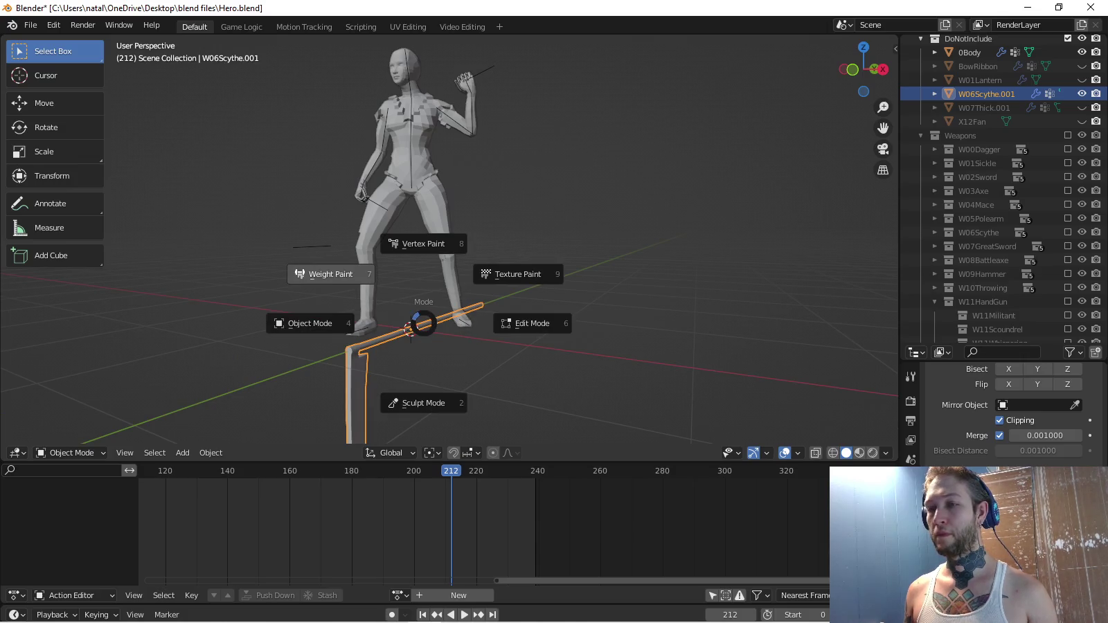
click(324, 272)
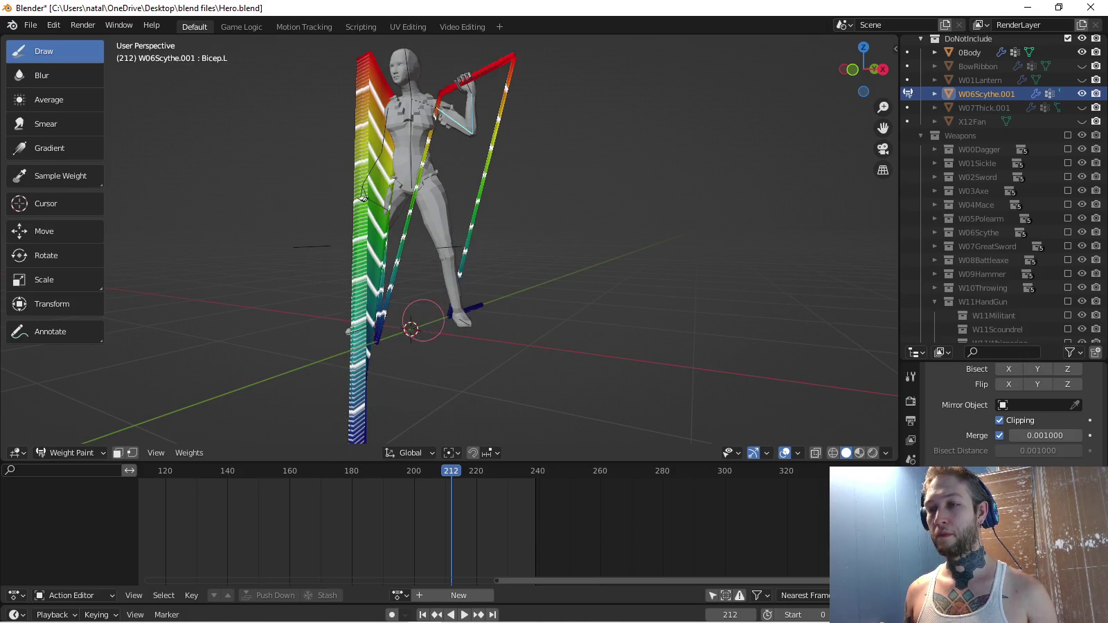
drag(384, 338, 480, 306)
scroll(389, 351, up, 5)
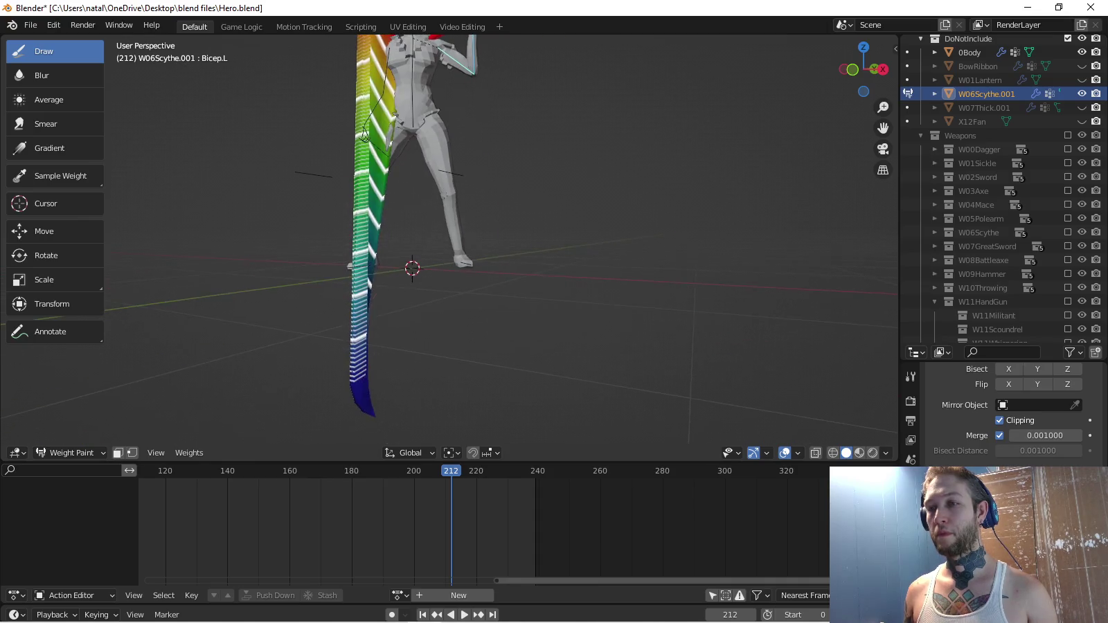
scroll(400, 184, down, 4)
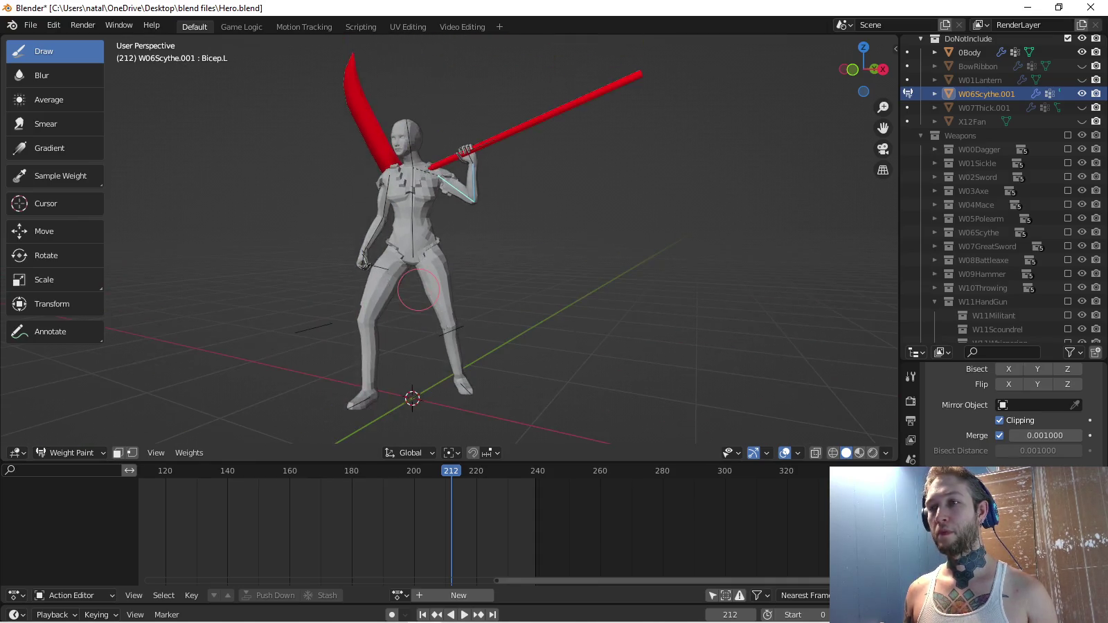
Return to Object Mode, select the Hero armature, and go back into Pose Mode.
key(ctrl+Tab)
click(326, 293)
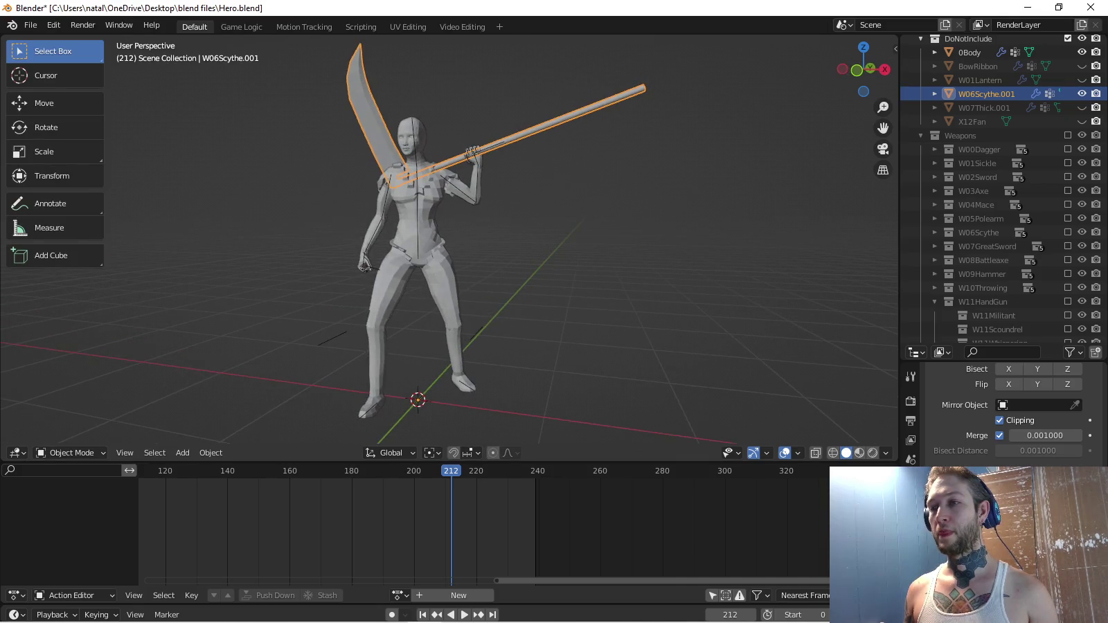
click(416, 222)
key(KP_1)
scroll(450, 243, up, 3)
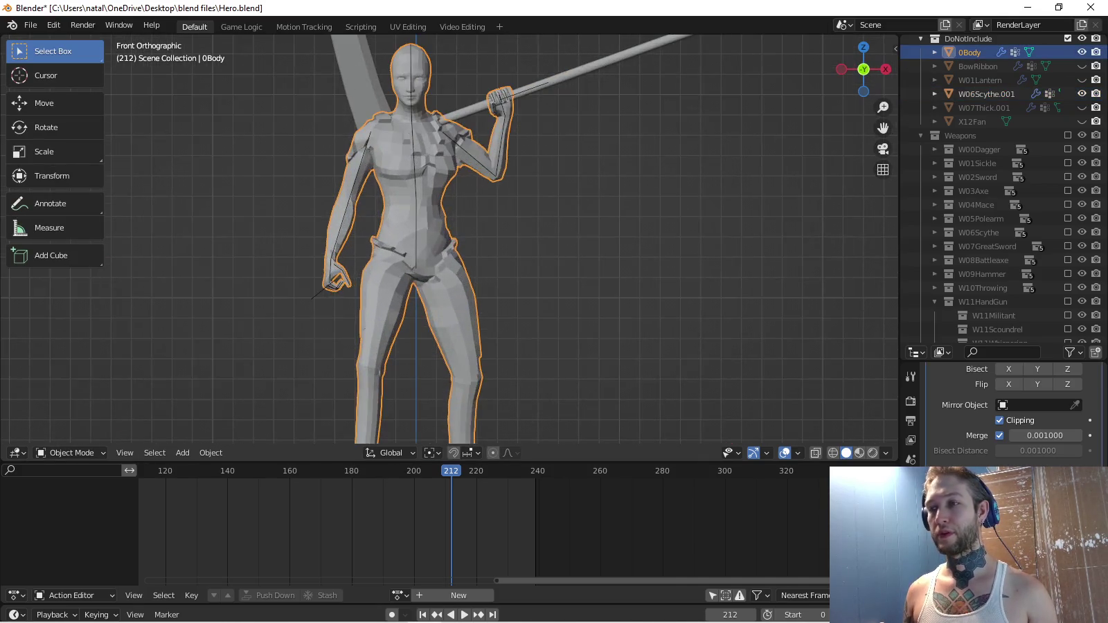
click(416, 208)
scroll(451, 243, up, 1)
key(ctrl+Tab)
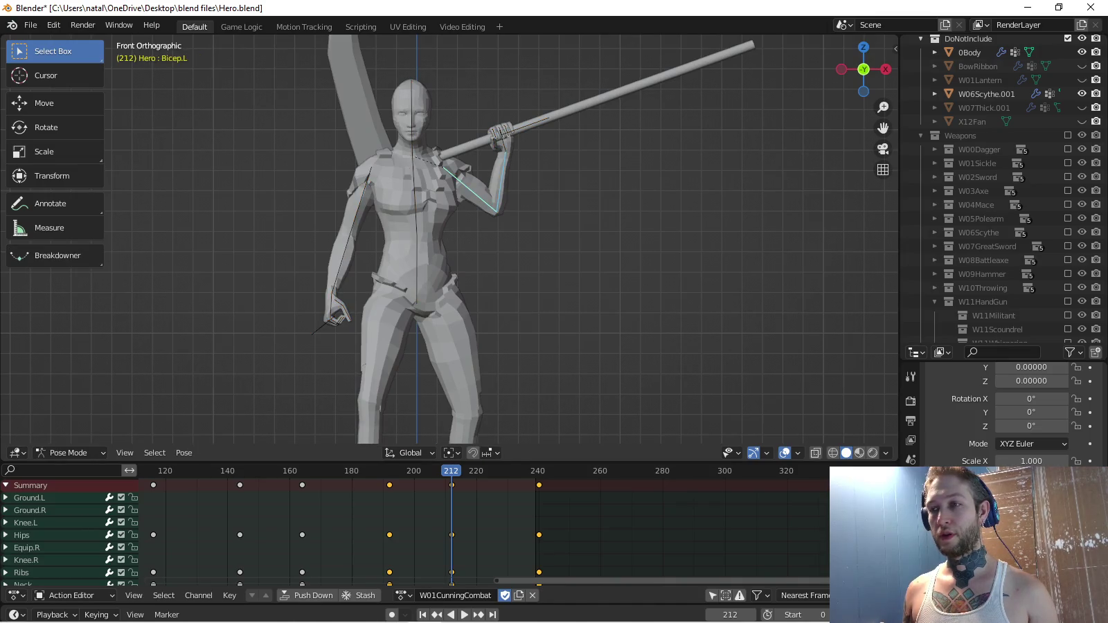
key(space)
key(Escape)
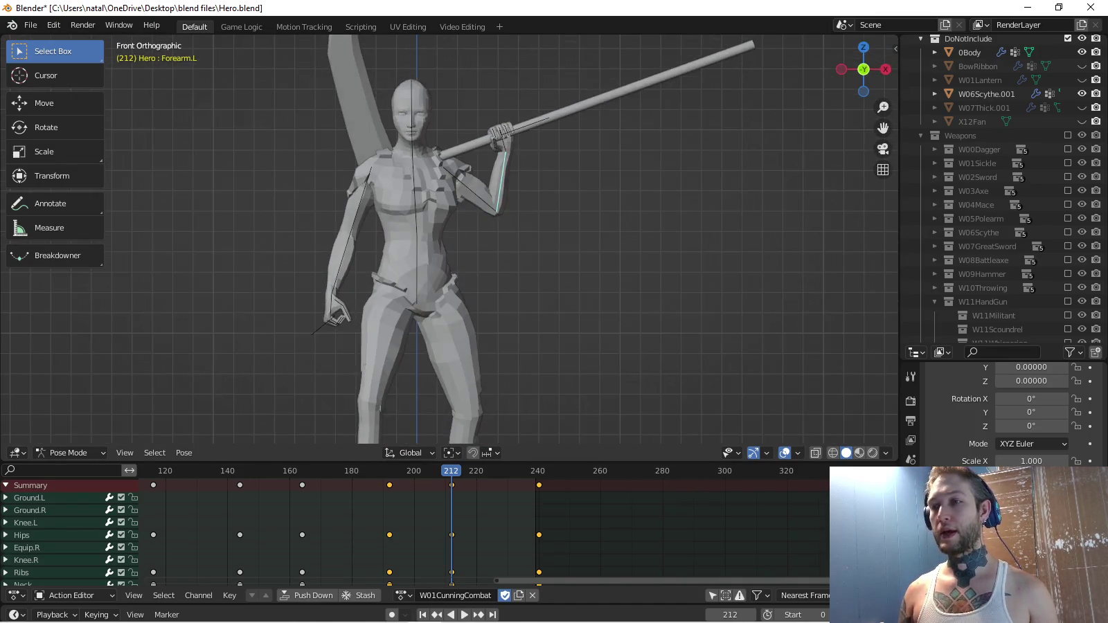
Rotate Hand.L about view Z to tilt the scythe handle toward horizontal.
key(r)
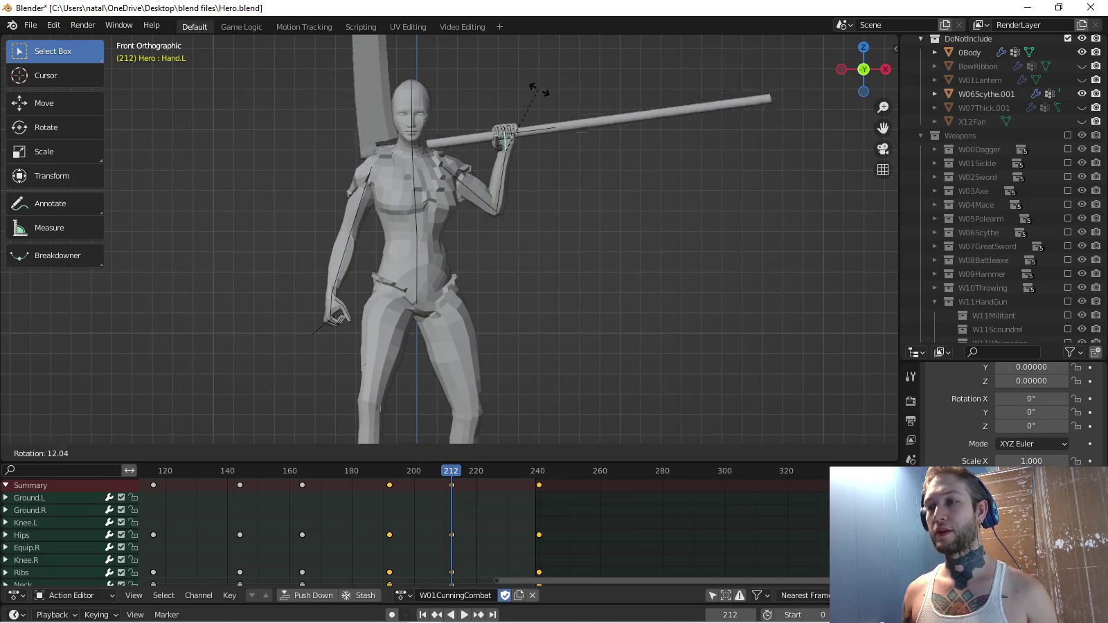
click(532, 96)
drag(864, 69, 803, 60)
key(KP_7)
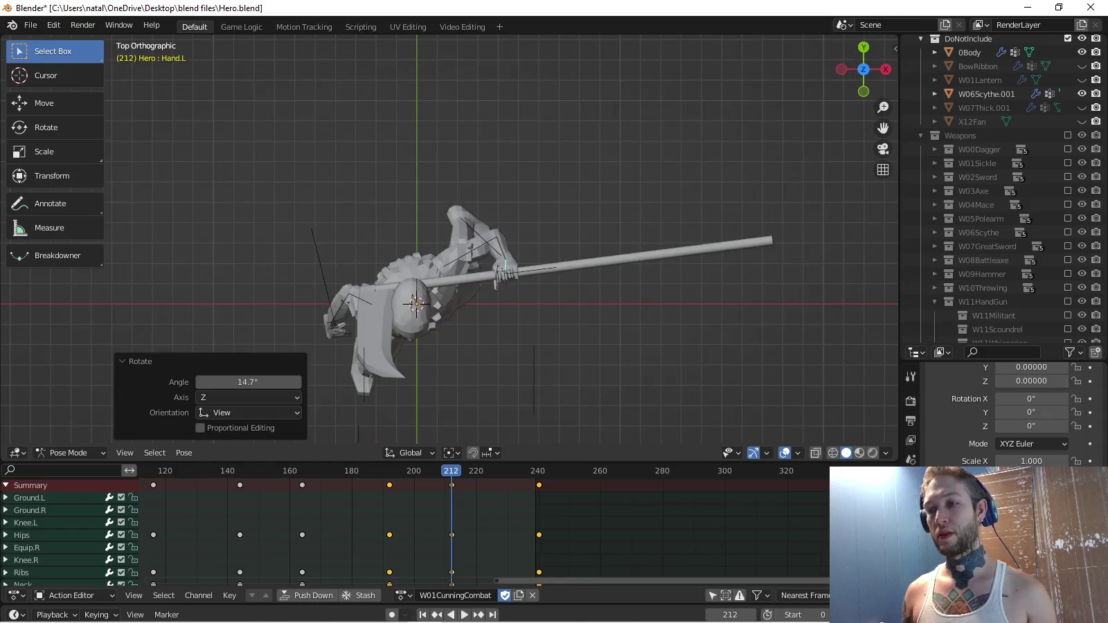
key(r)
key(Return)
Check the scythe grip from side, three-quarter, rear and top views.
mouse_move(864, 69)
mouse_down()
mouse_move(863, 80)
mouse_move(824, 88)
mouse_up()
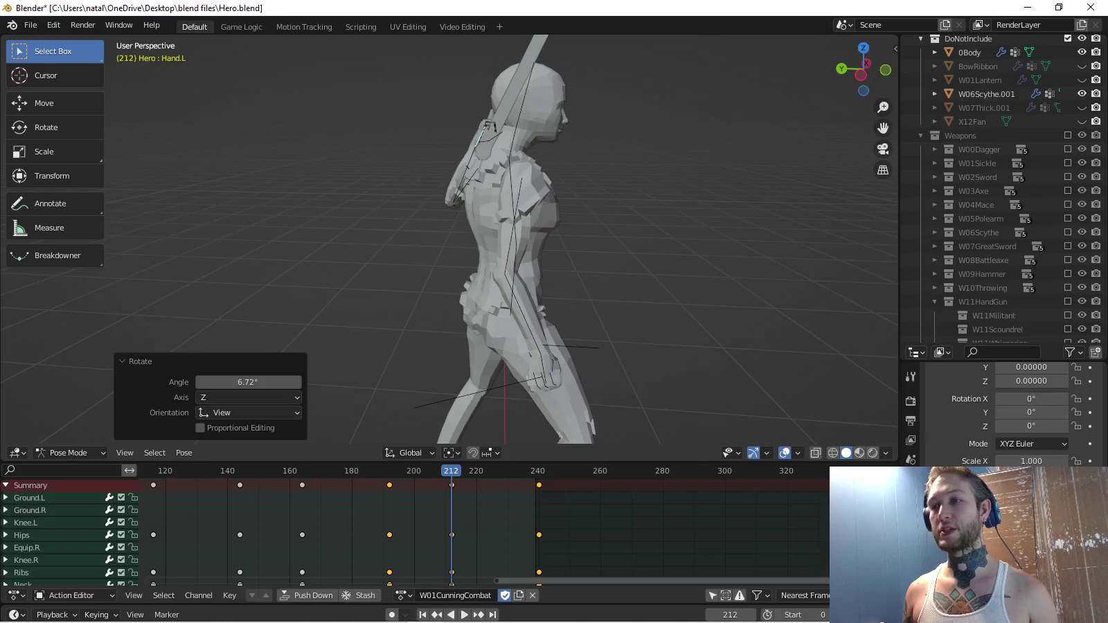
key(KP_3)
key(KP_4)
key(KP_4)
key(KP_3)
key(KP_4)
key(KP_1)
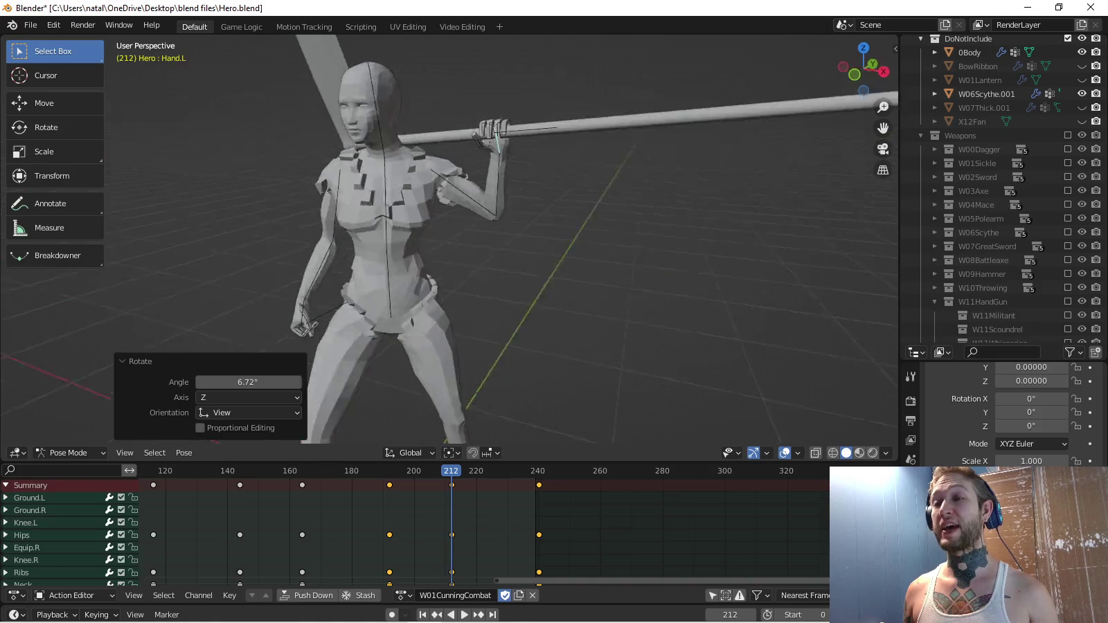
key(KP_3)
key(KP_8)
key(KP_8)
key(KP_8)
key(KP_4)
key(KP_4)
key(KP_4)
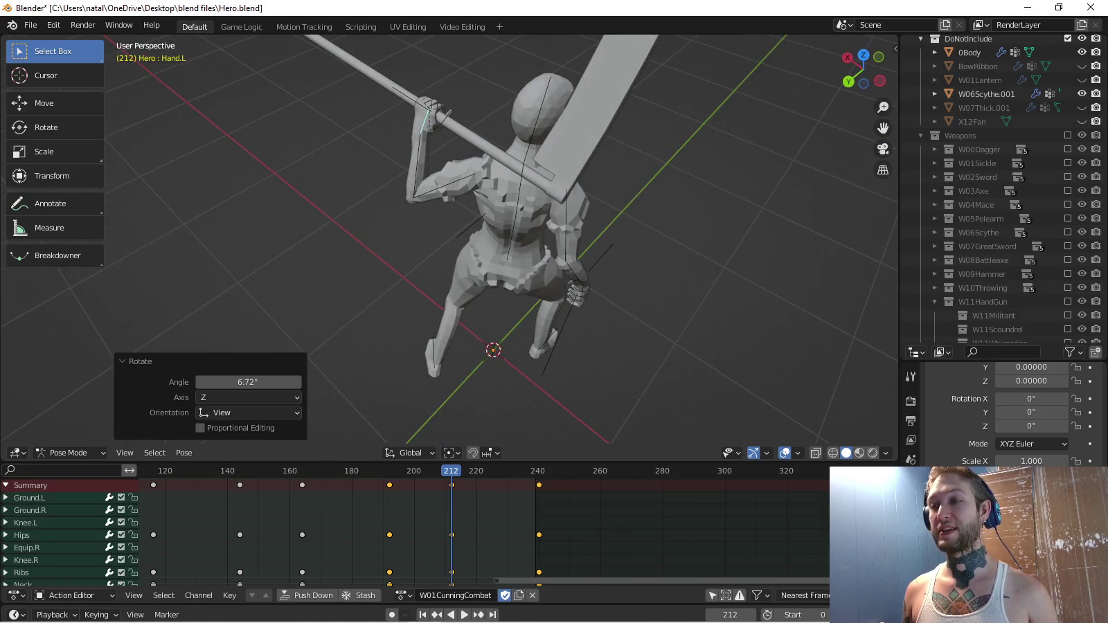
key(KP_2)
key(KP_2)
key(KP_2)
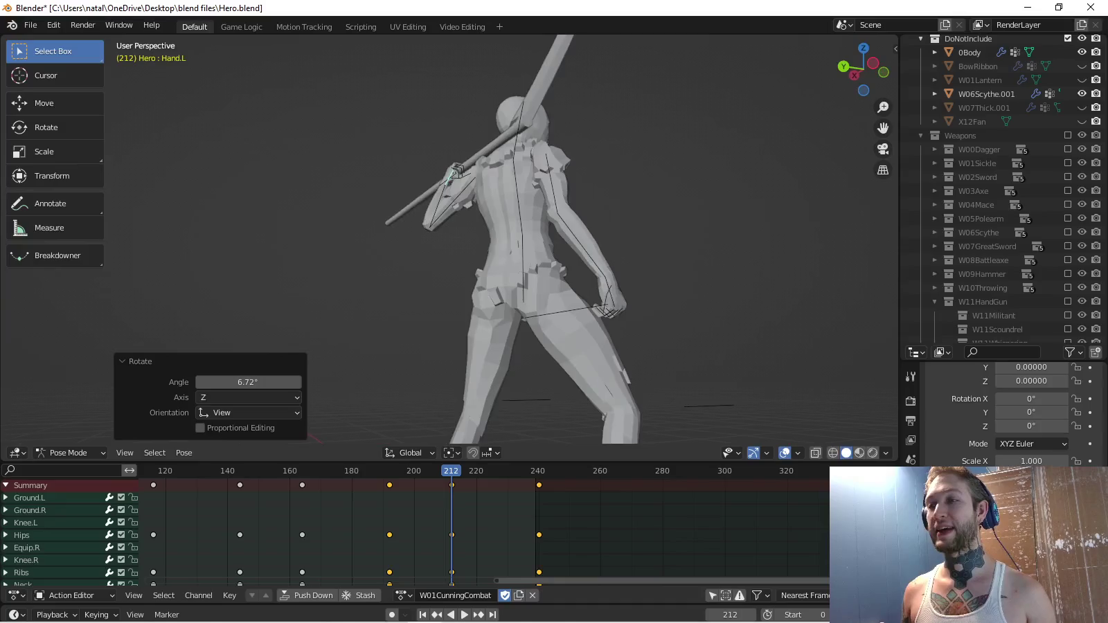
key(KP_9)
key(KP_7)
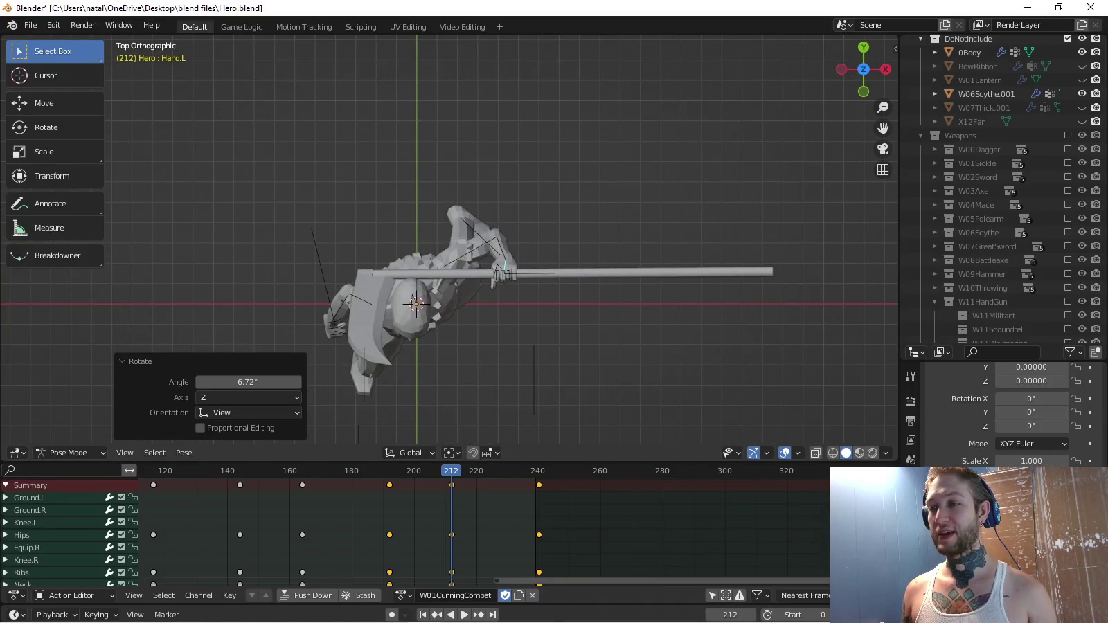
key(bracketleft)
Rotate Bicep.L to swing the scythe into position beside the shoulder.
key(r)
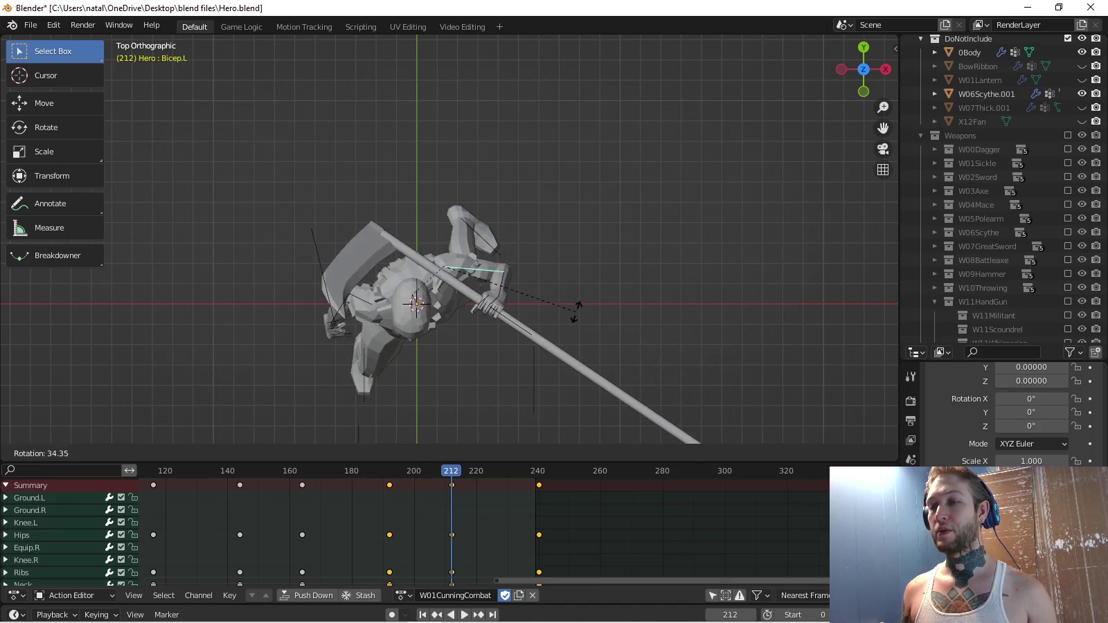
key(Return)
key(KP_2)
key(KP_2)
key(KP_2)
key(KP_2)
key(KP_2)
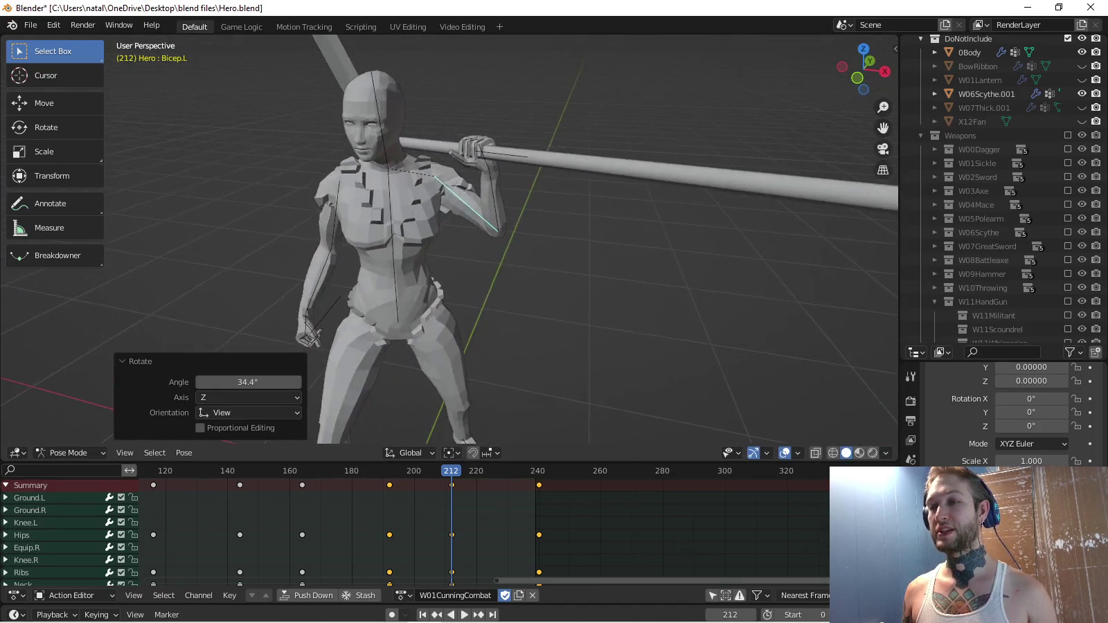
key(KP_4)
key(KP_4)
key(r)
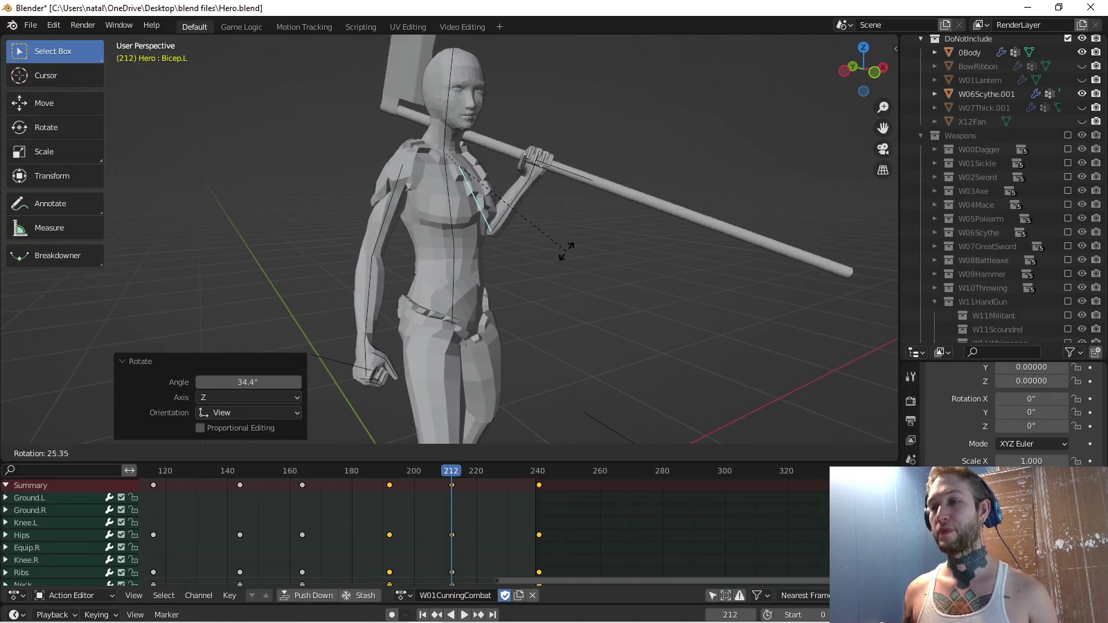
key(Return)
key(KP_4)
key(KP_4)
key(KP_4)
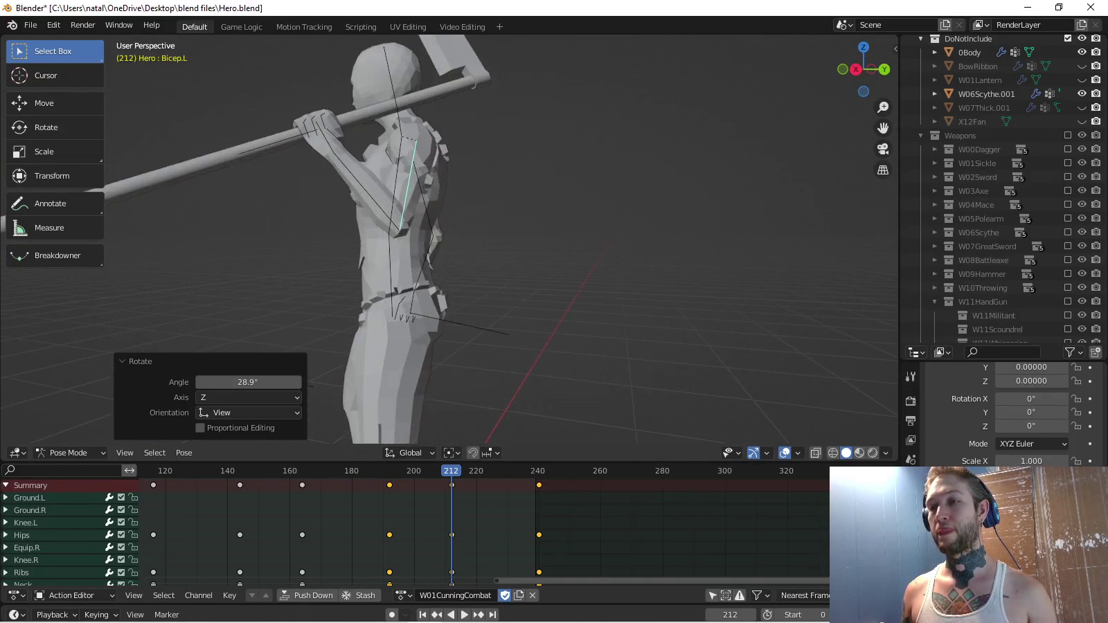
key(KP_4)
key(KP_4)
Rotate Hand.L about 11° so the hand grips the scythe shaft.
click(399, 229)
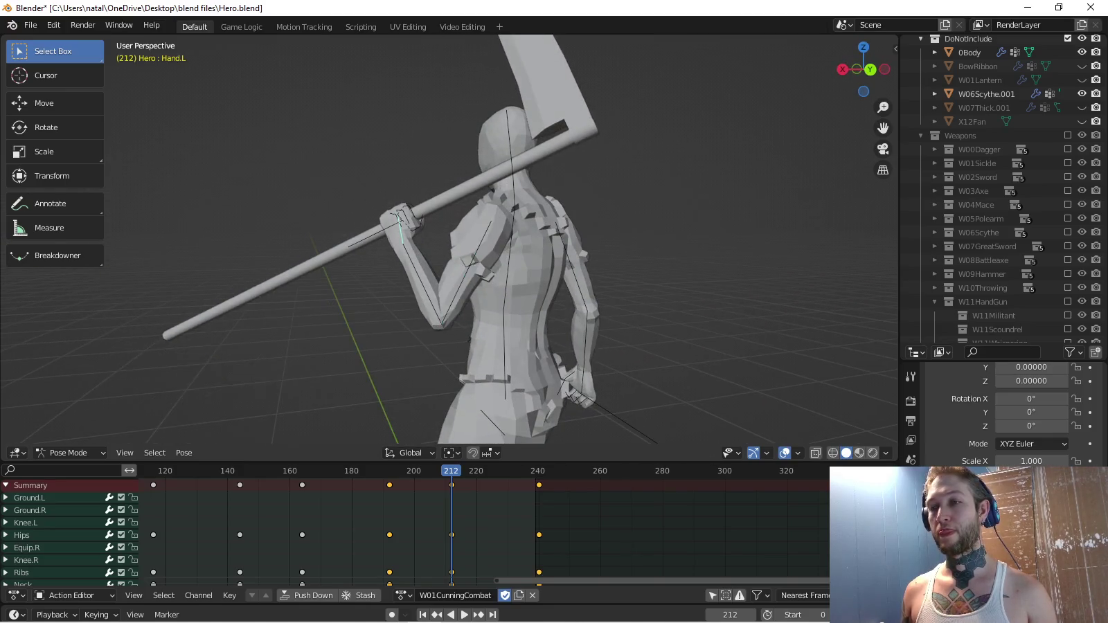
key(KP_6)
key(KP_6)
key(KP_6)
key(KP_6)
key(KP_6)
key(r)
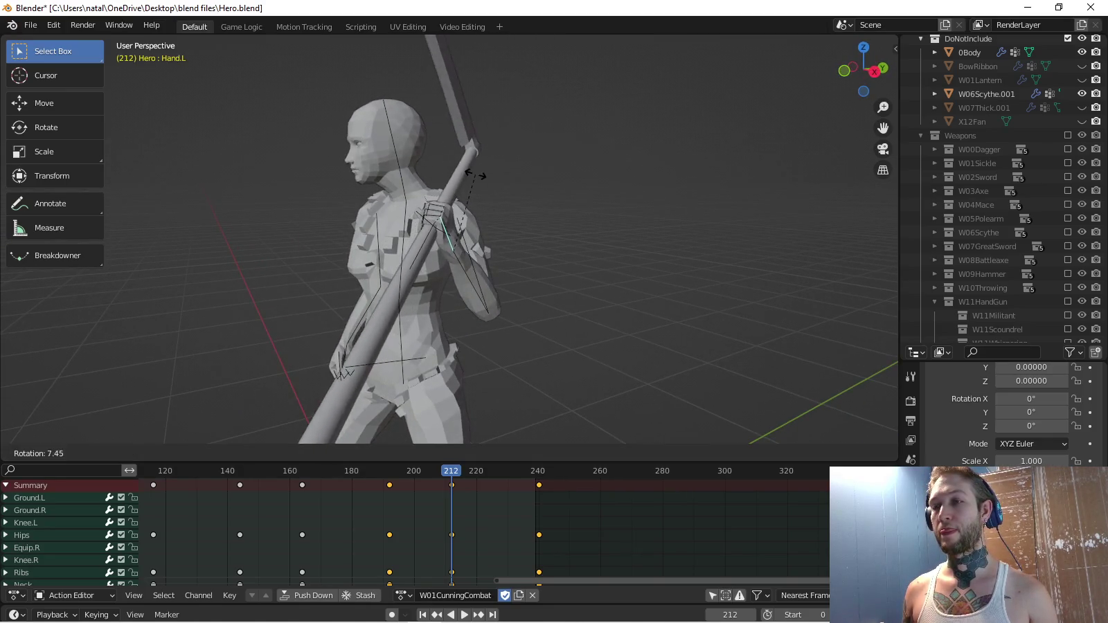
key(Return)
key(KP_4)
key(KP_4)
key(KP_4)
key(r)
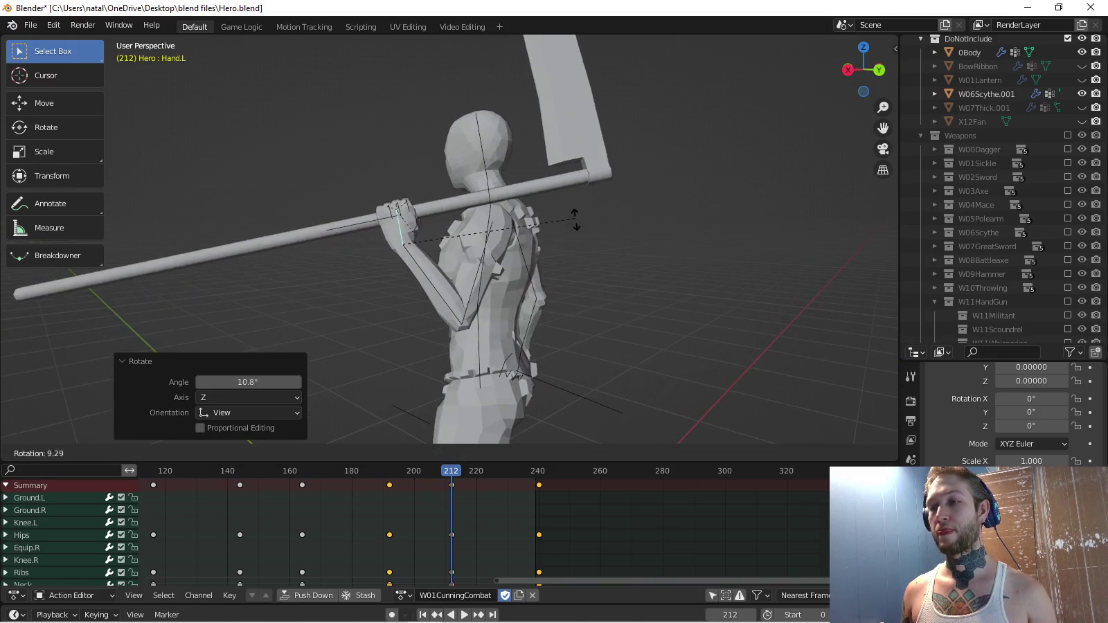
key(Return)
key(KP_6)
key(KP_6)
key(KP_6)
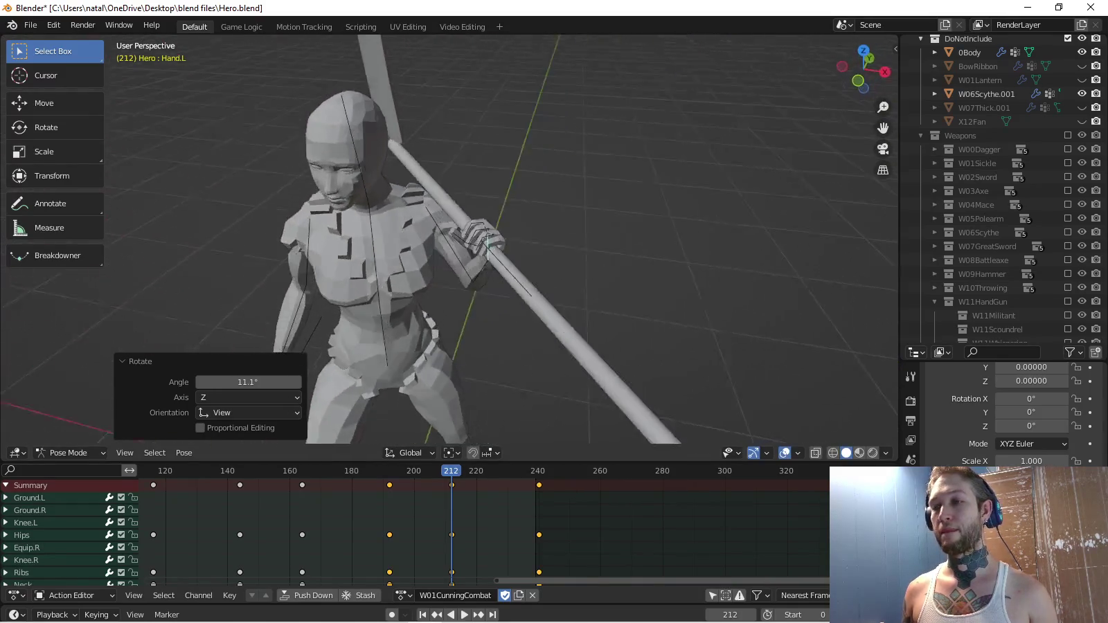
key(KP_6)
key(KP_6)
key(KP_6)
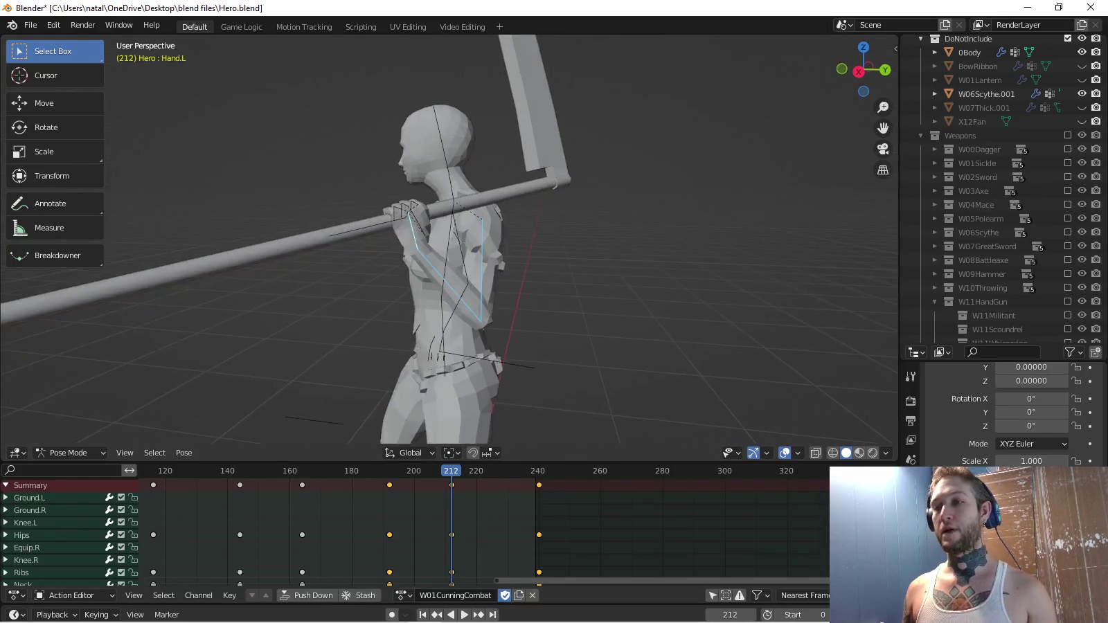
Inspect the upright scythe grip from front, side, top and close perspective views.
key(KP_1)
key(KP_3)
key(KP_Subtract)
key(KP_Subtract)
key(KP_Subtract)
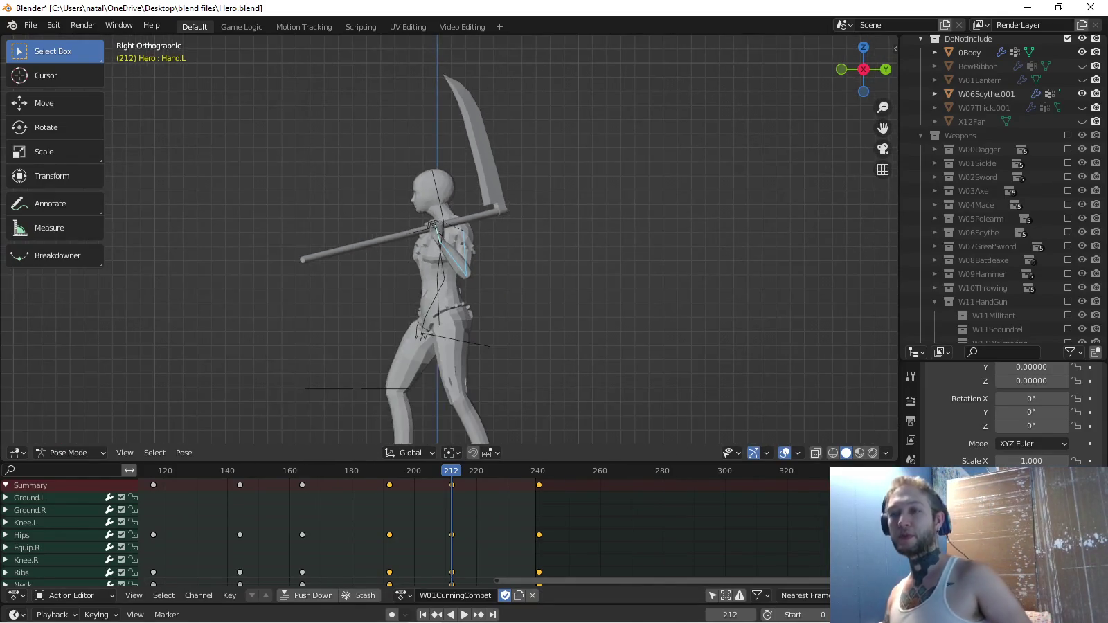
key(KP_8)
key(KP_8)
key(KP_8)
key(KP_4)
key(KP_4)
key(KP_4)
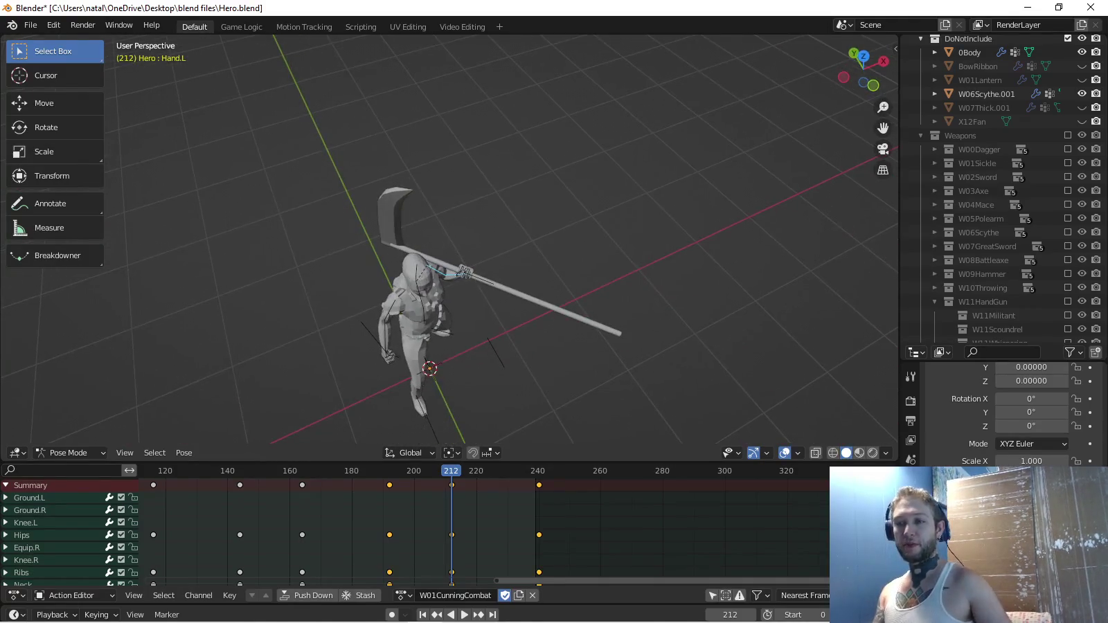
key(KP_8)
key(KP_7)
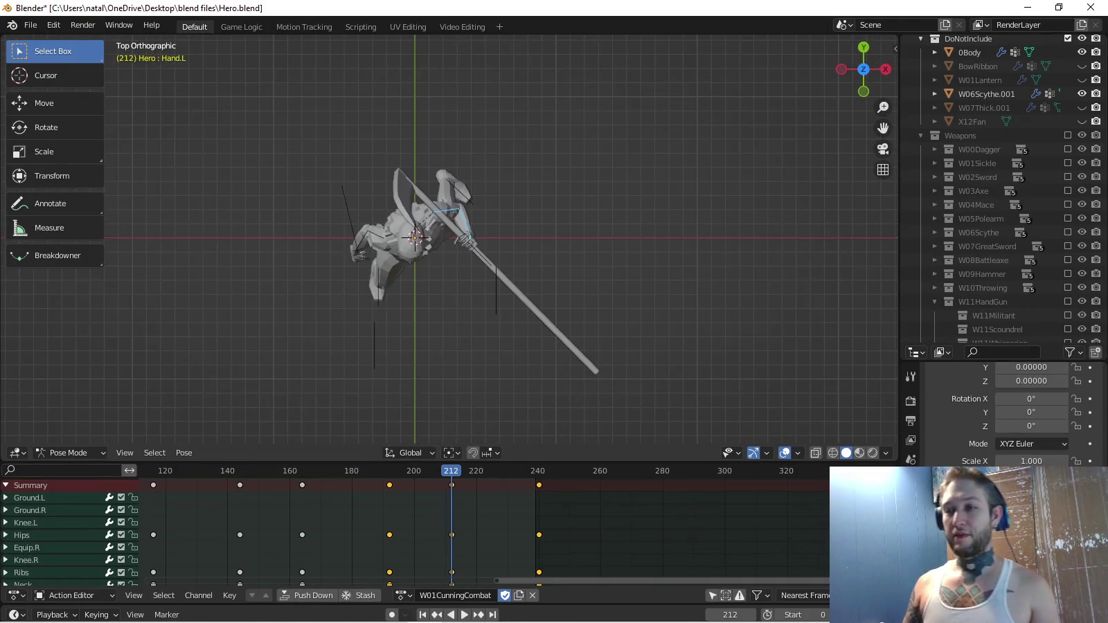
key(KP_Add)
key(KP_Add)
key(KP_Add)
key(KP_2)
key(KP_2)
key(KP_2)
key(KP_2)
key(KP_2)
key(KP_6)
key(KP_6)
key(KP_6)
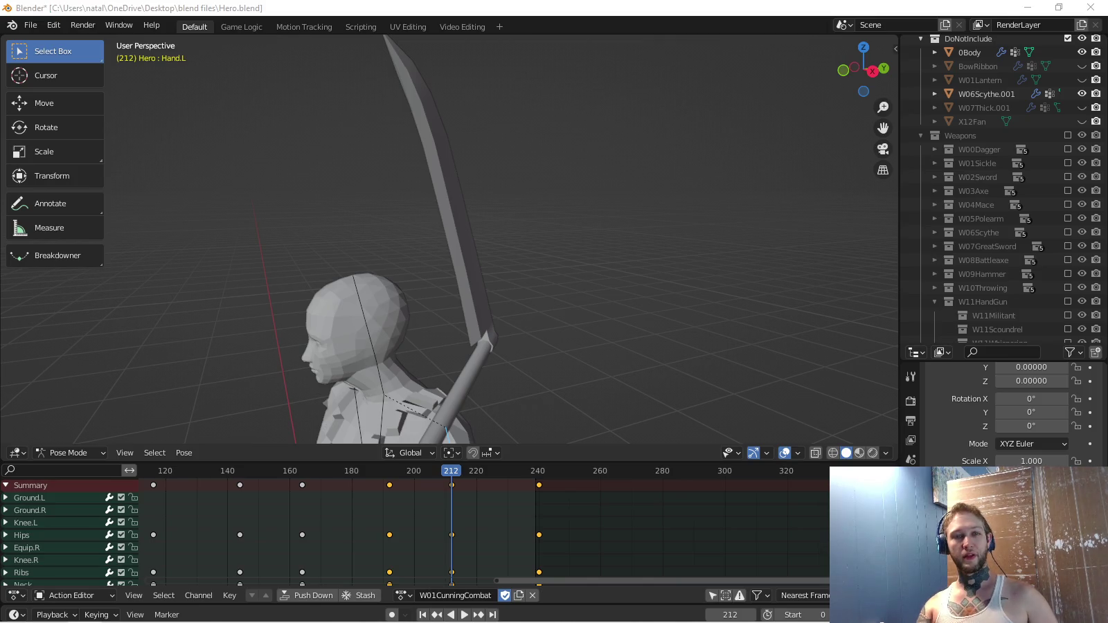
key(KP_4)
key(KP_4)
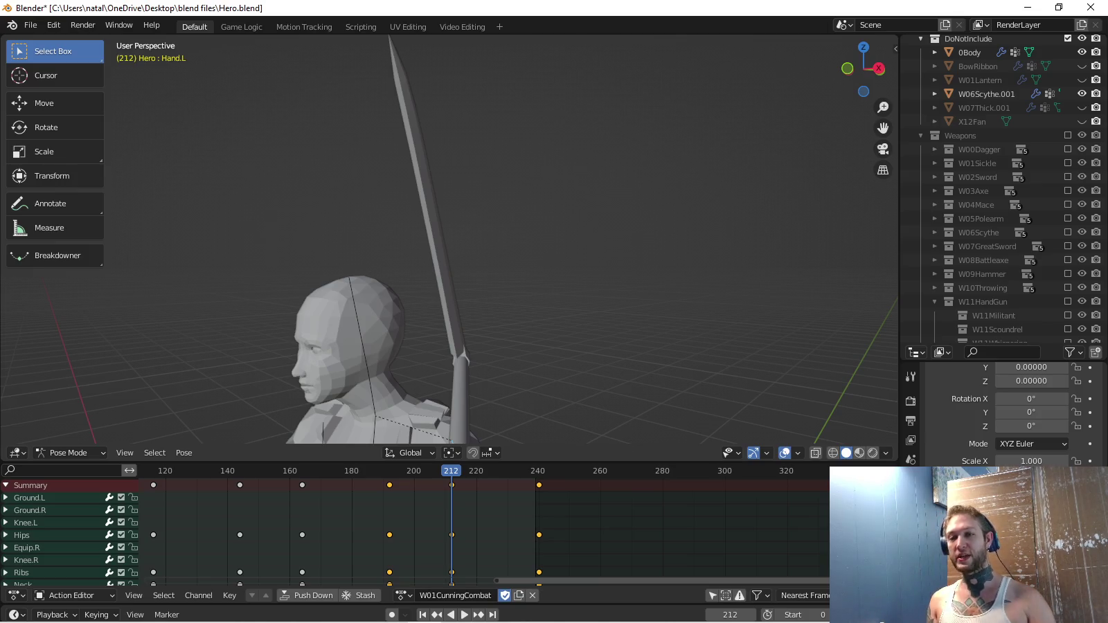
scroll(381, 238, up, 3)
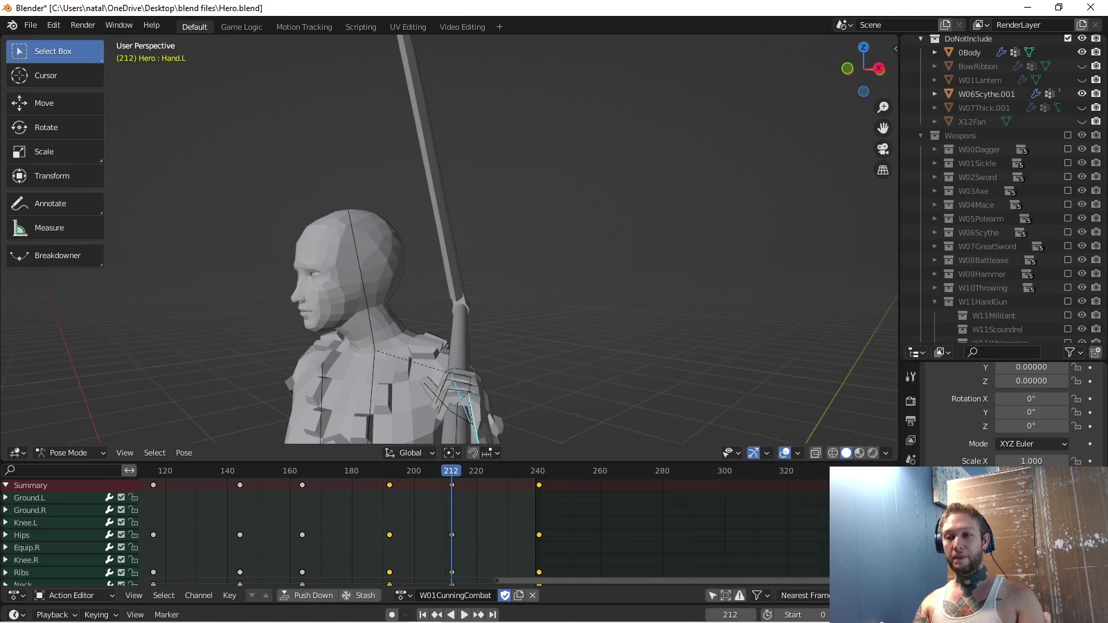
Fit all keyframes in the timeline, jump to the first frame, and play the animation.
drag(450, 243, 415, 298)
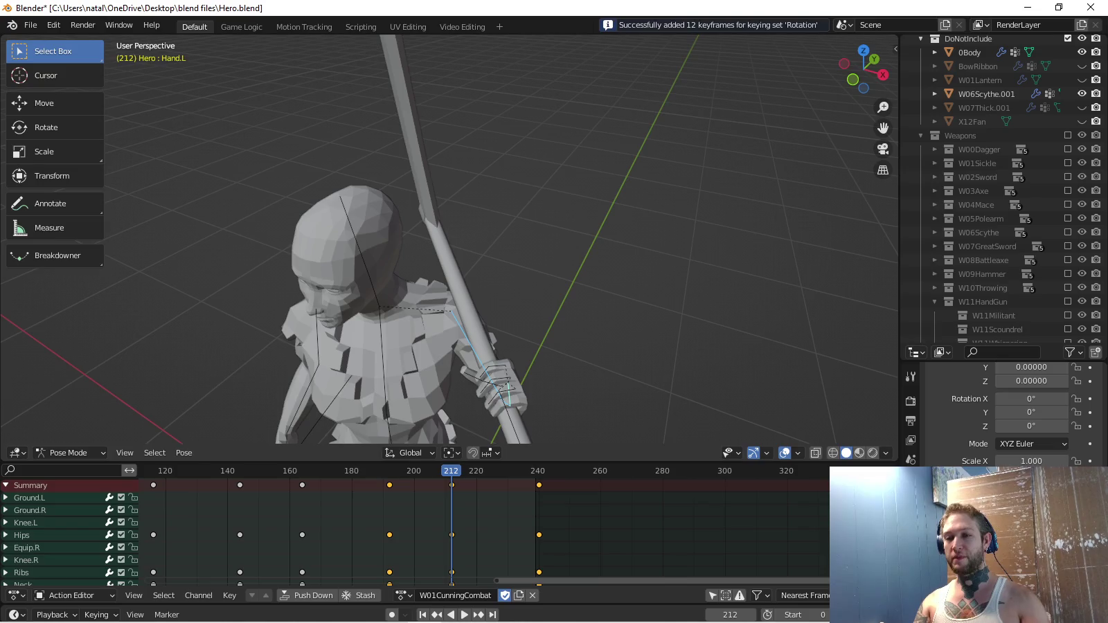
key(Home)
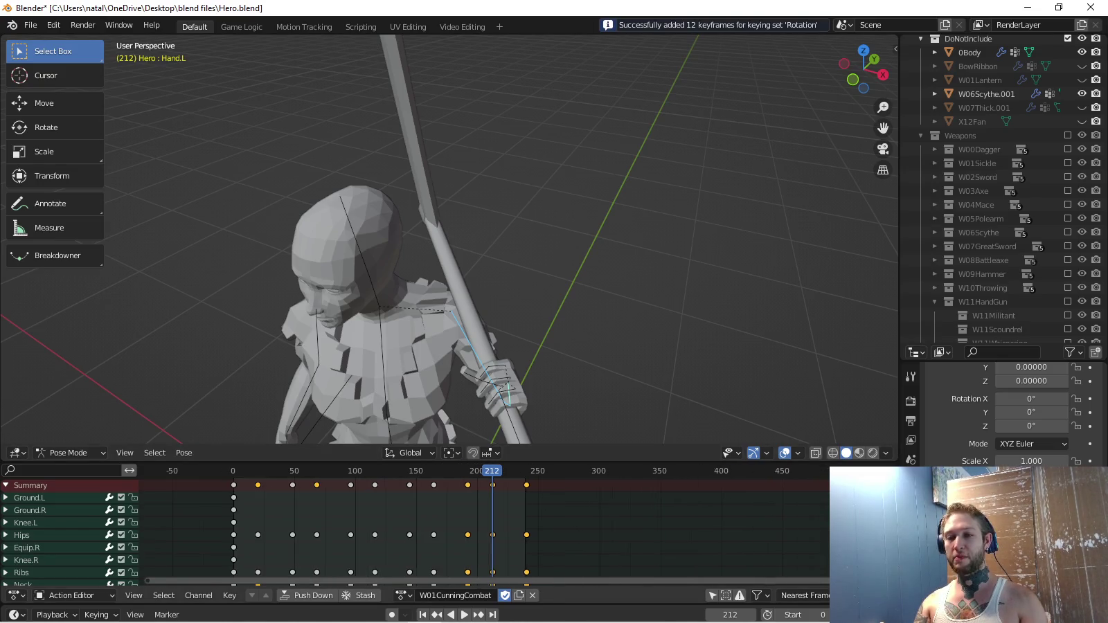
key(shift+Left)
key(space)
scroll(450, 239, down, 3)
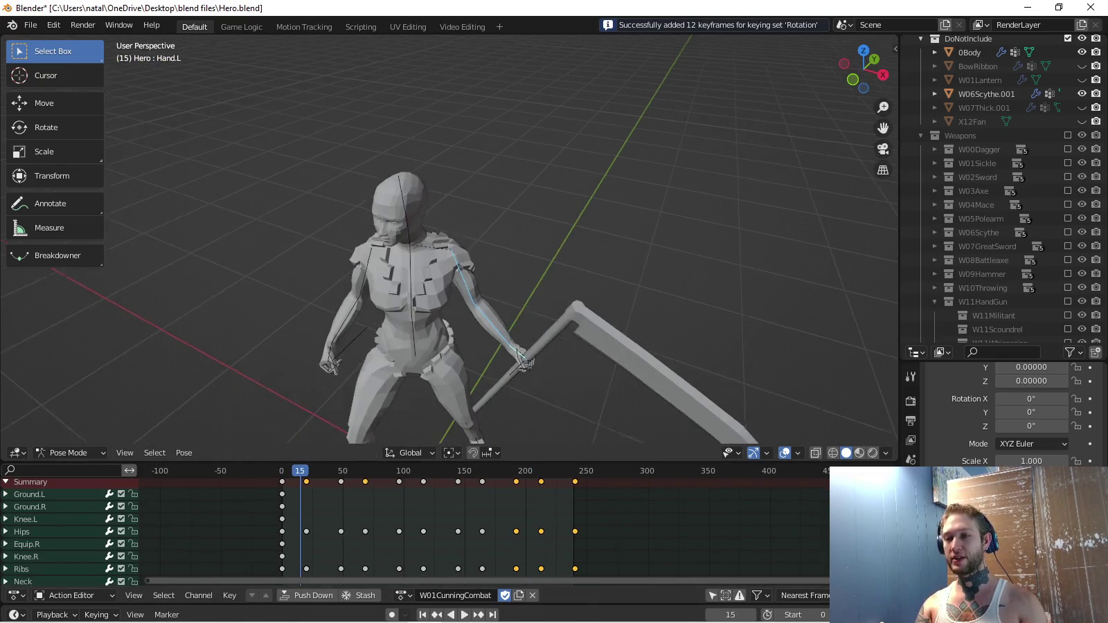
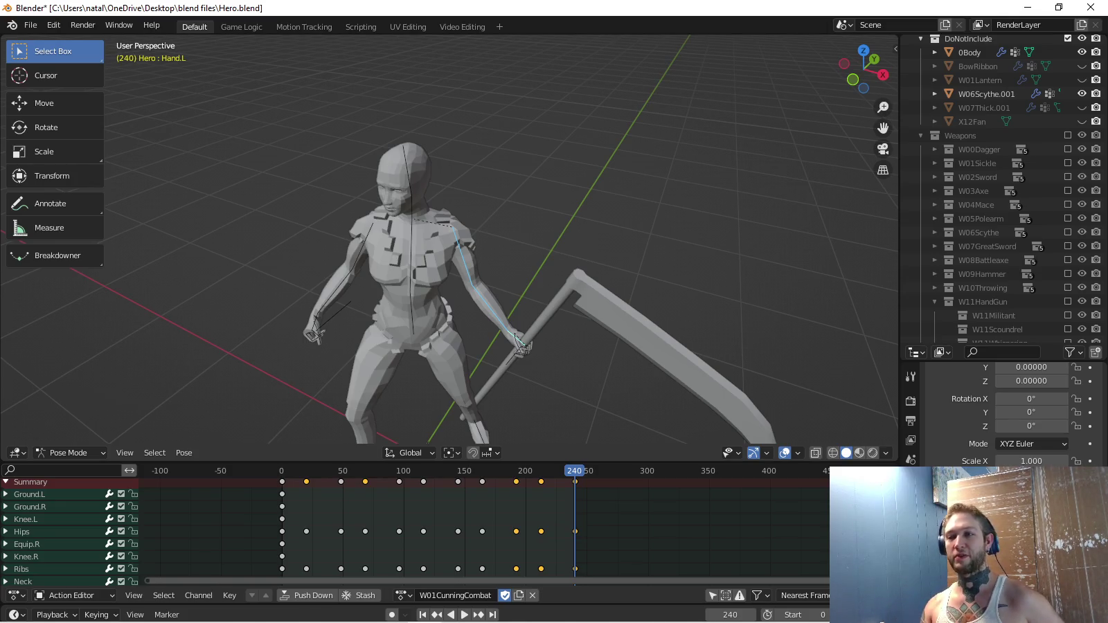
Paste the copied shoulder-resting pose at frame 240 and insert rotation keys.
key(Down)
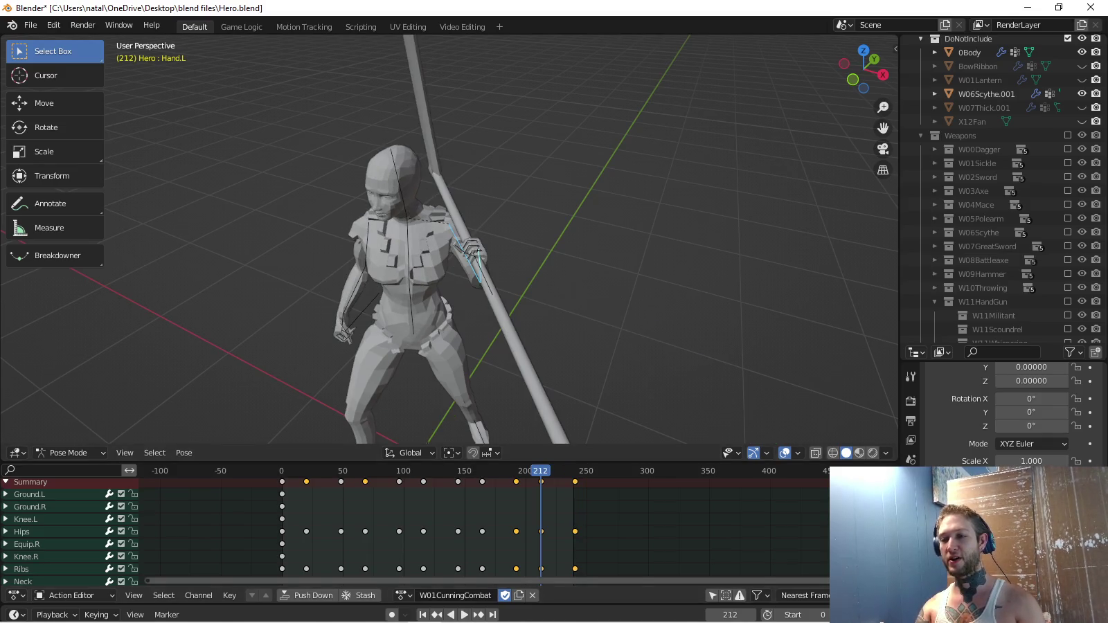
key(Up)
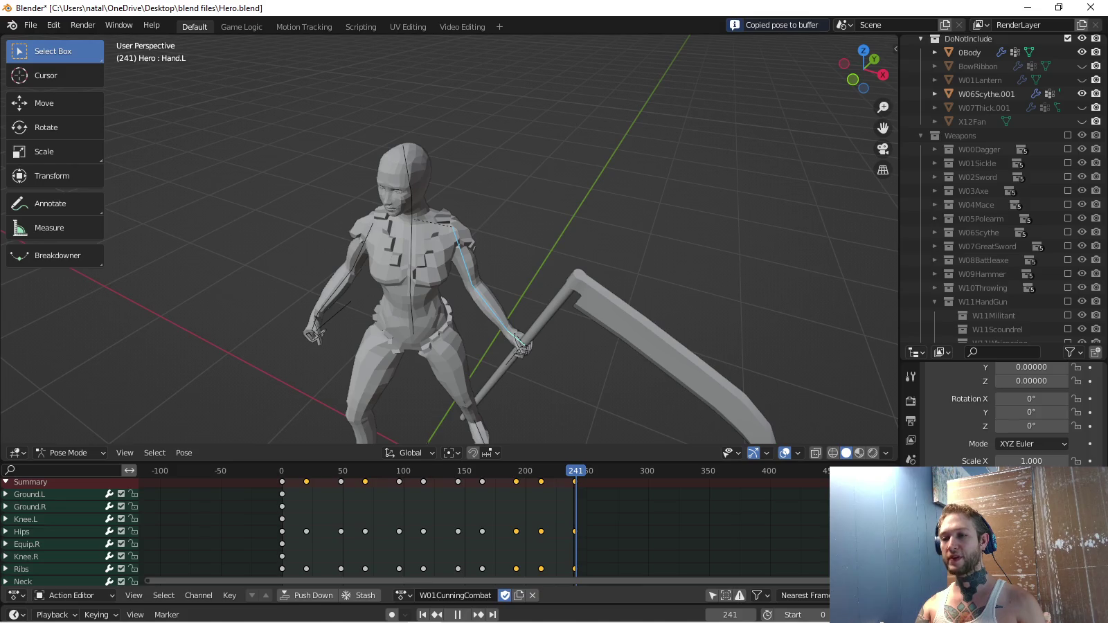
key(space)
key(ctrl+v)
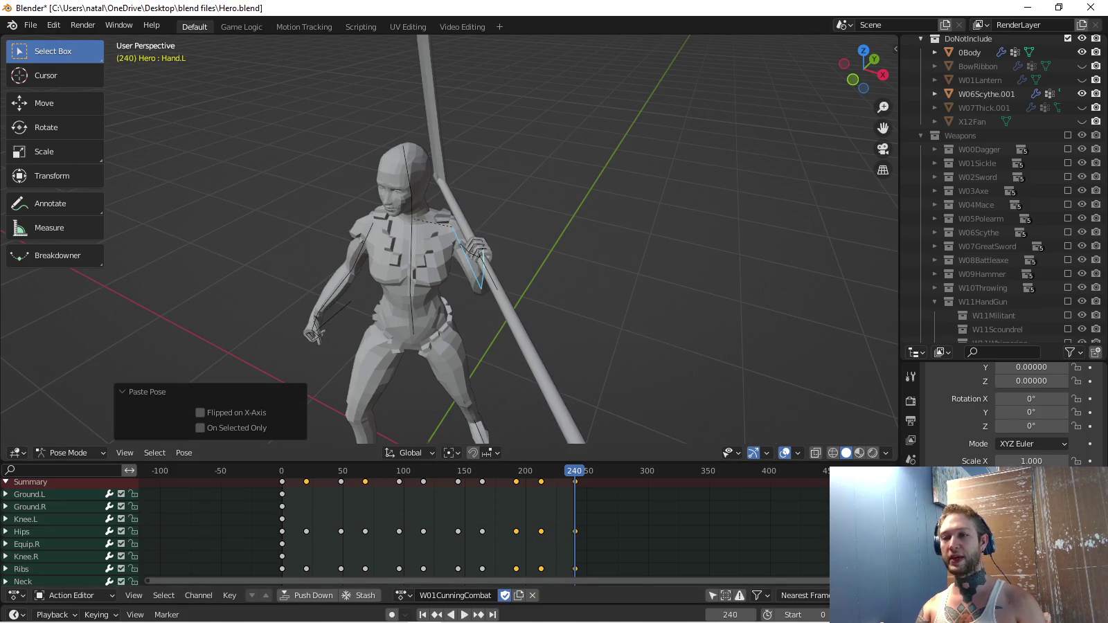
key(i)
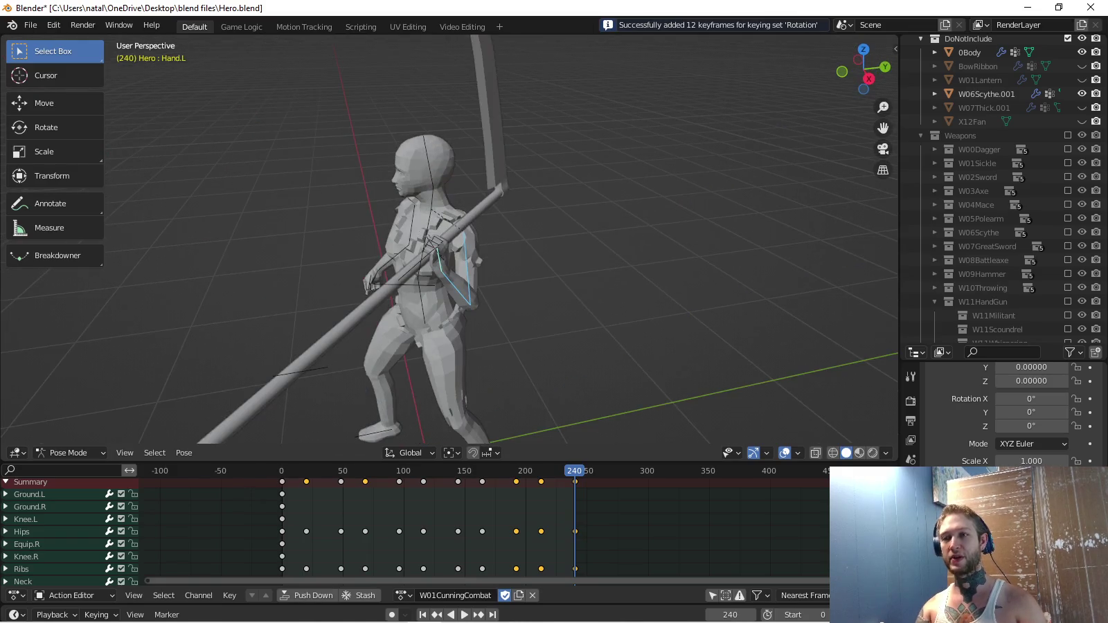
Check the frame-240 pose in front and top orthographic views, play briefly, then switch to Unity.
drag(863, 69, 828, 70)
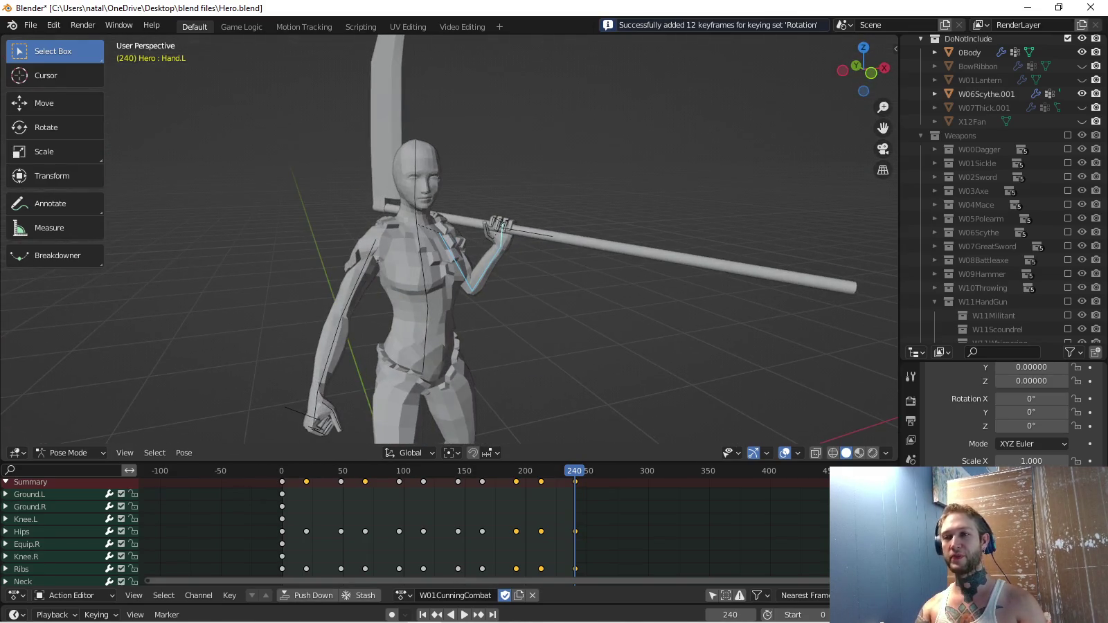
key(KP_1)
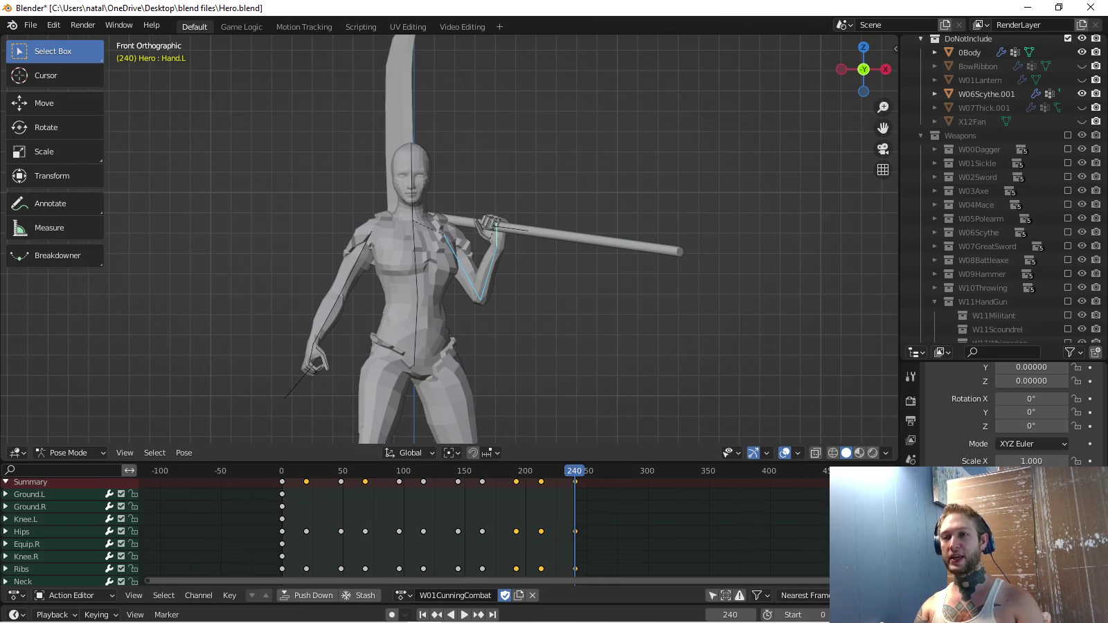
drag(883, 127, 901, 186)
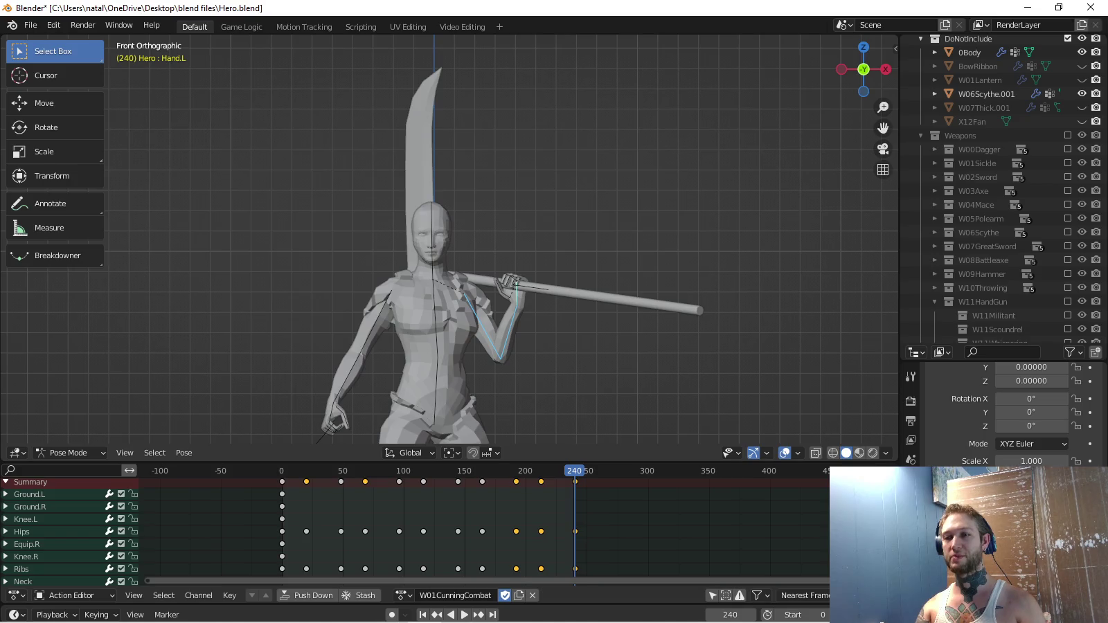
drag(863, 70, 858, 121)
key(KP_7)
drag(863, 69, 846, 104)
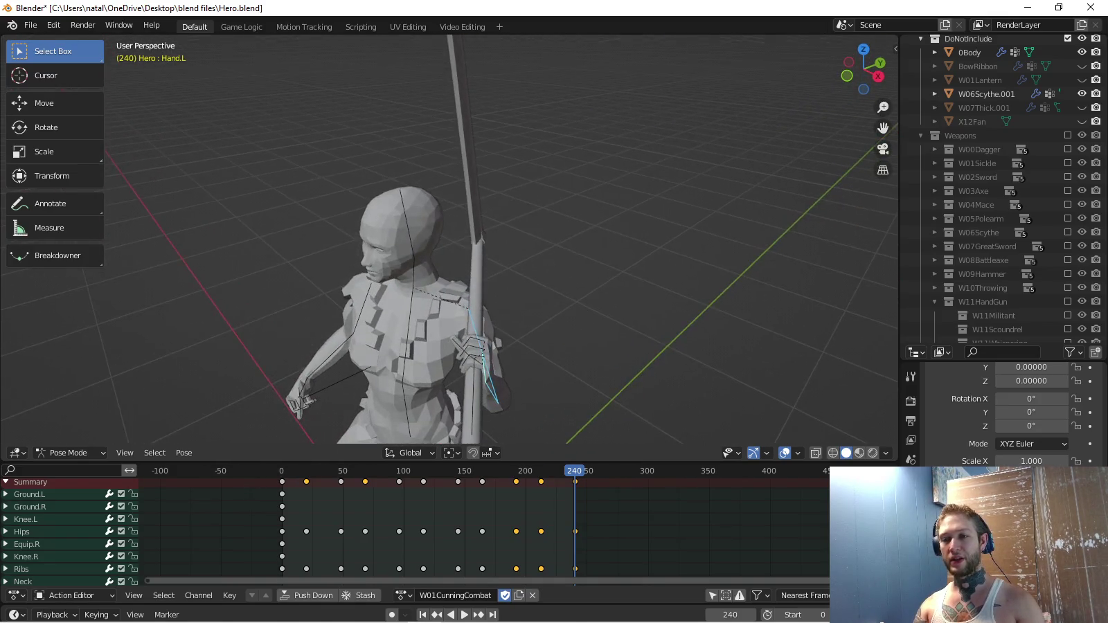
key(space)
key(space)
key(alt+Tab)
key(alt+Tab)
key(alt+Tab)
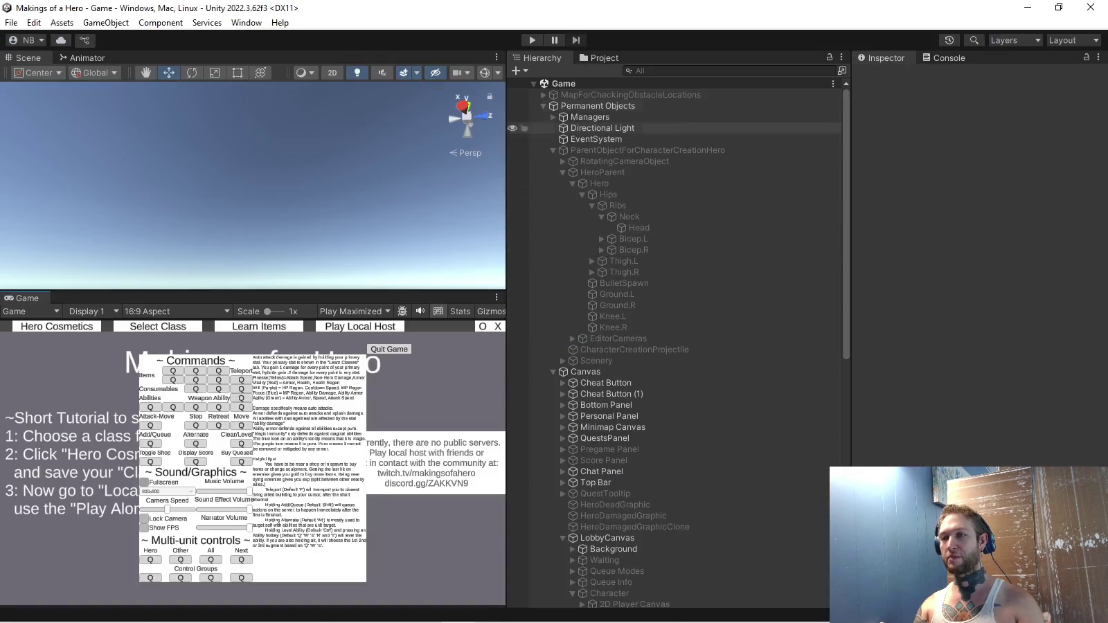
Run the game and preview the hero holding the scythe under Hero Cosmetics > Generic Weapon.
key(ctrl+p)
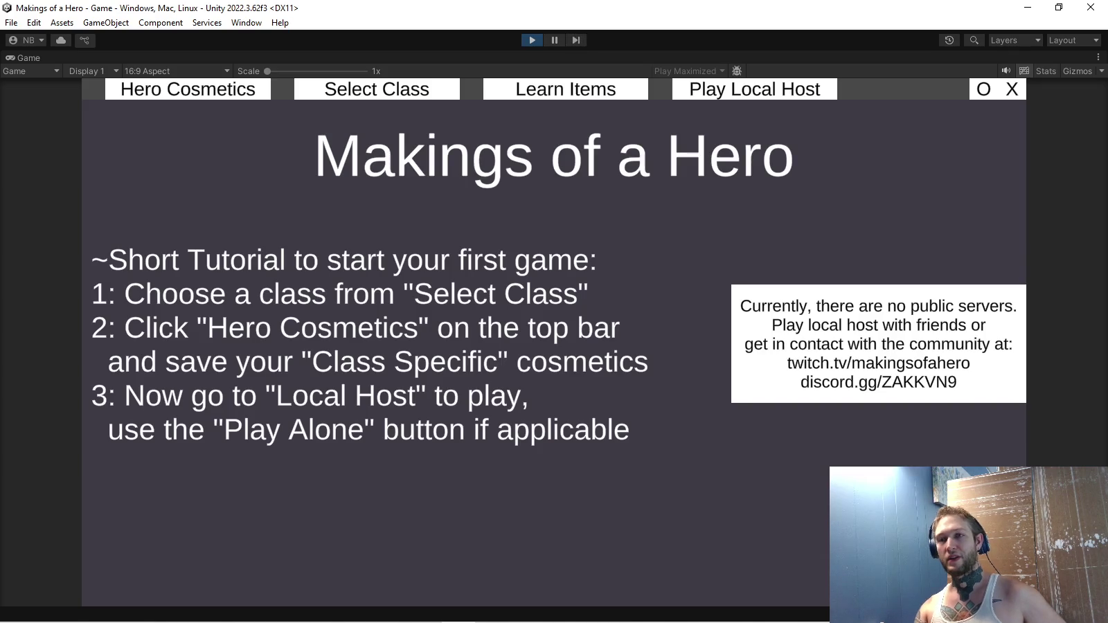
click(188, 89)
click(270, 155)
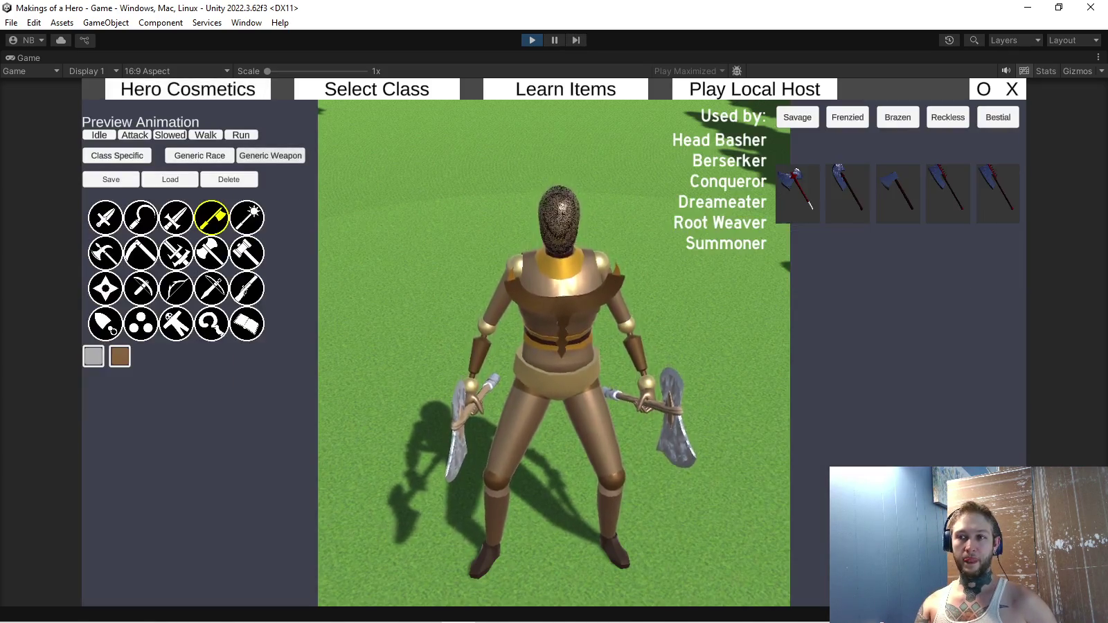
click(141, 252)
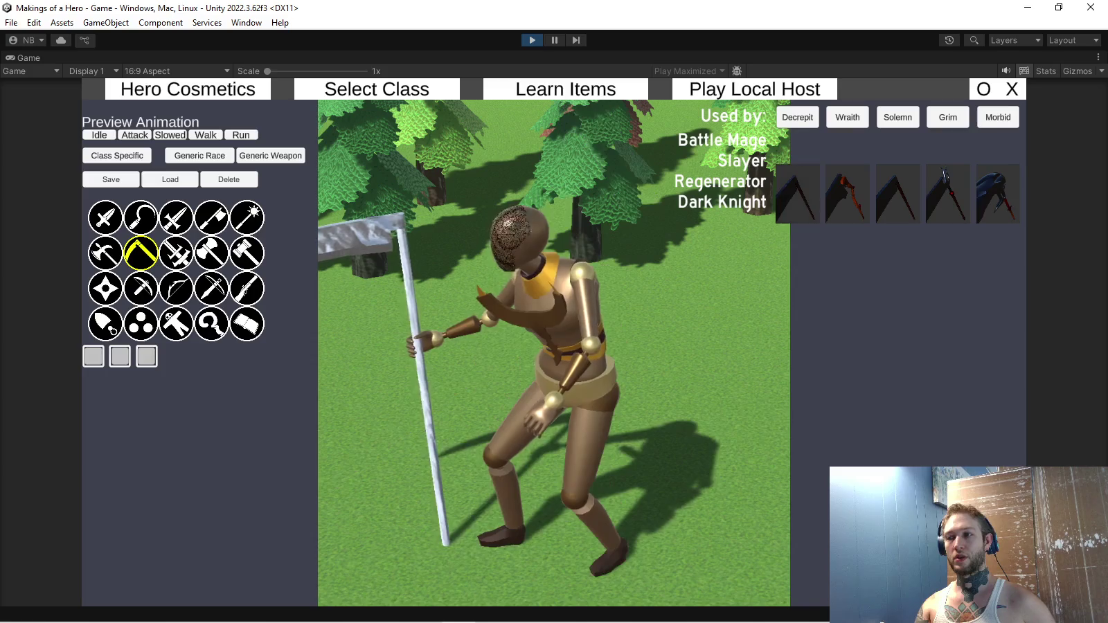
Preview the Decrepit and Solemn scythe styles, then the sickles, before returning to Blender.
click(797, 117)
click(898, 117)
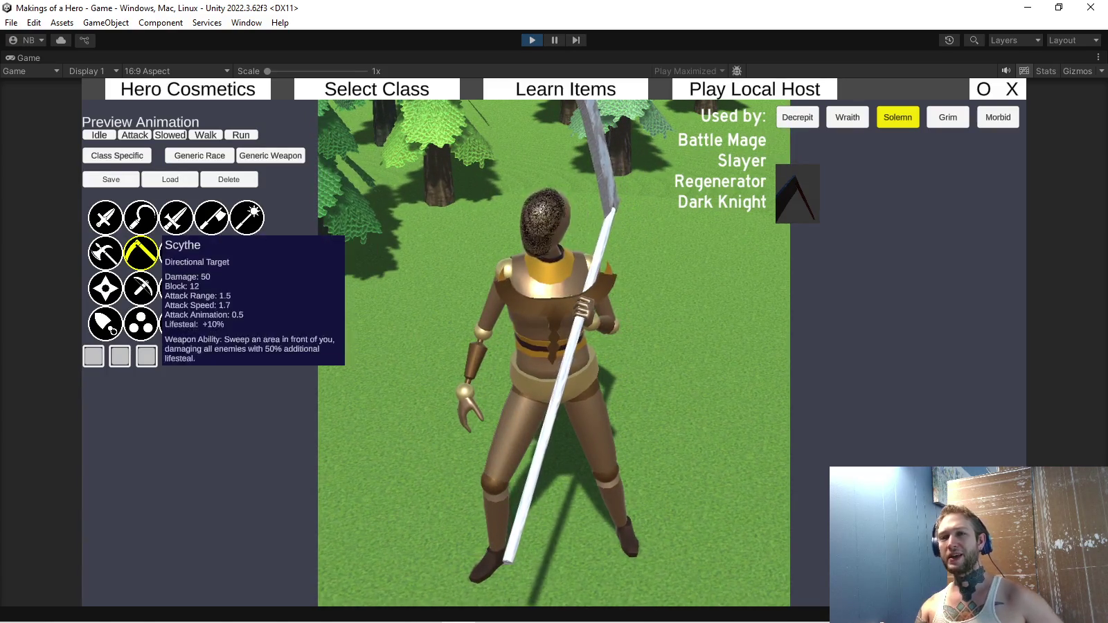
click(141, 217)
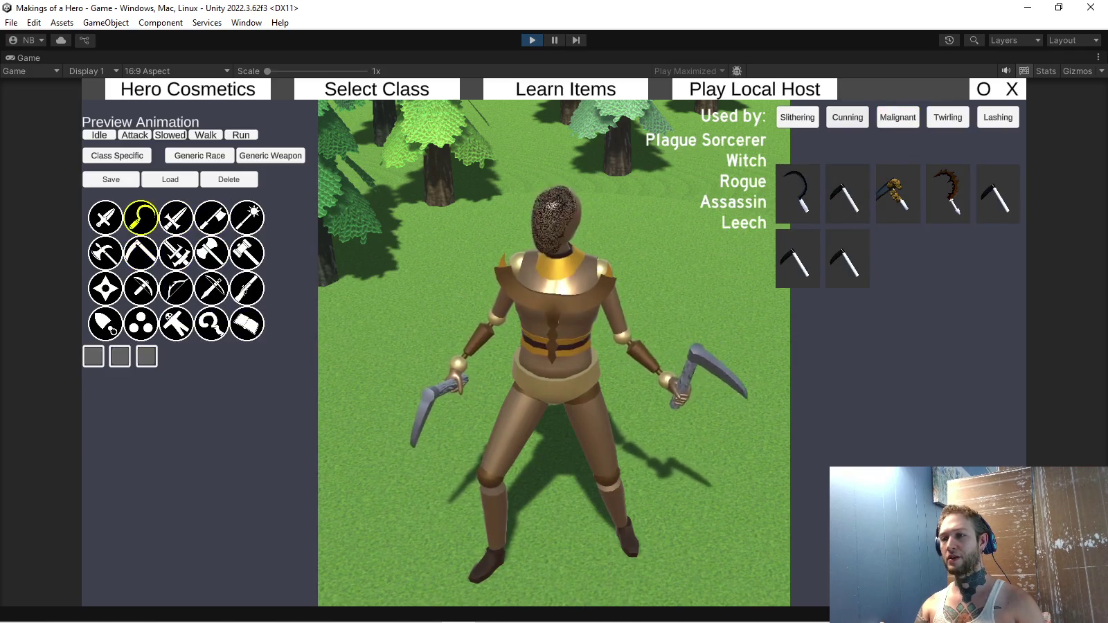
key(alt+Tab)
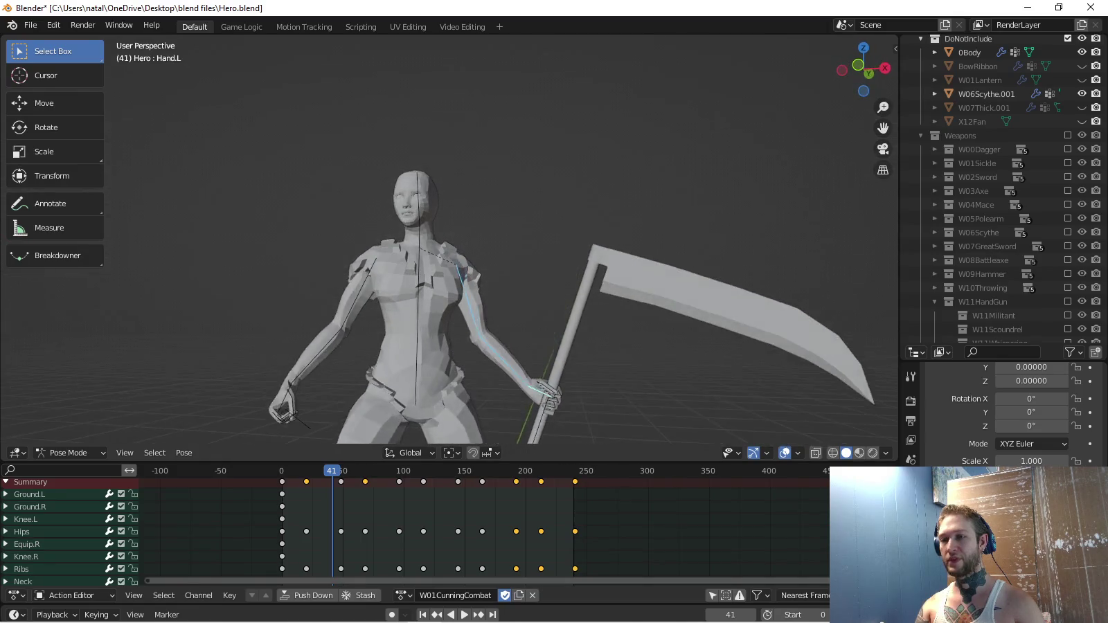
Hide W06Scythe.001 in the Outliner and play W01CunningCombat, stopping at frame 240.
key(alt+Tab)
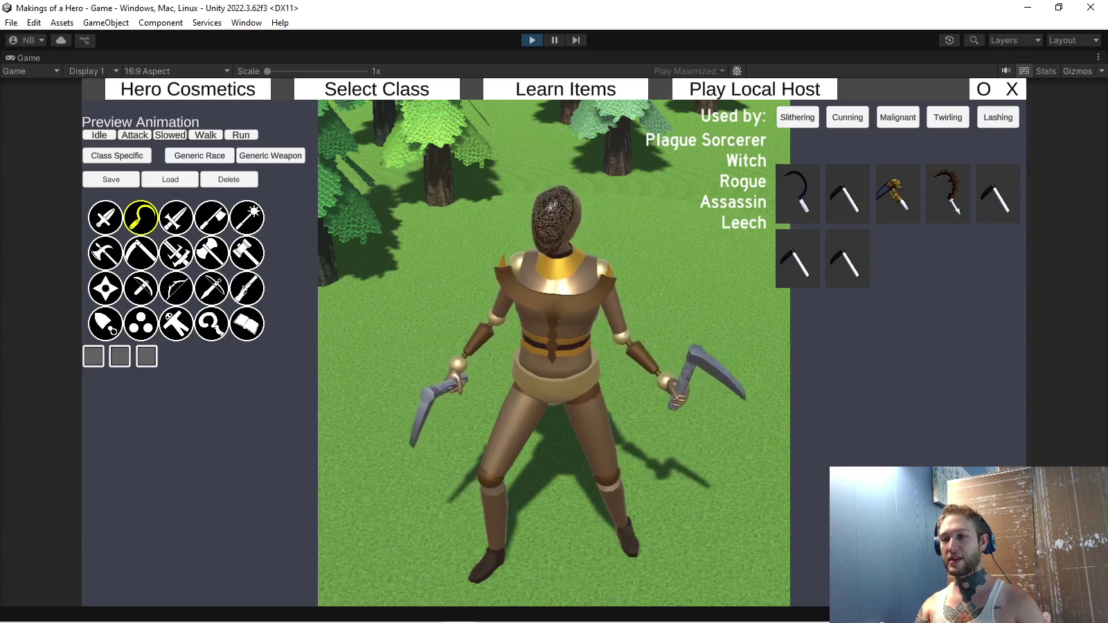
key(alt+Tab)
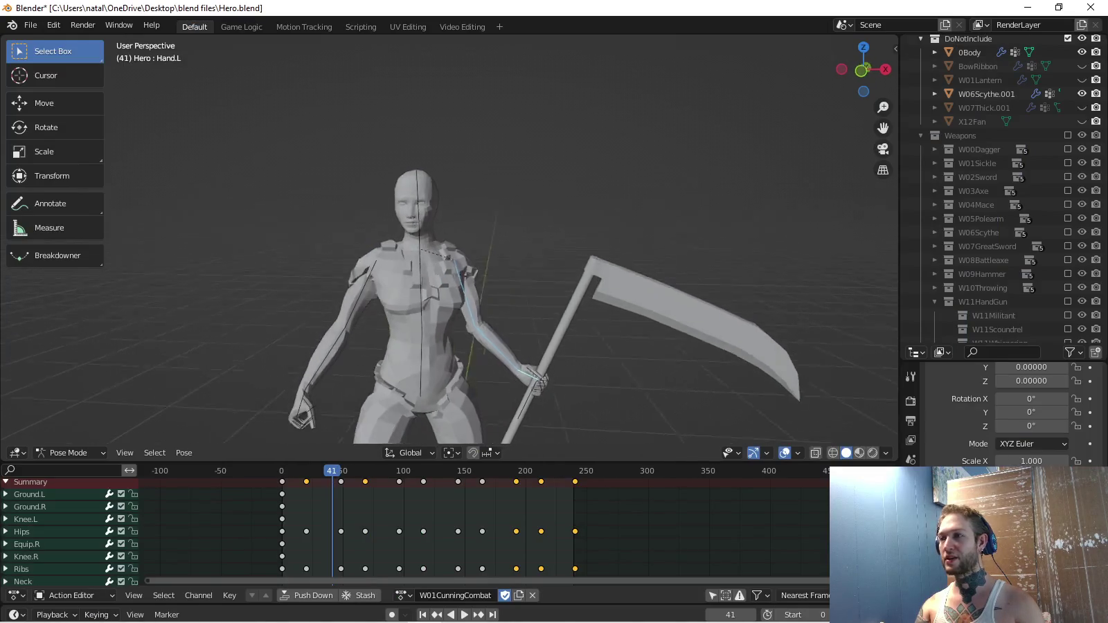
click(1082, 93)
scroll(1080, 208, down, 3)
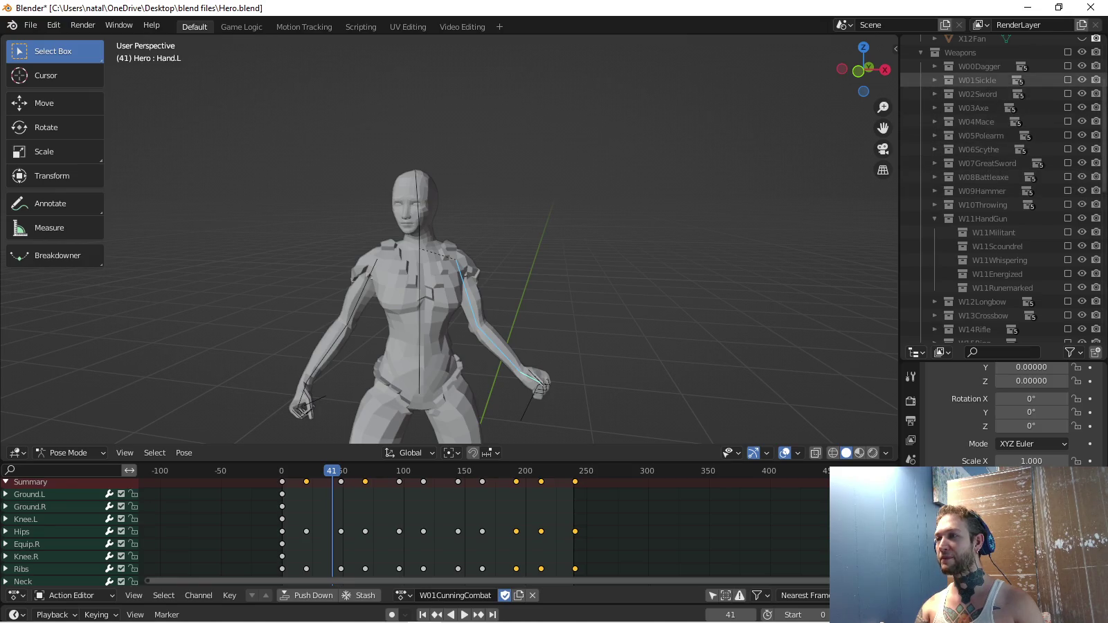
key(alt+Tab)
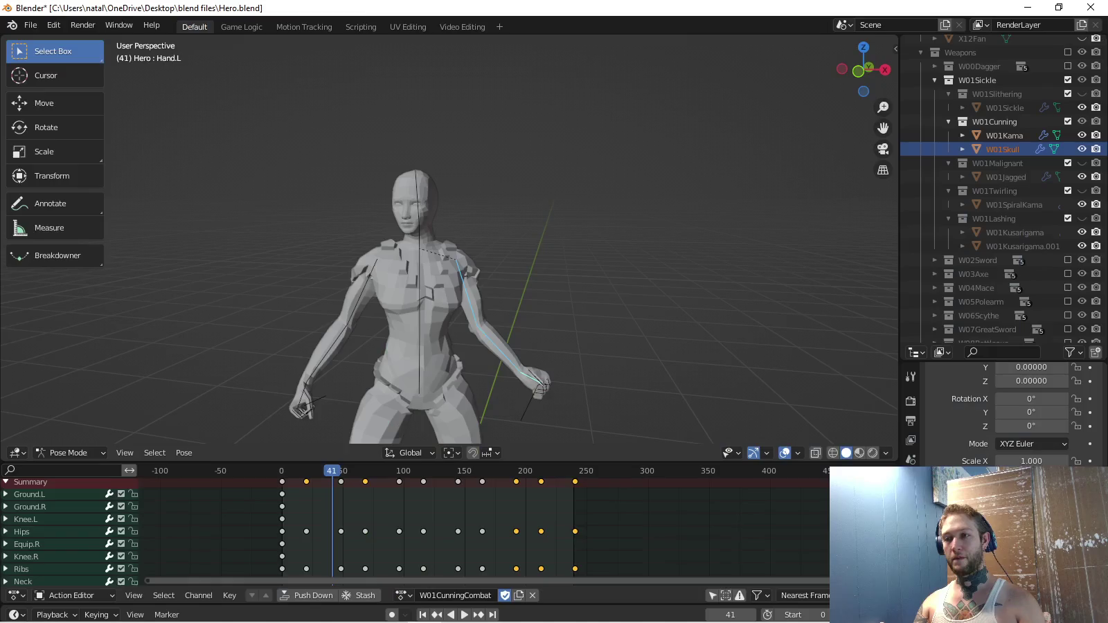
key(space)
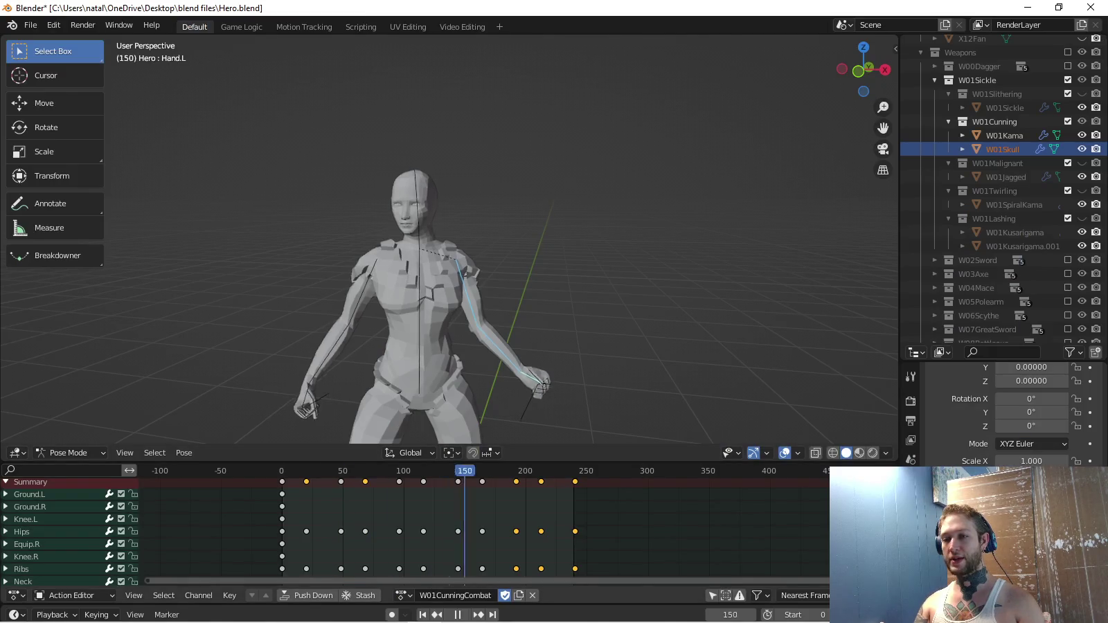
key(space)
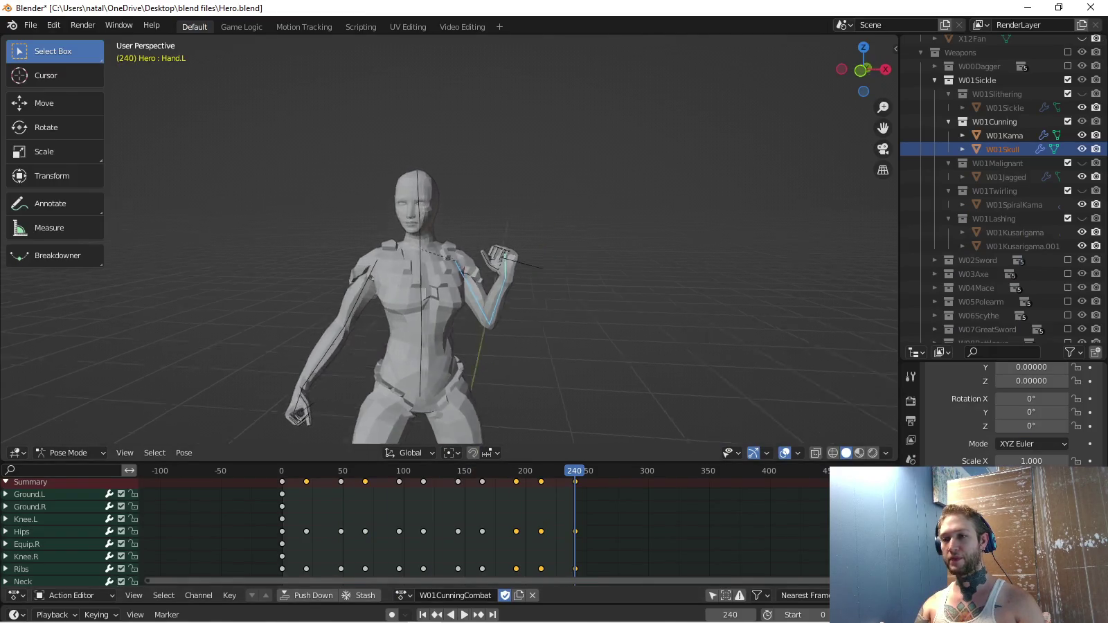
scroll(416, 277, up, 3)
scroll(1004, 194, up, 4)
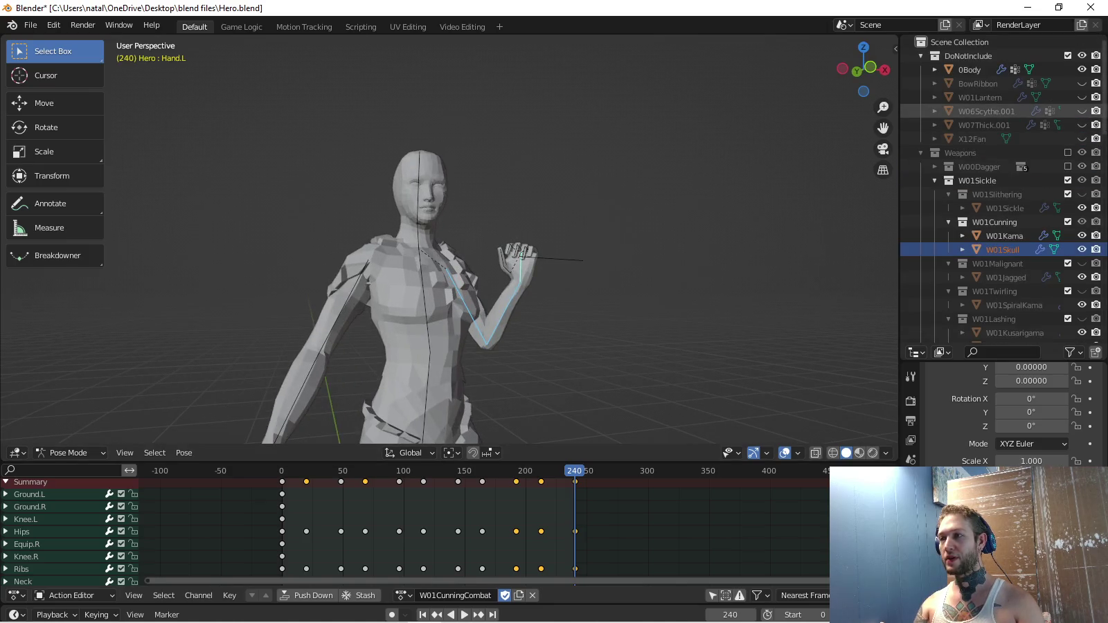
Inspect the frame-240 shoulder pose from front ortho, zoomed on the hand, then return to frame 240.
drag(863, 69, 796, 76)
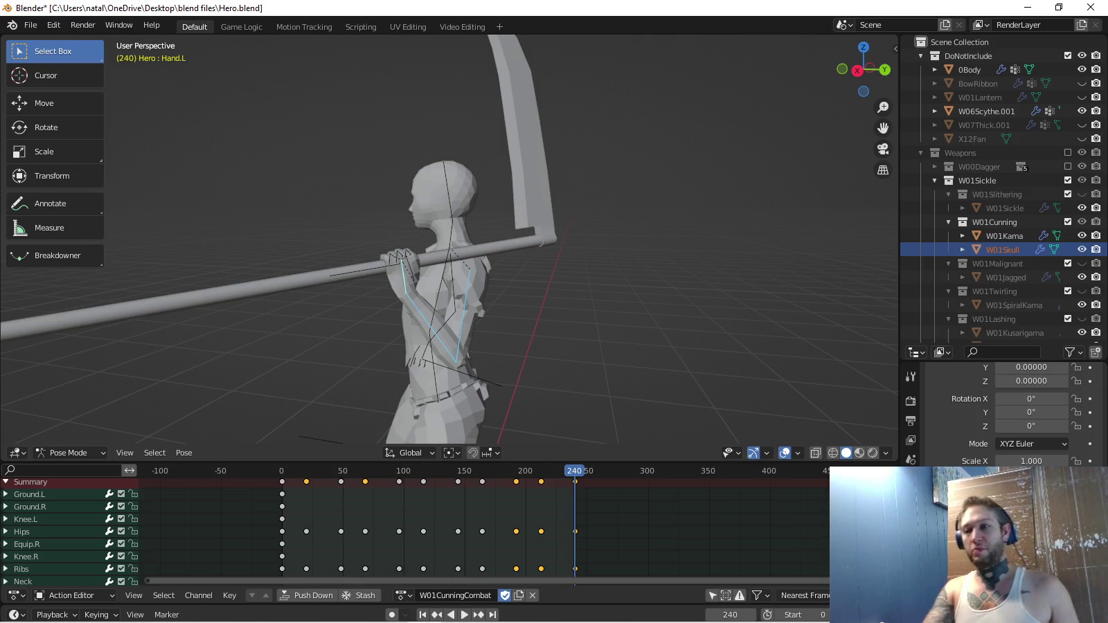
mouse_move(796, 76)
mouse_down()
mouse_move(761, 77)
mouse_move(831, 76)
mouse_up()
key(KP_1)
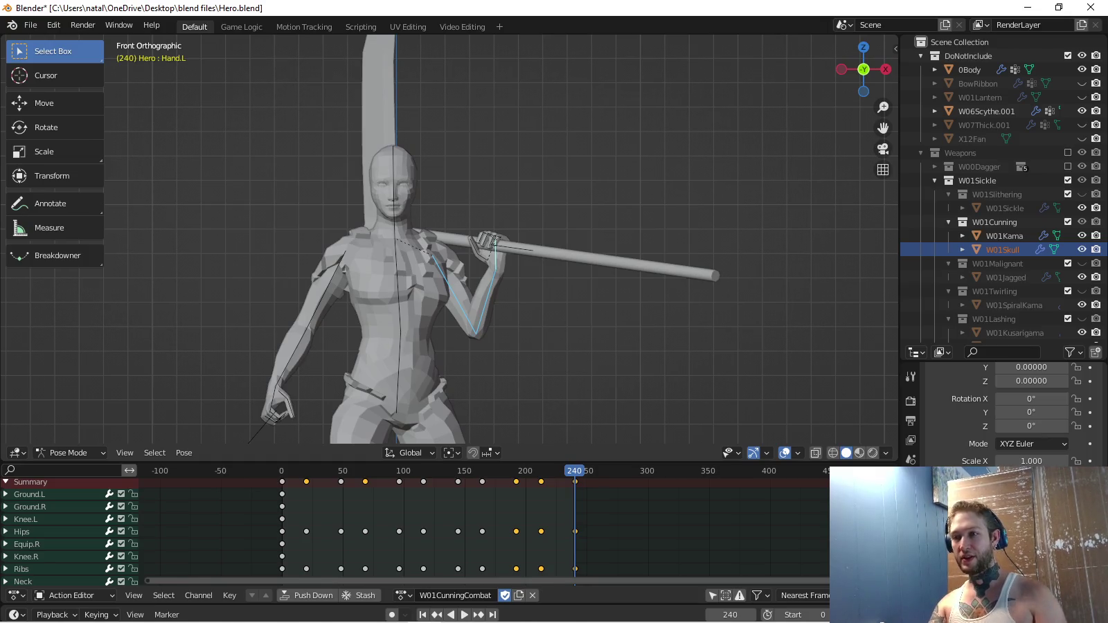
scroll(450, 242, up, 3)
drag(863, 69, 843, 63)
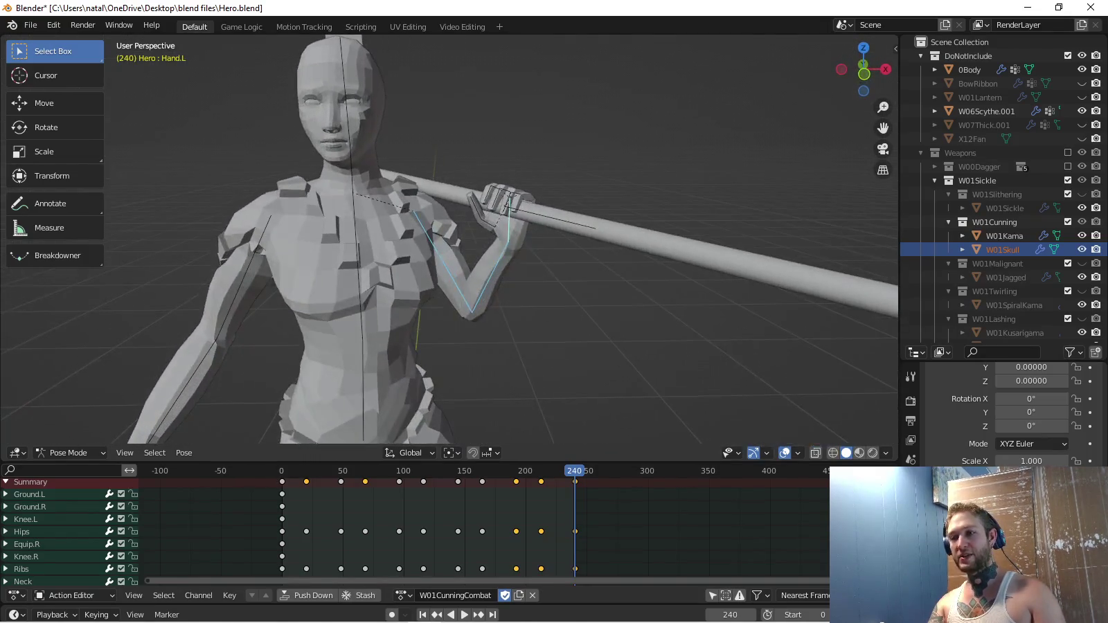
key(space)
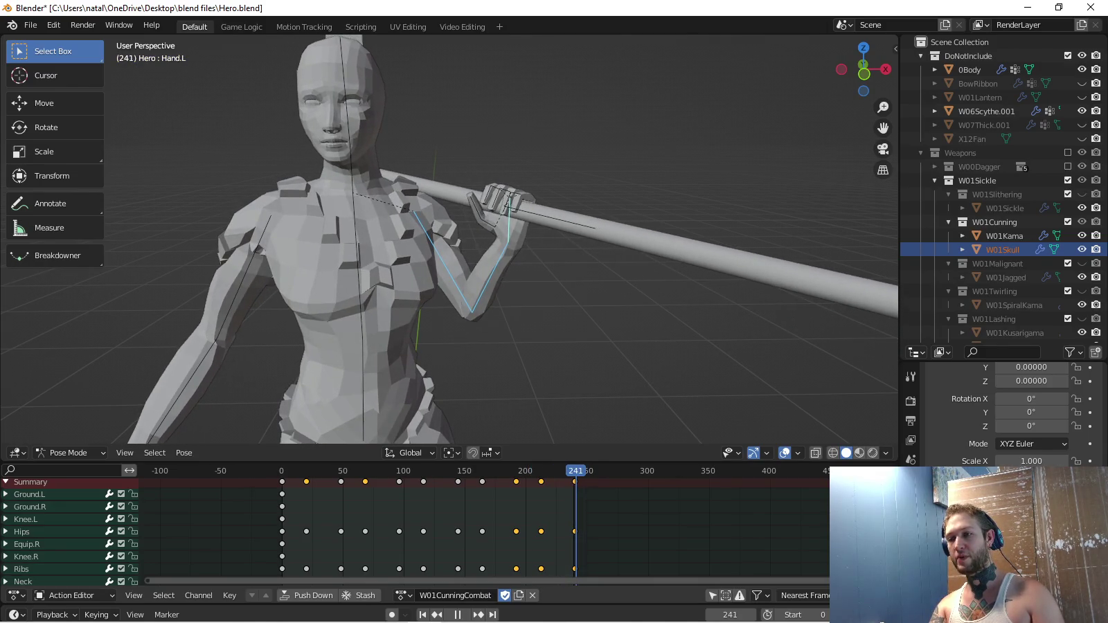
key(Left)
Select all bones, switch to W01CunningIdle, and paste and rotation-key the pose at frame 0.
key(a)
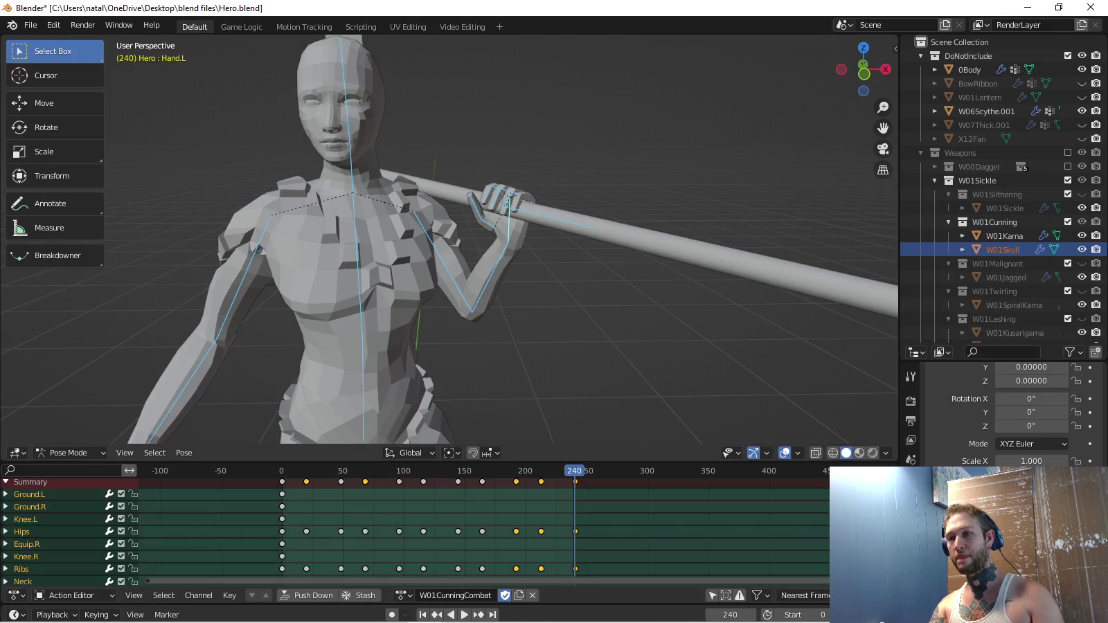
click(402, 596)
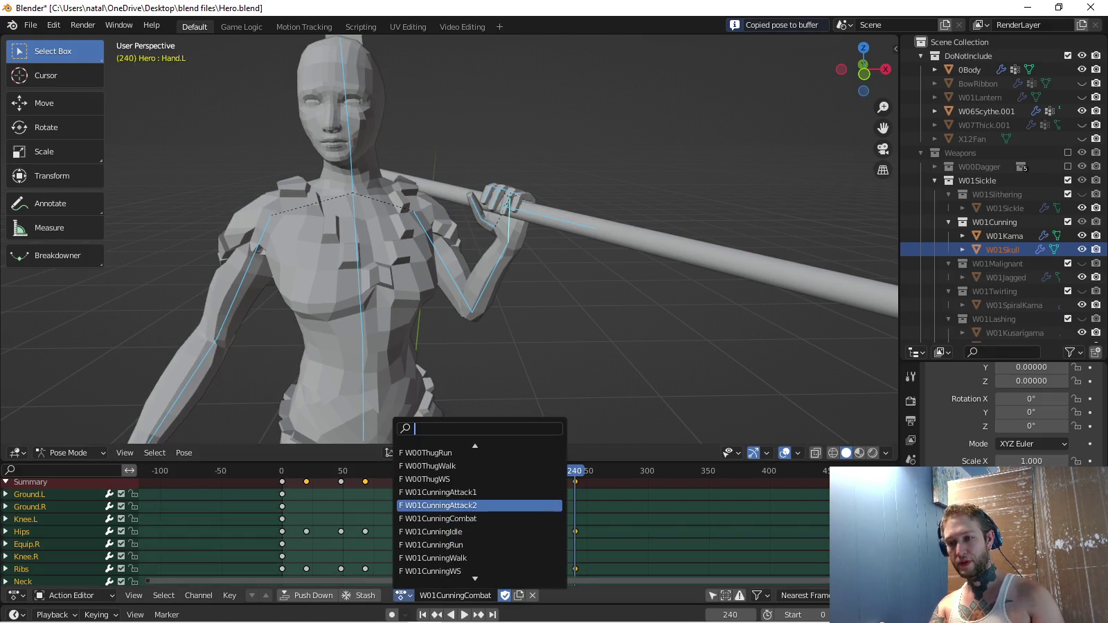
click(477, 533)
key(shift+Left)
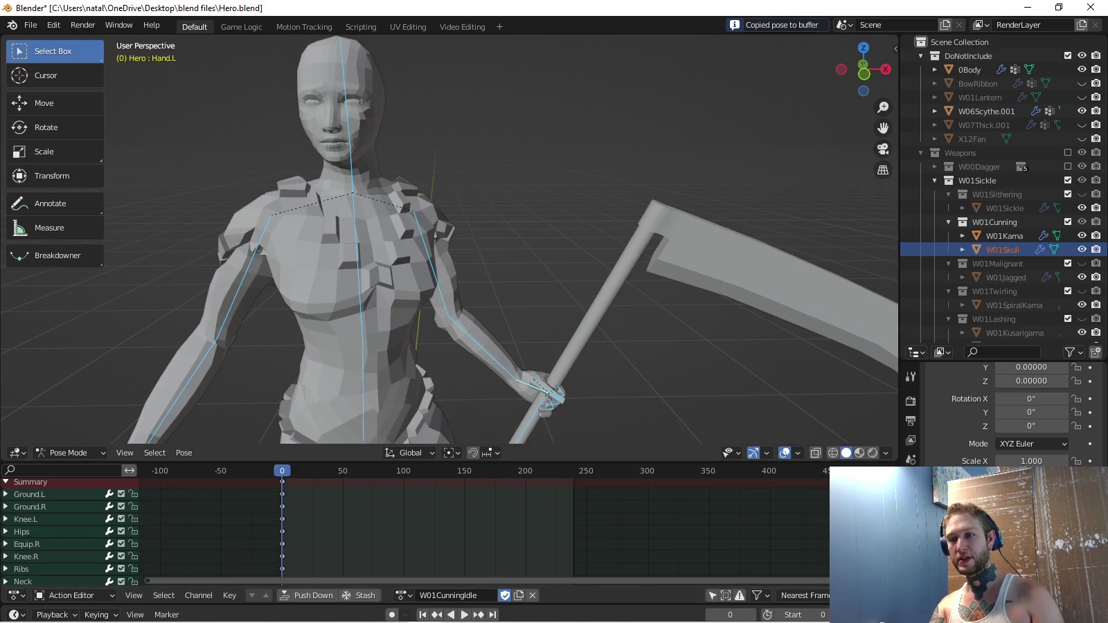
key(ctrl+v)
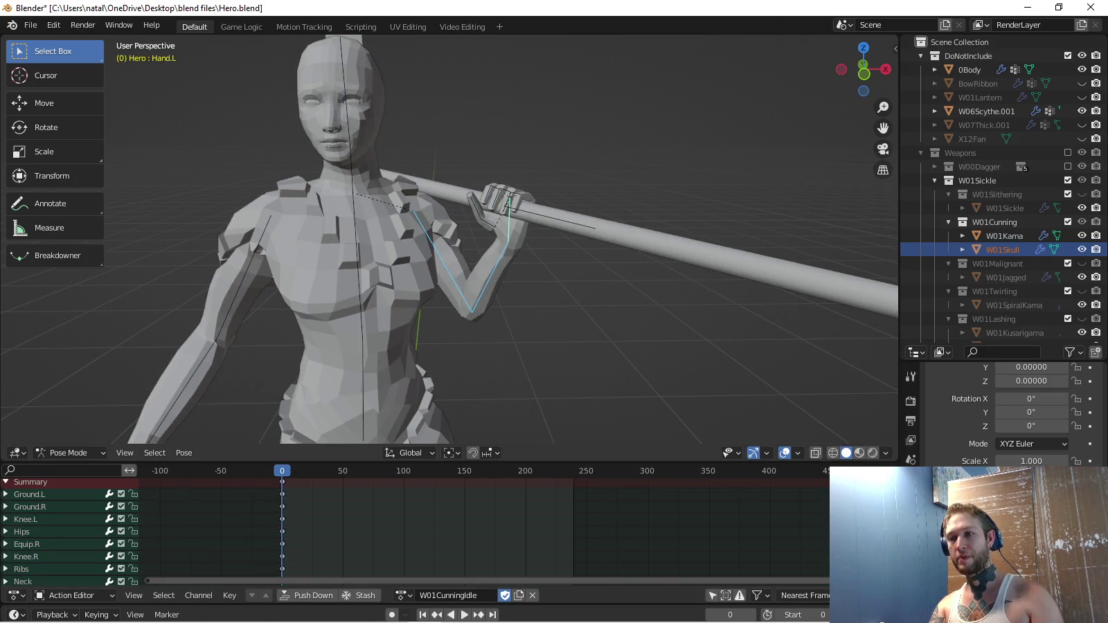
key(i)
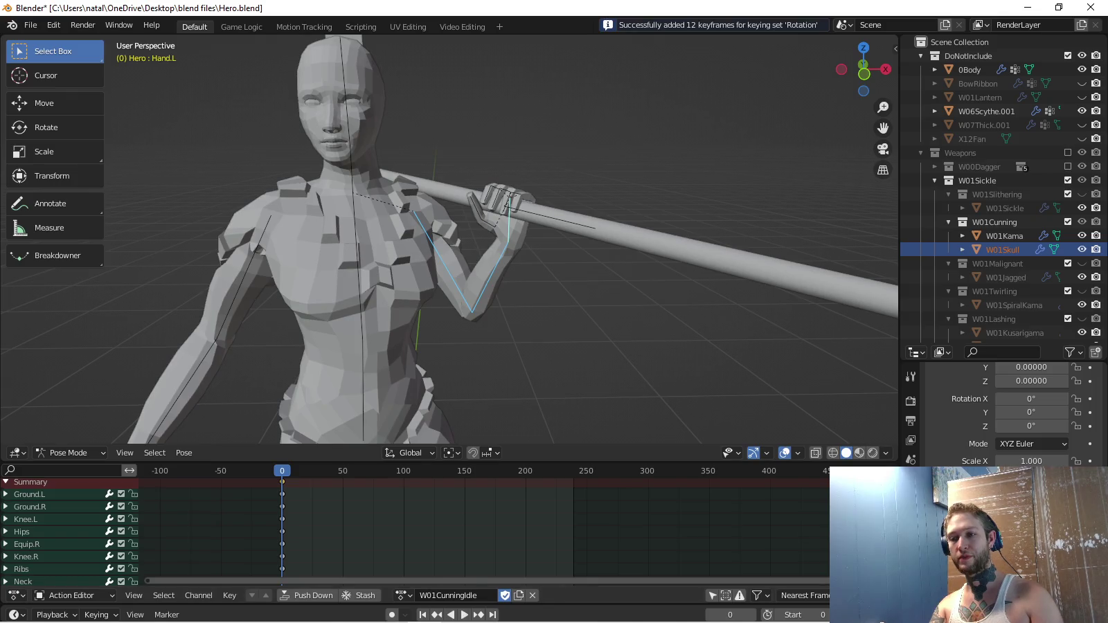
Compare the end of W01CunningCombat with W01CunningIdle playing in front view.
click(401, 596)
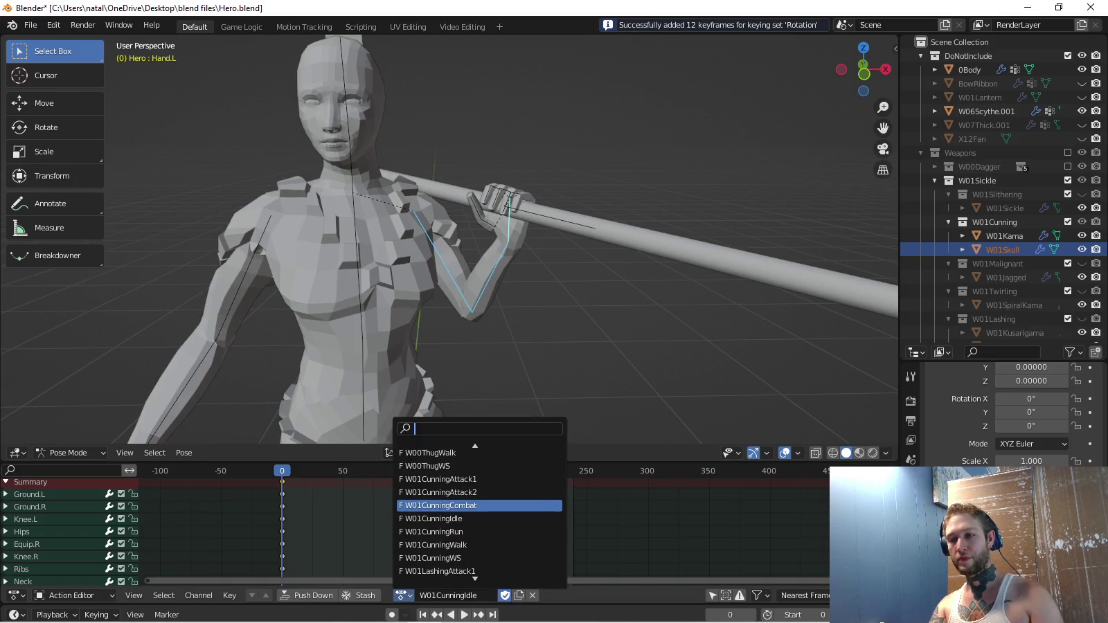
click(443, 505)
key(shift+Right)
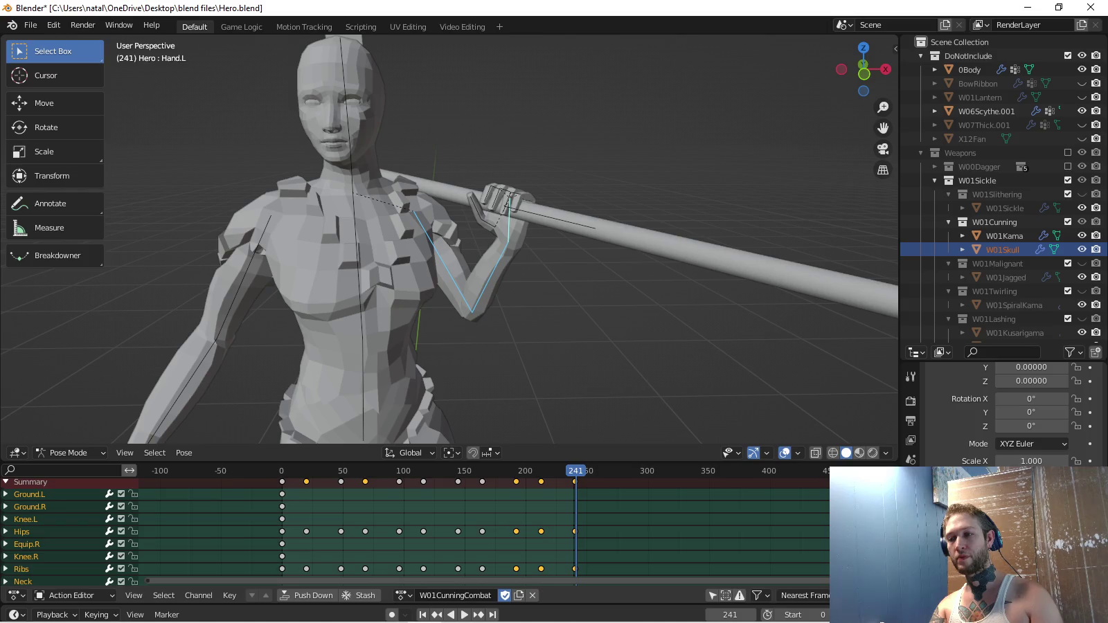
click(456, 615)
click(402, 595)
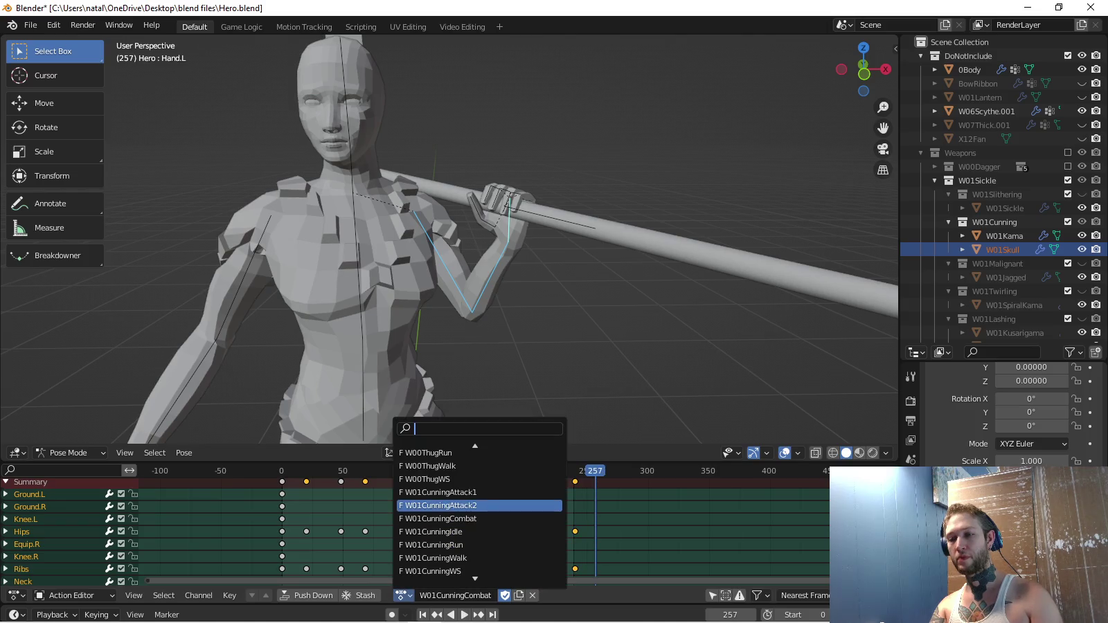
click(443, 532)
key(space)
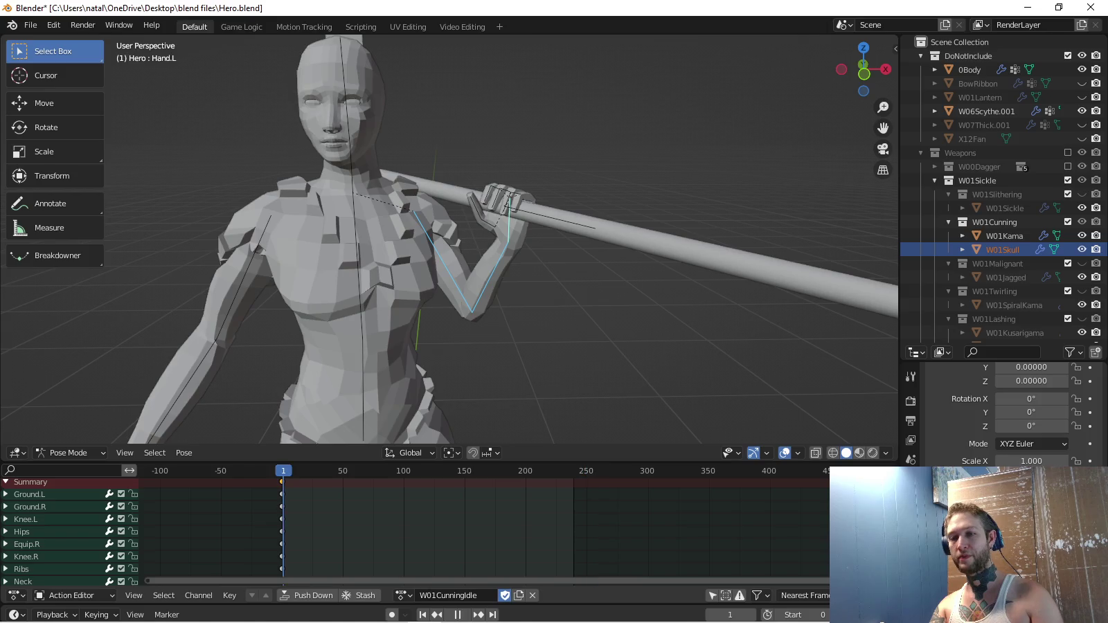
drag(863, 70, 813, 72)
key(KP_1)
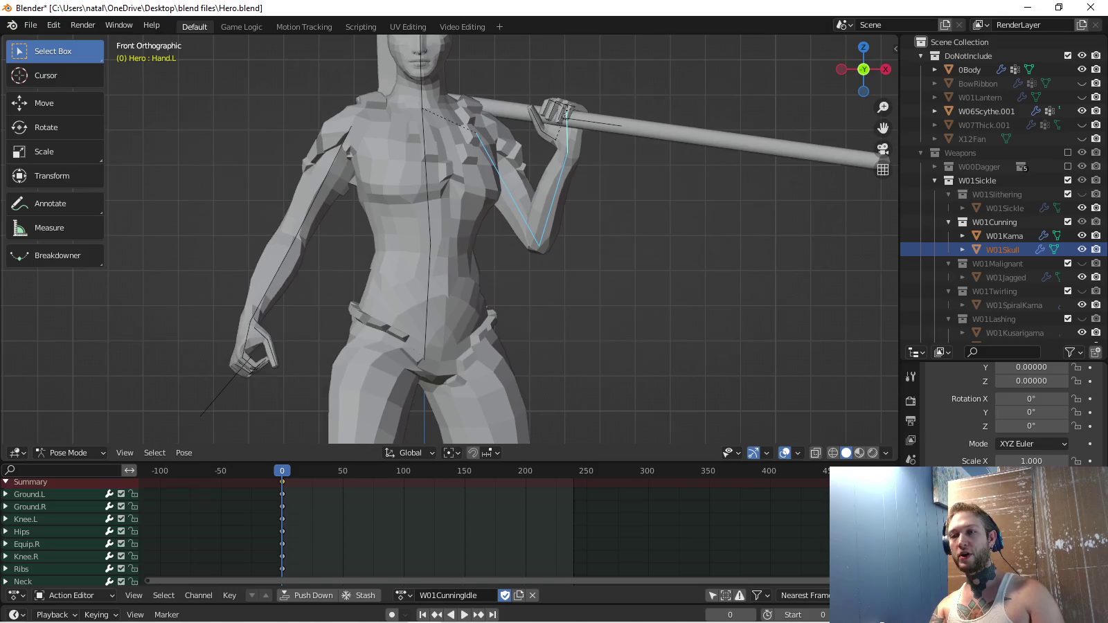
Copy the frame-20 combat pose into W01CunningIdle and key its rotation at frame 24.
click(404, 595)
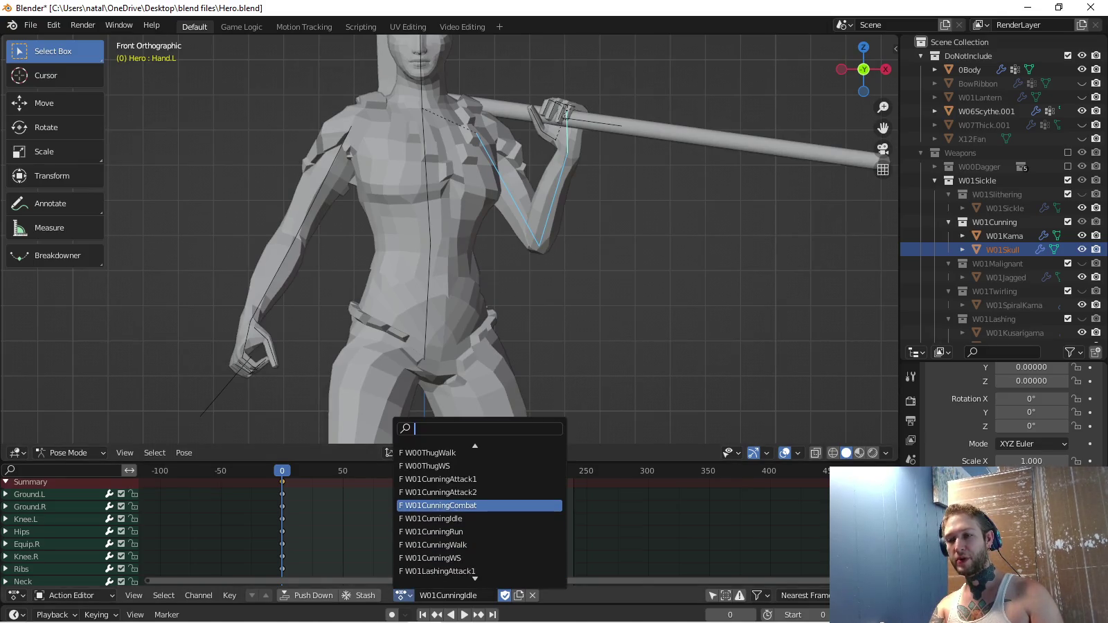
click(443, 505)
key(space)
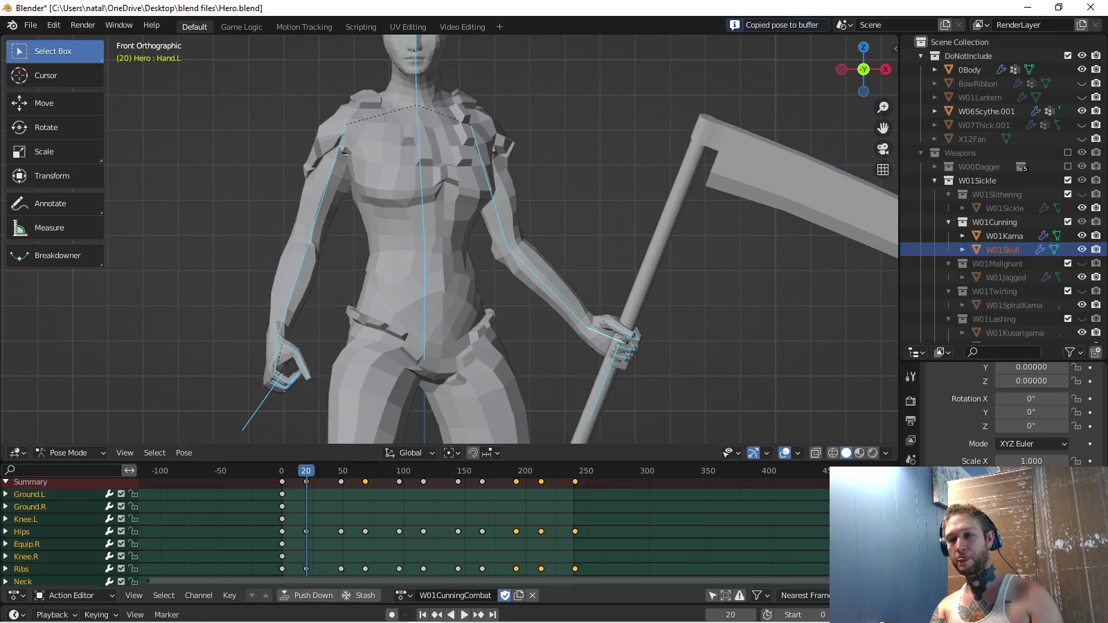
click(400, 596)
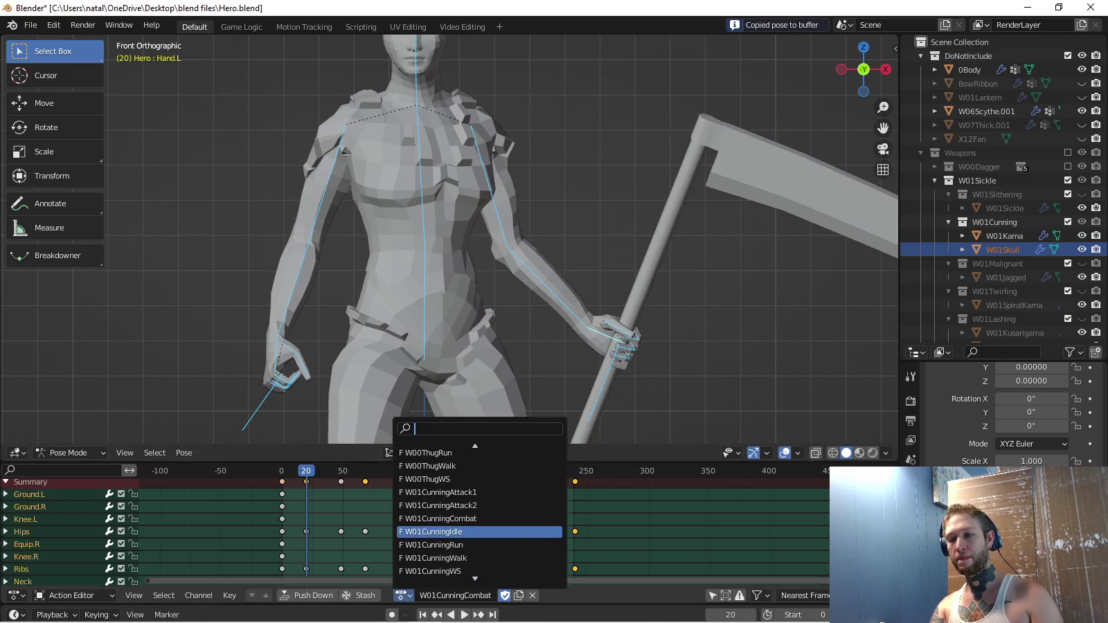
click(444, 532)
key(ctrl+v)
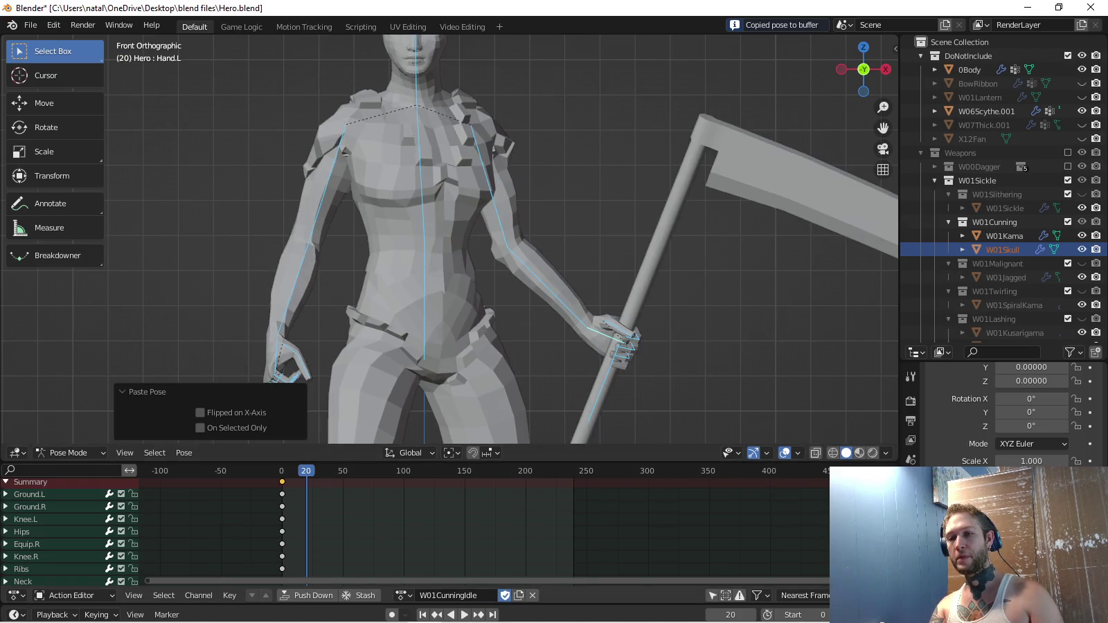
key(space)
key(space)
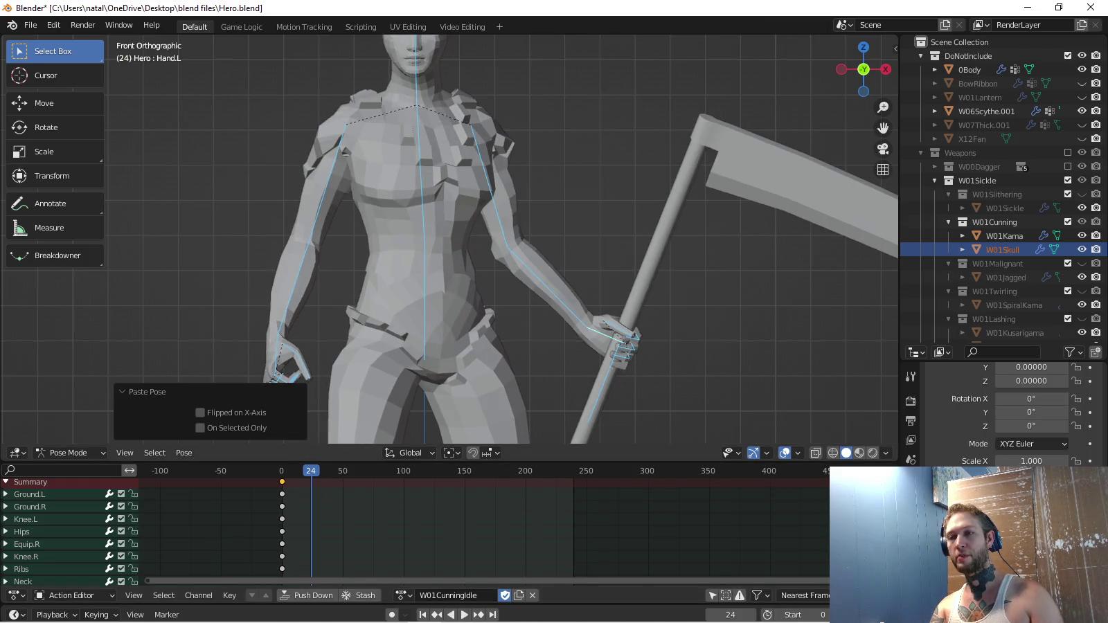
mouse_move(444, 228)
mouse_down()
mouse_move(396, 237)
mouse_move(429, 240)
mouse_move(429, 201)
mouse_up()
key(shift+bracketright)
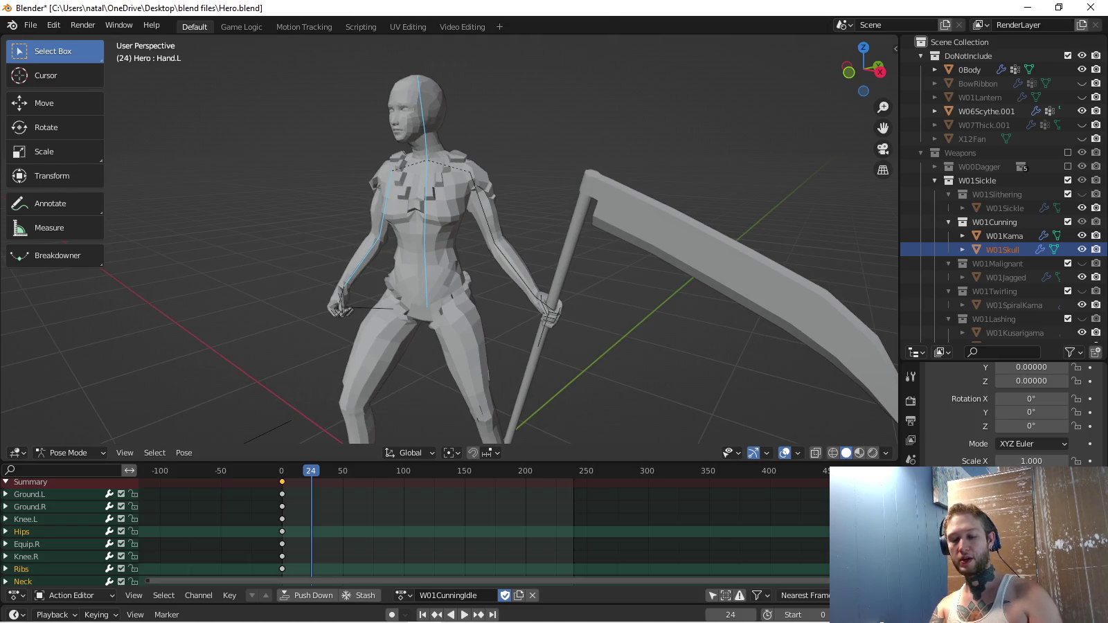
key(i)
key(space)
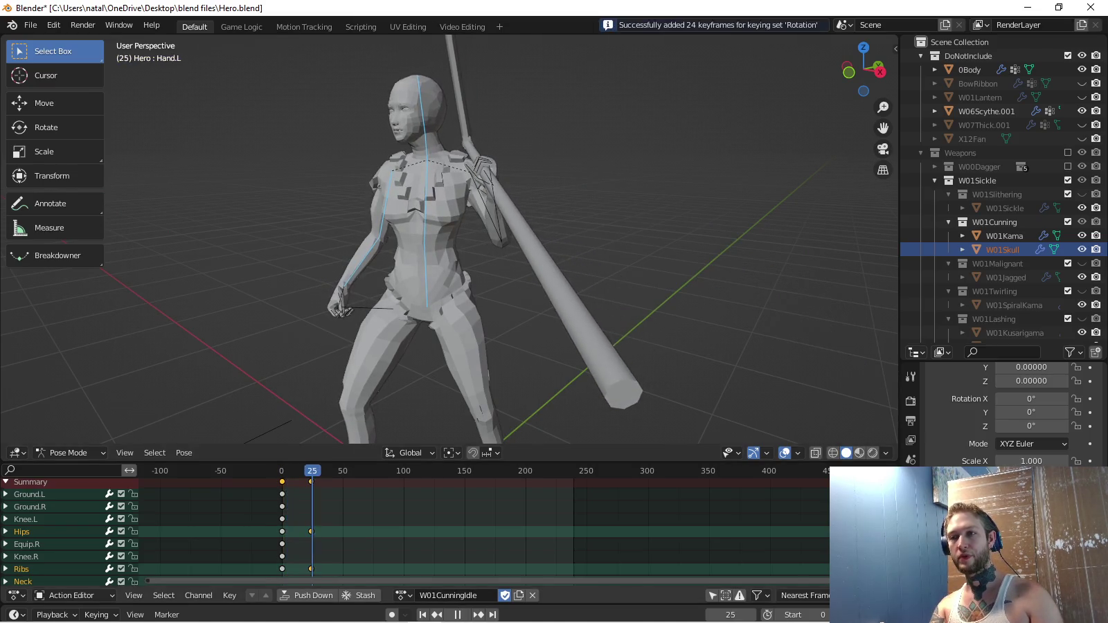
key(Escape)
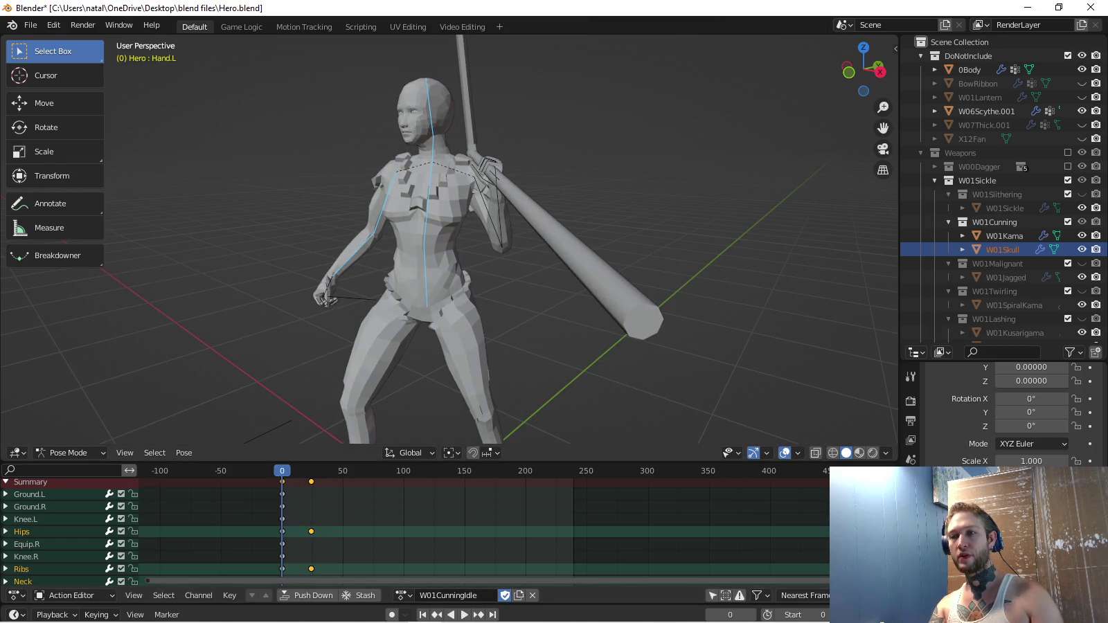
Paste and rotation-key the pose at frame 48, play the idle loop, then switch to Unity.
key(space)
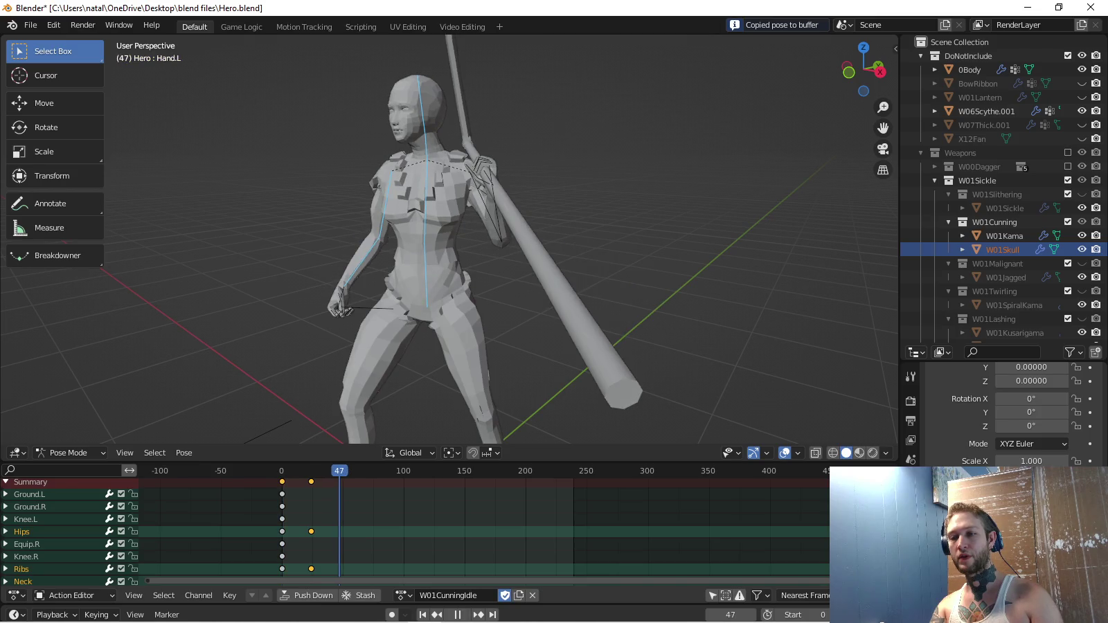
key(ctrl+v)
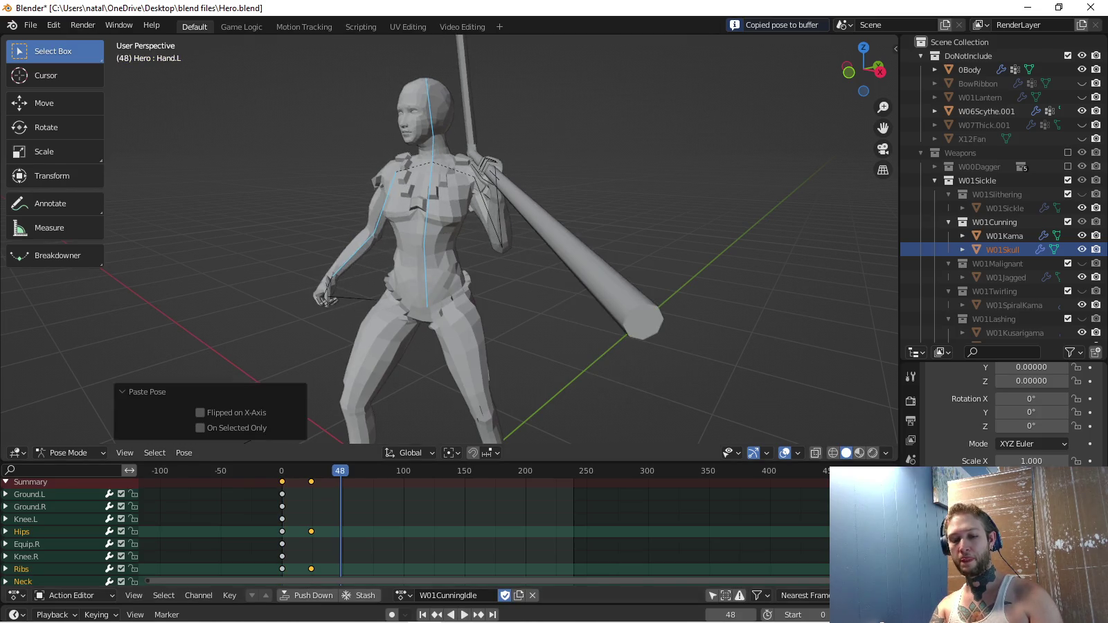
key(i)
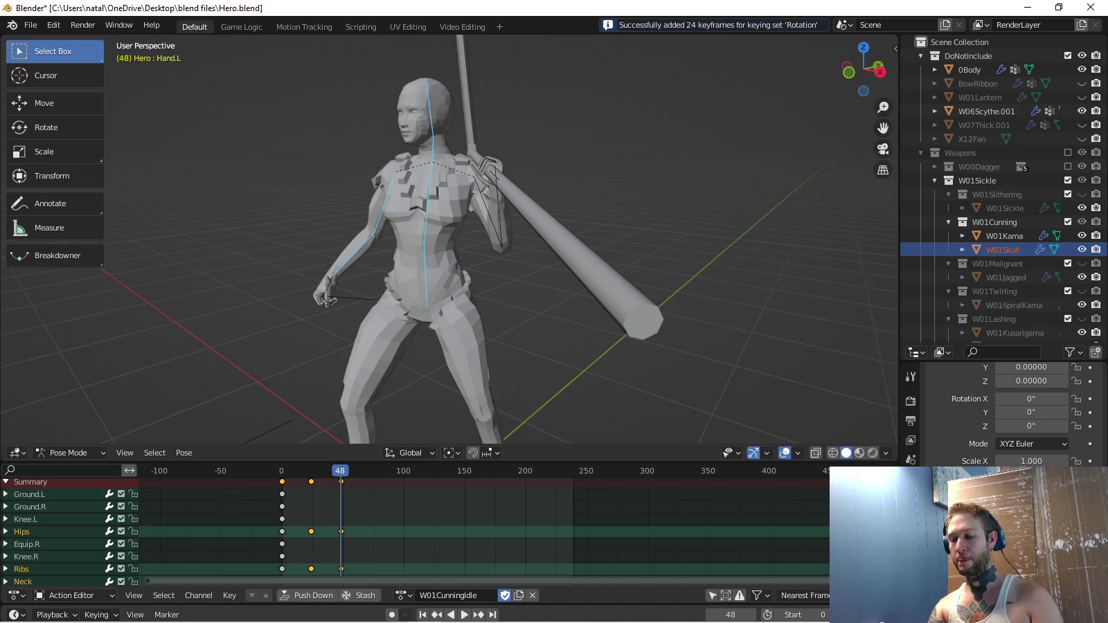
key(space)
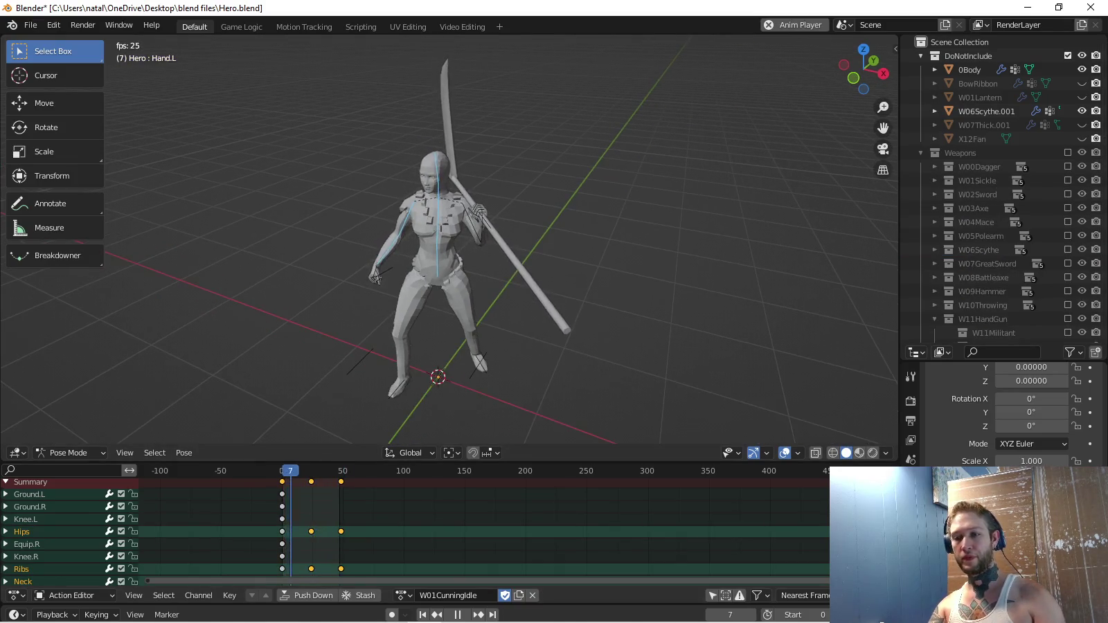
key(space)
key(alt+Tab)
key(Escape)
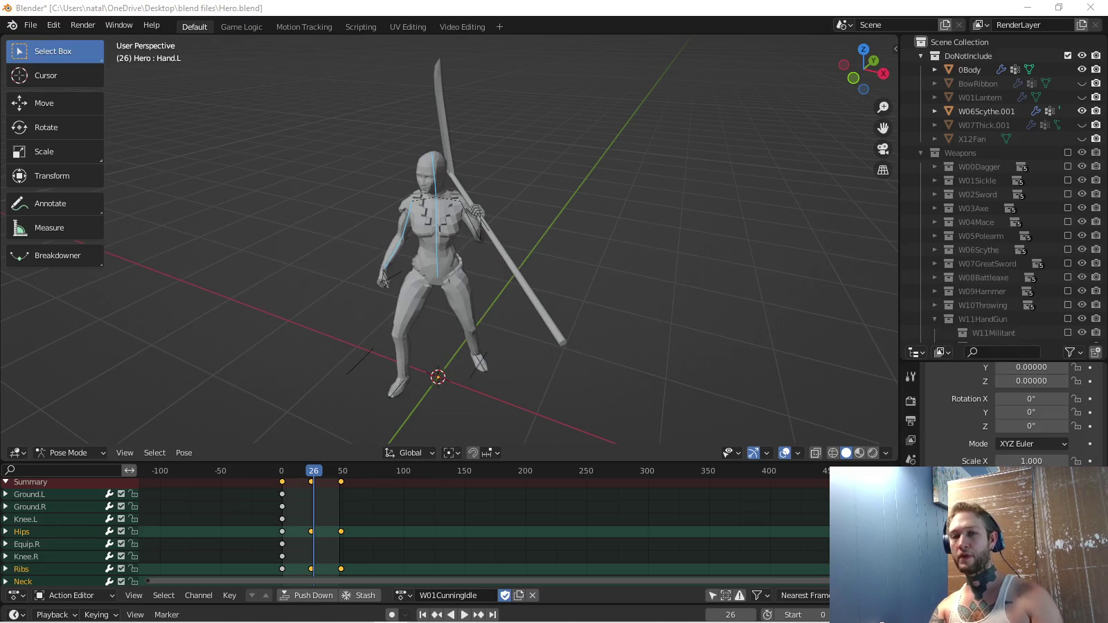
key(alt+Tab)
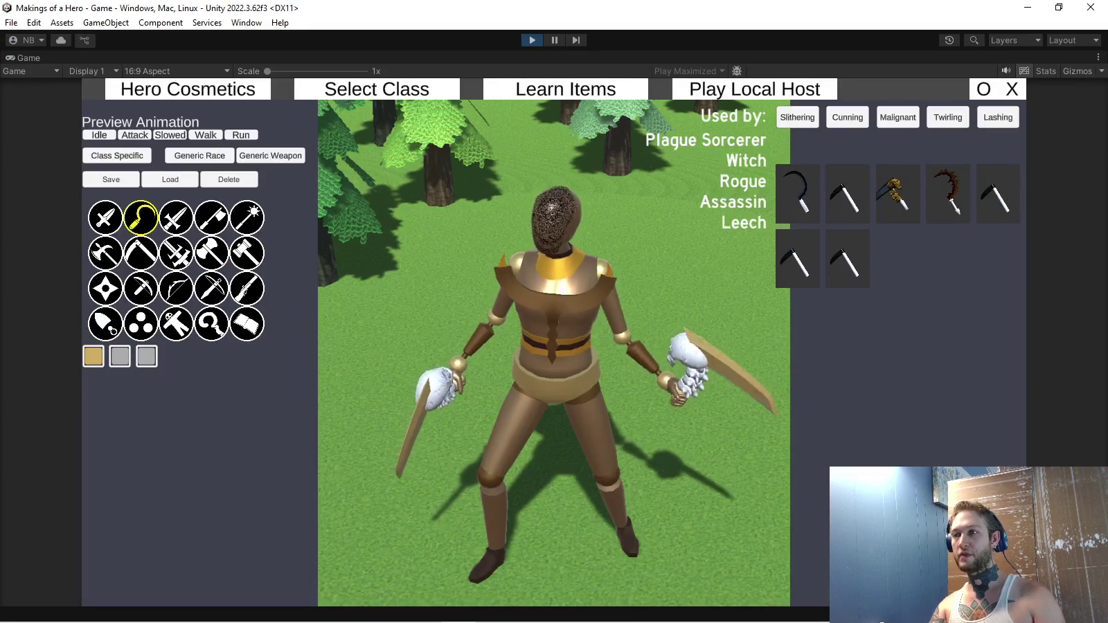
Leave Unity's maximized Play view for the full editor layout, then switch back to Blender.
key(ctrl+p)
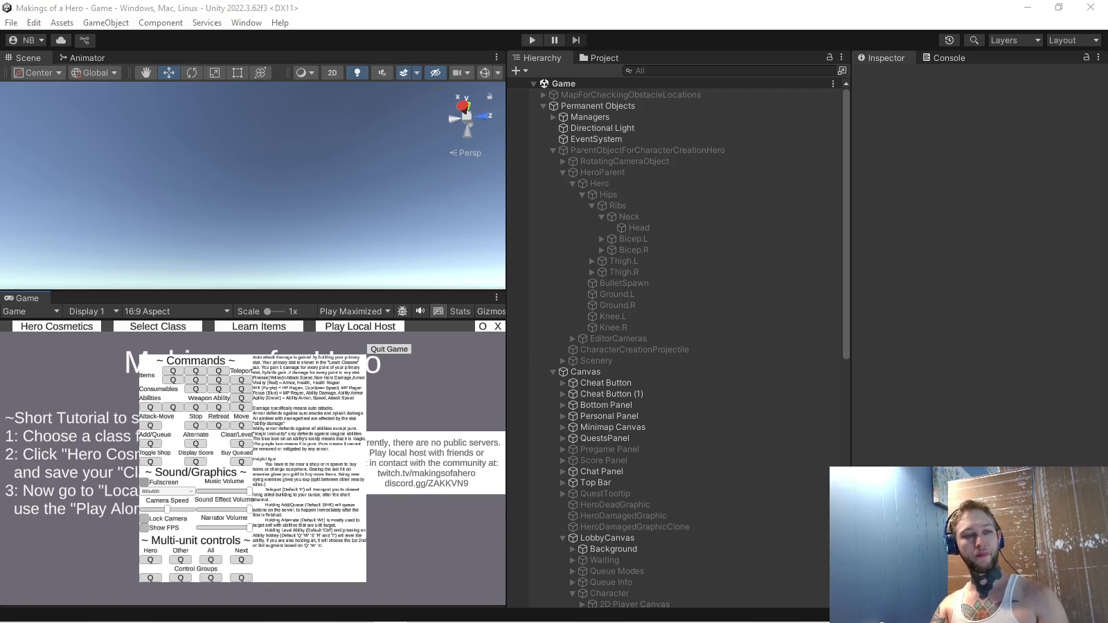
key(alt+Tab)
key(Tab)
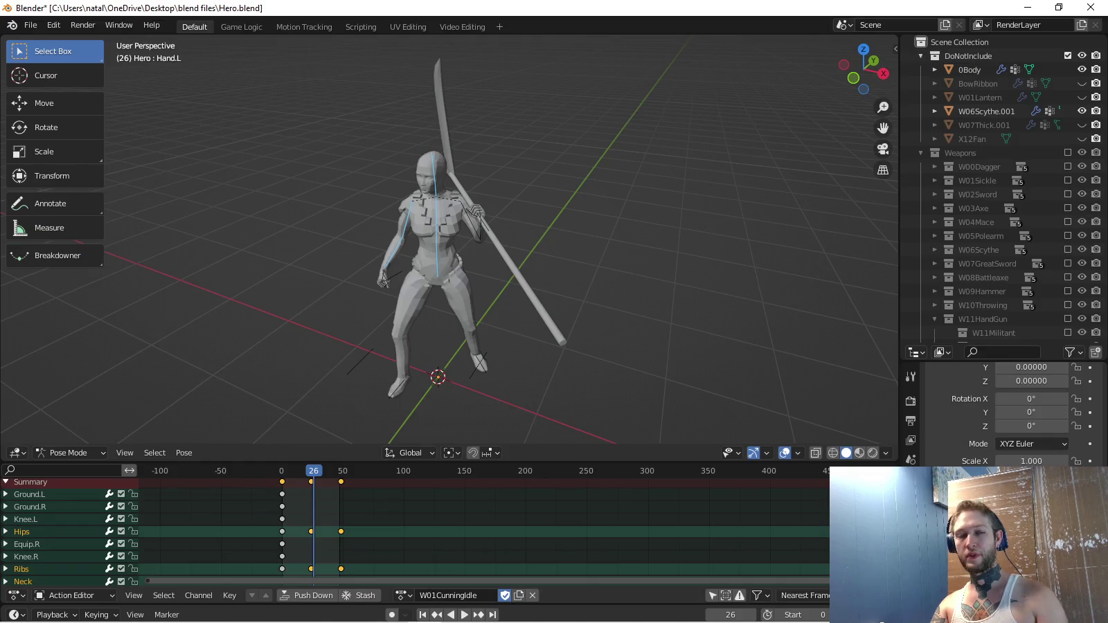
Loop W01CunningIdle from right-side and orbited numpad views, then open the Action Editor's action list.
scroll(450, 239, up, 2)
drag(450, 239, 467, 234)
mouse_move(415, 621)
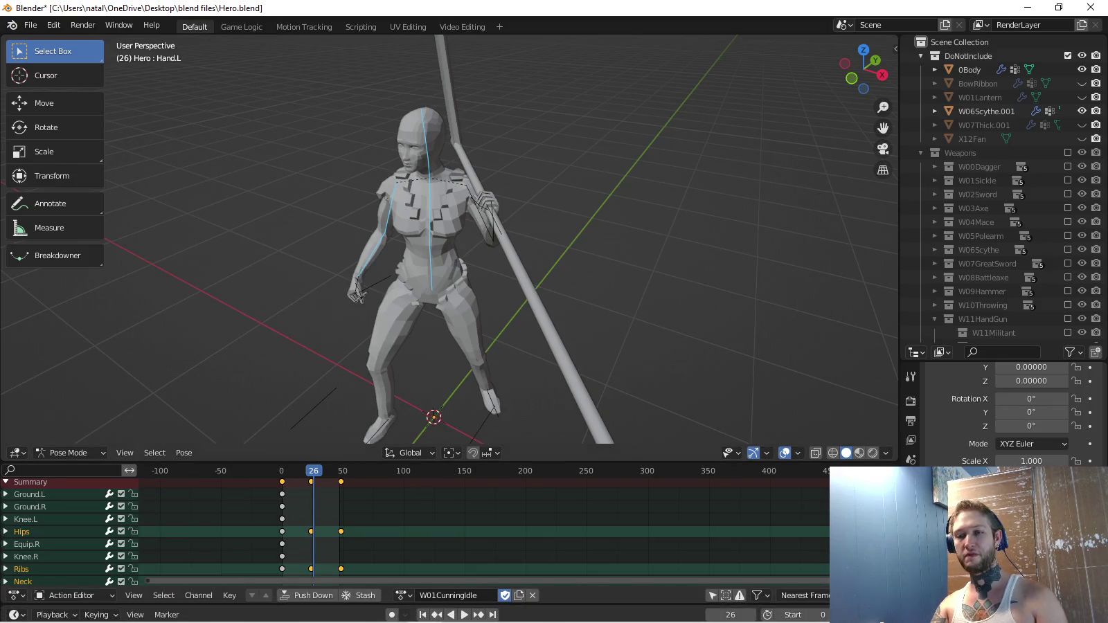
key(space)
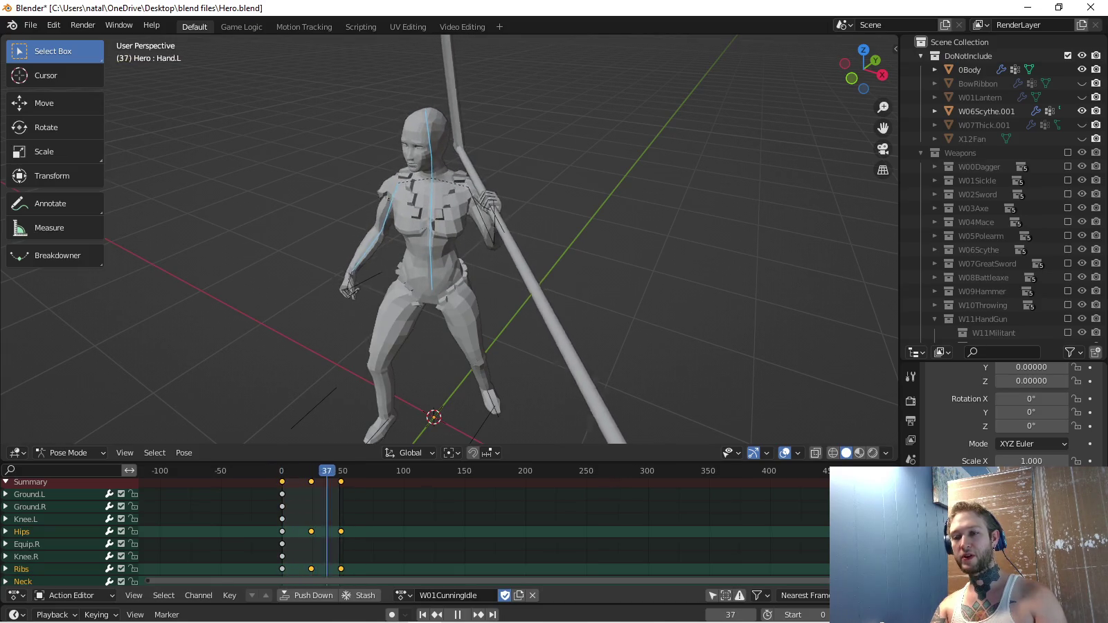
key(space)
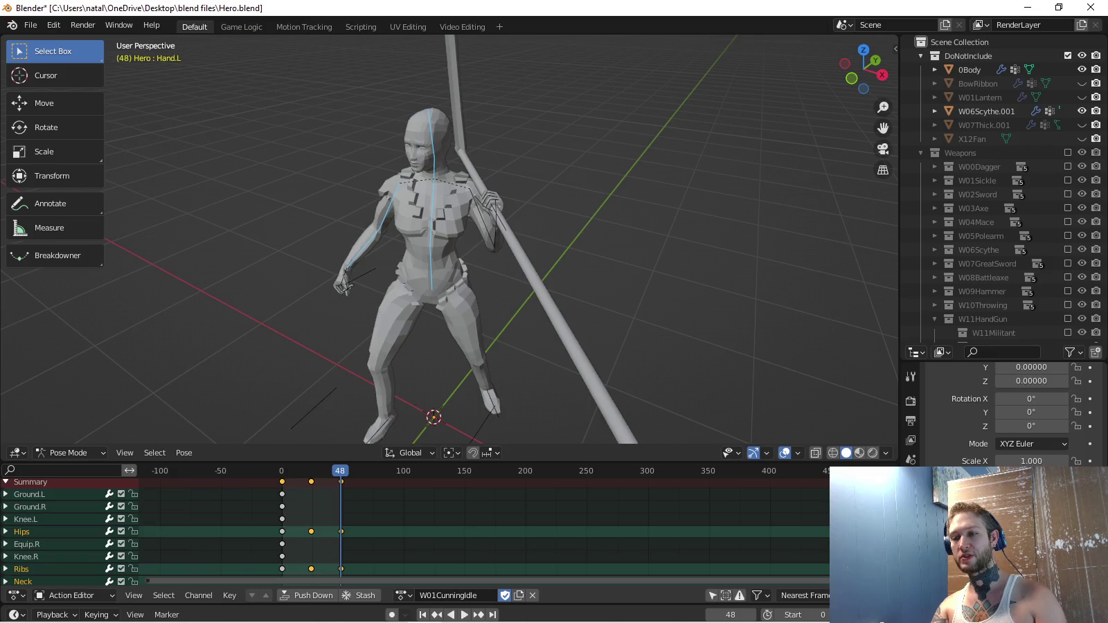
key(space)
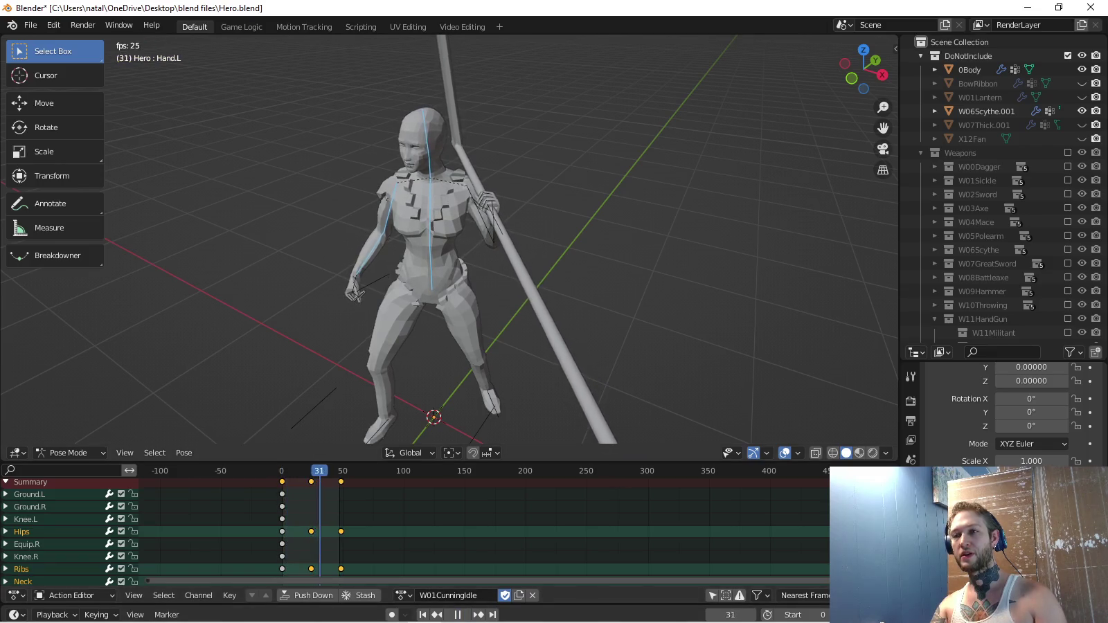
key(KP_3)
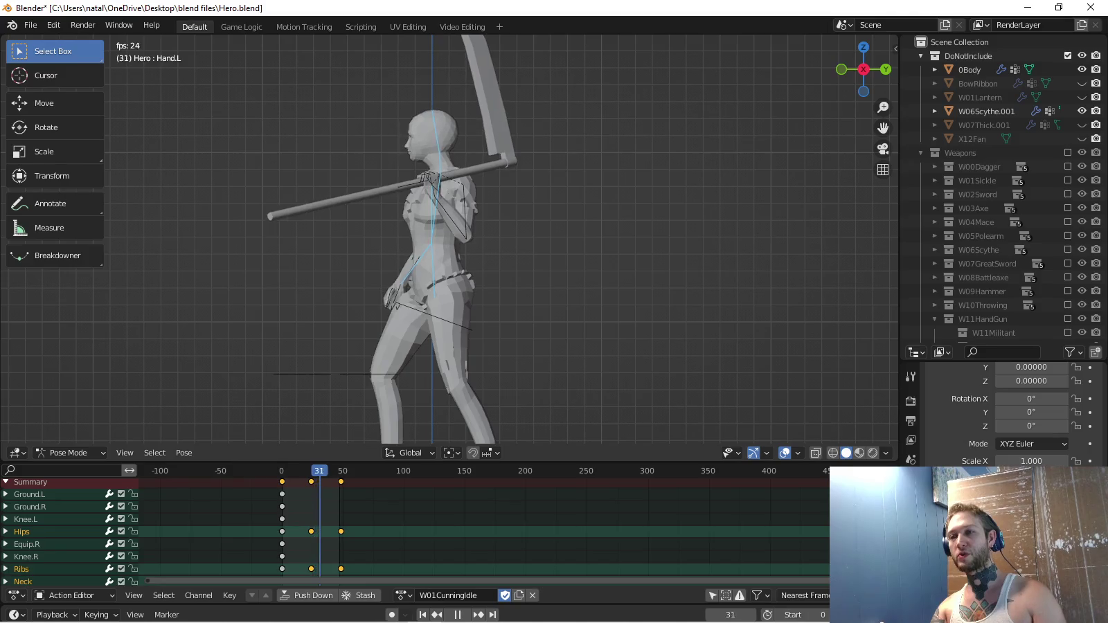
key(KP_4)
key(KP_4)
key(KP_4)
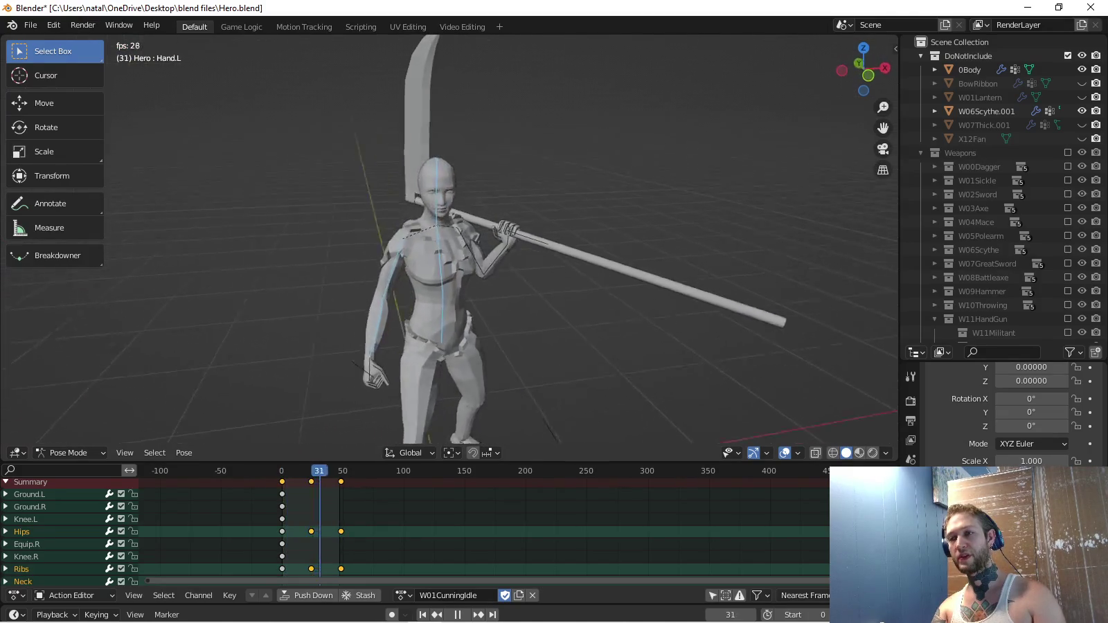
scroll(450, 239, up, 5)
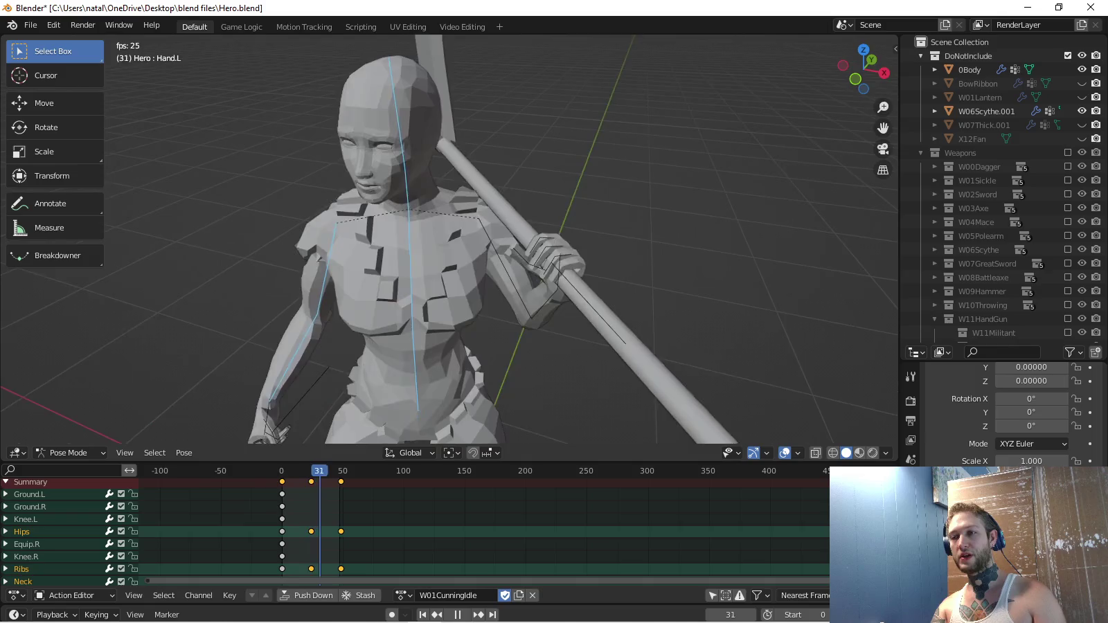
key(KP_4)
key(KP_4)
key(KP_4)
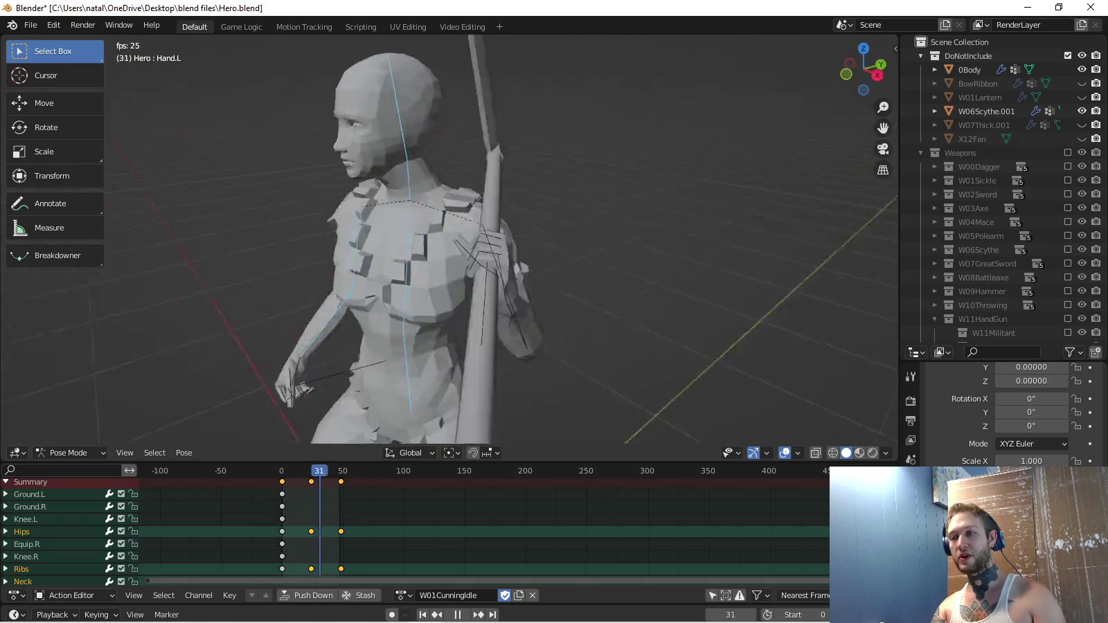
key(KP_4)
key(KP_4)
click(404, 595)
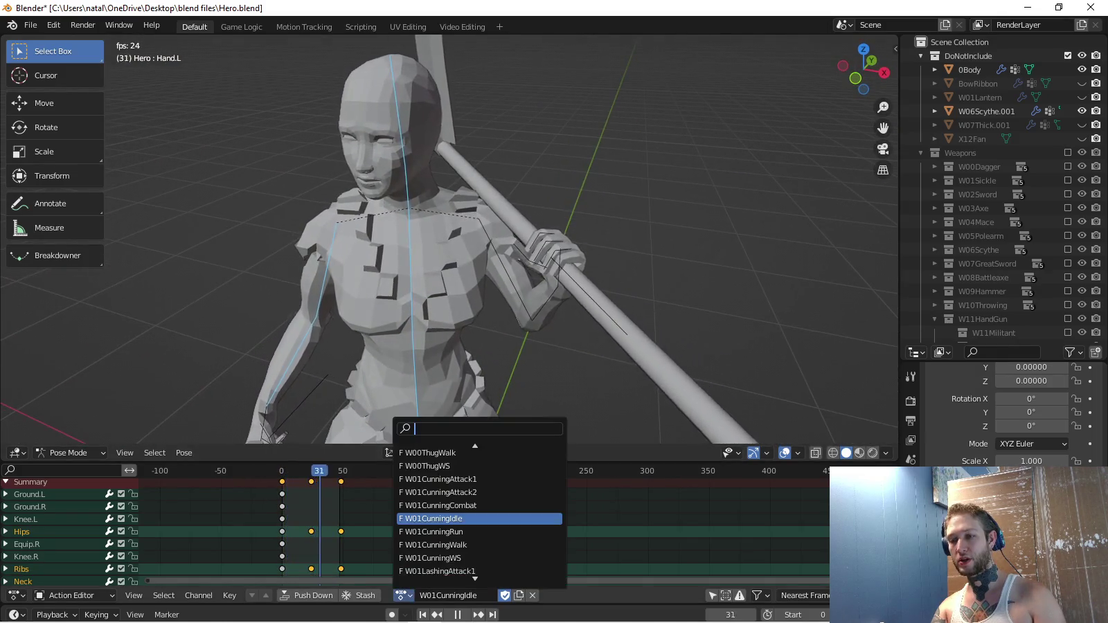
Load W01CunningCombat and orbit around the hero while it plays, stopping at frame 57.
click(440, 505)
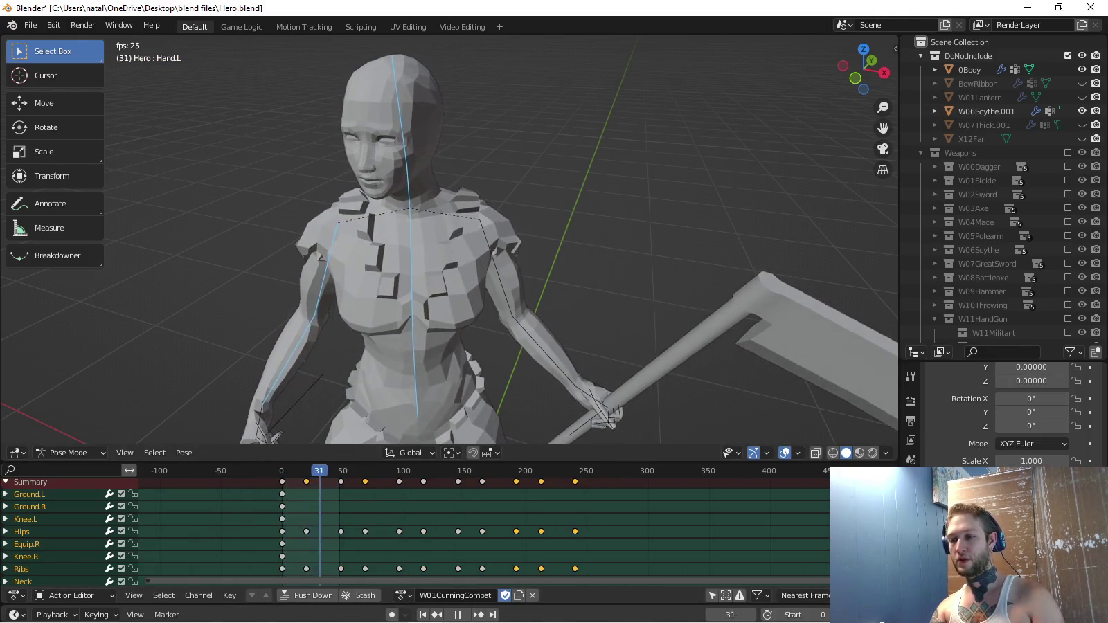
key(KP_4)
key(KP_4)
key(KP_4)
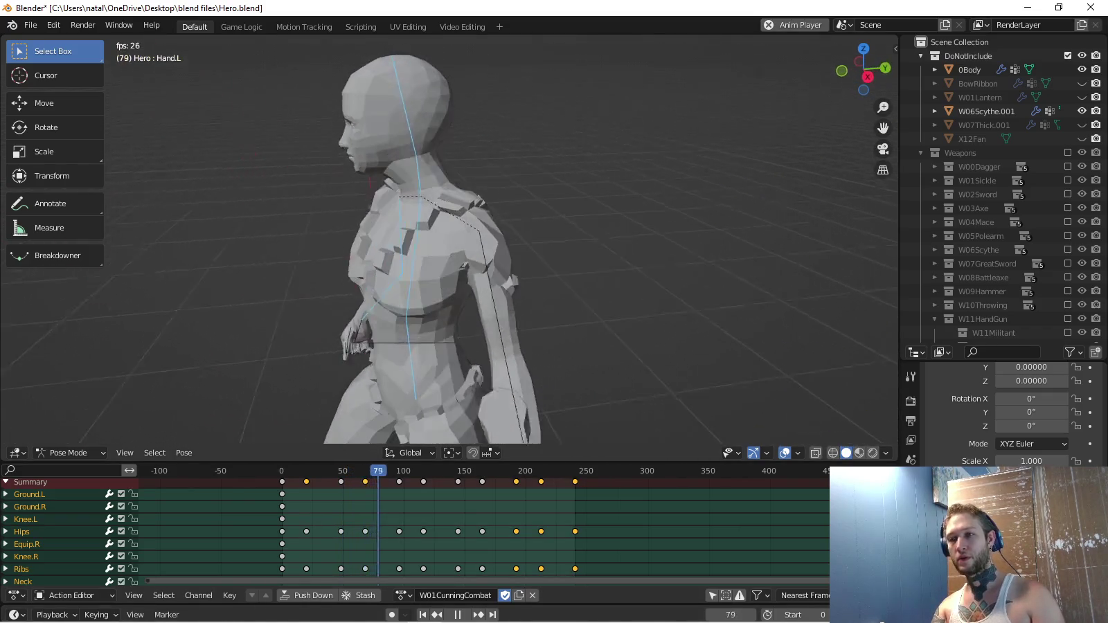
key(KP_4)
key(KP_4)
key(KP_4)
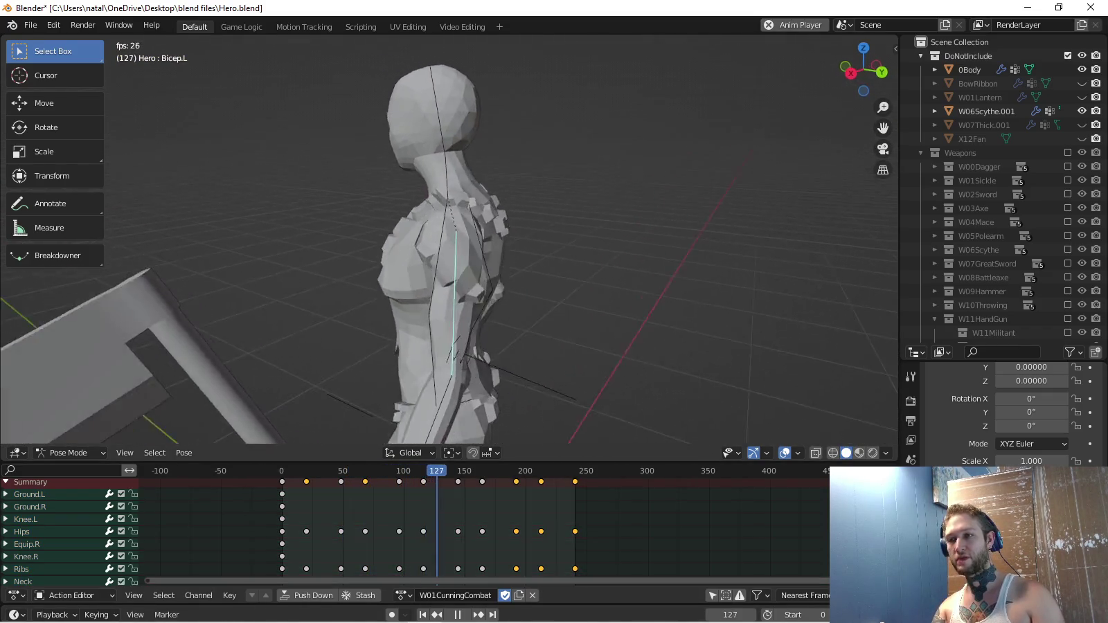
key(KP_4)
key(KP_4)
key(KP_4)
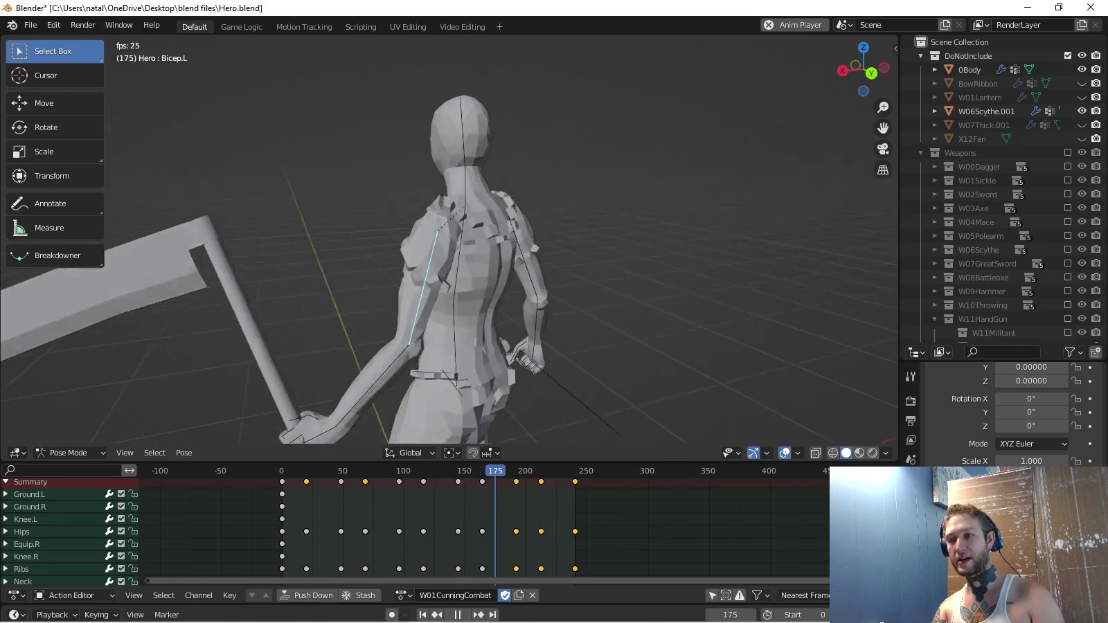
key(KP_4)
key(KP_4)
key(KP_4)
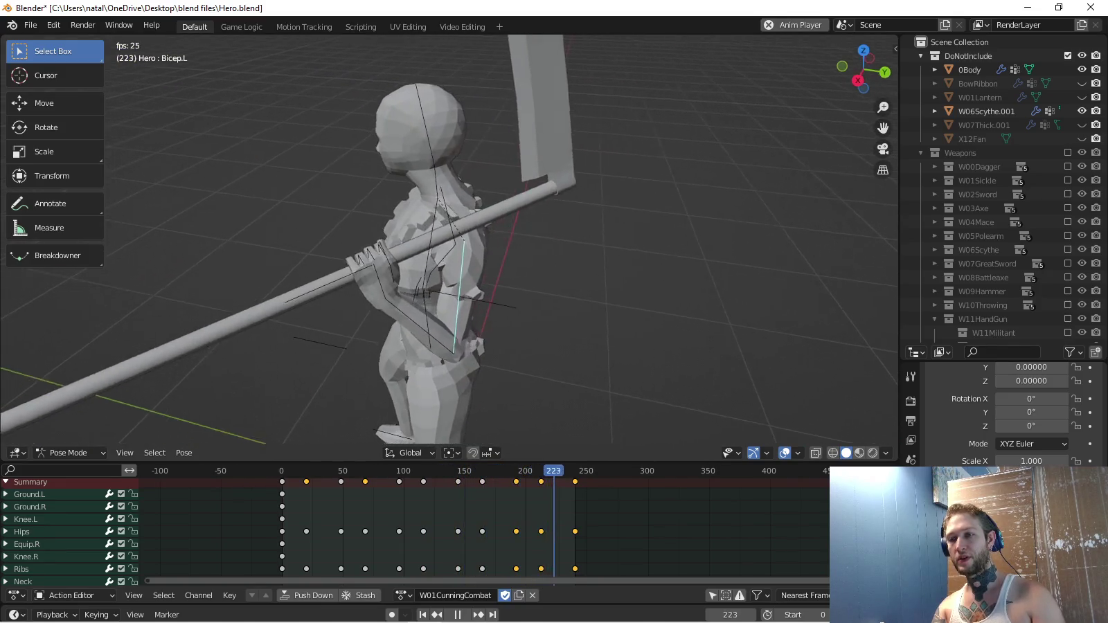
key(KP_4)
key(KP_4)
key(KP_4)
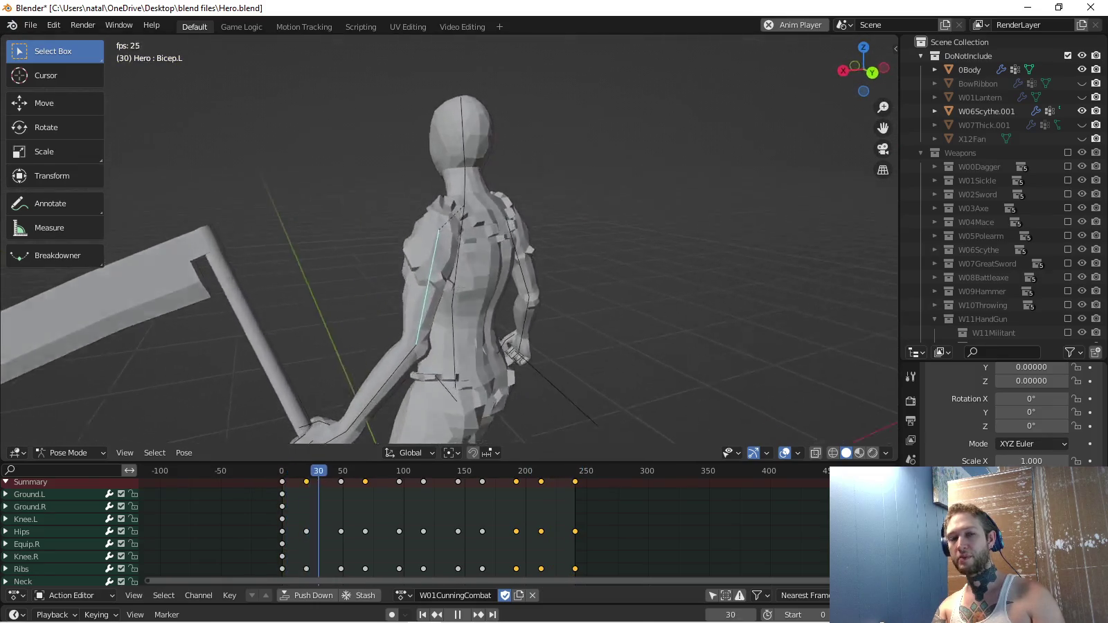
key(KP_4)
key(KP_4)
key(KP_4)
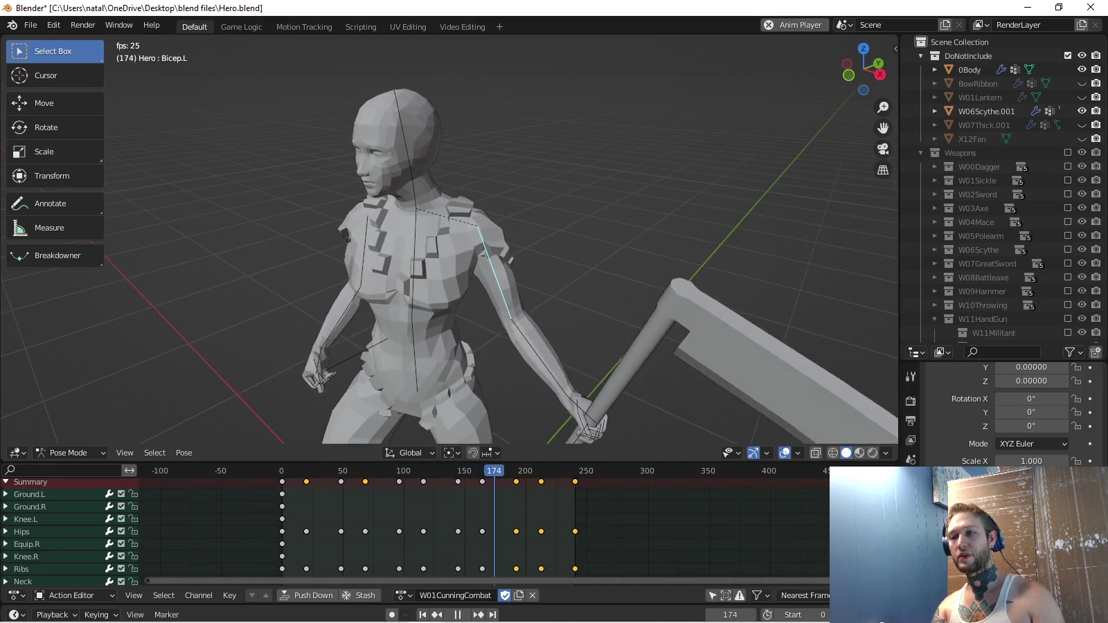
key(KP_4)
key(KP_4)
key(KP_4)
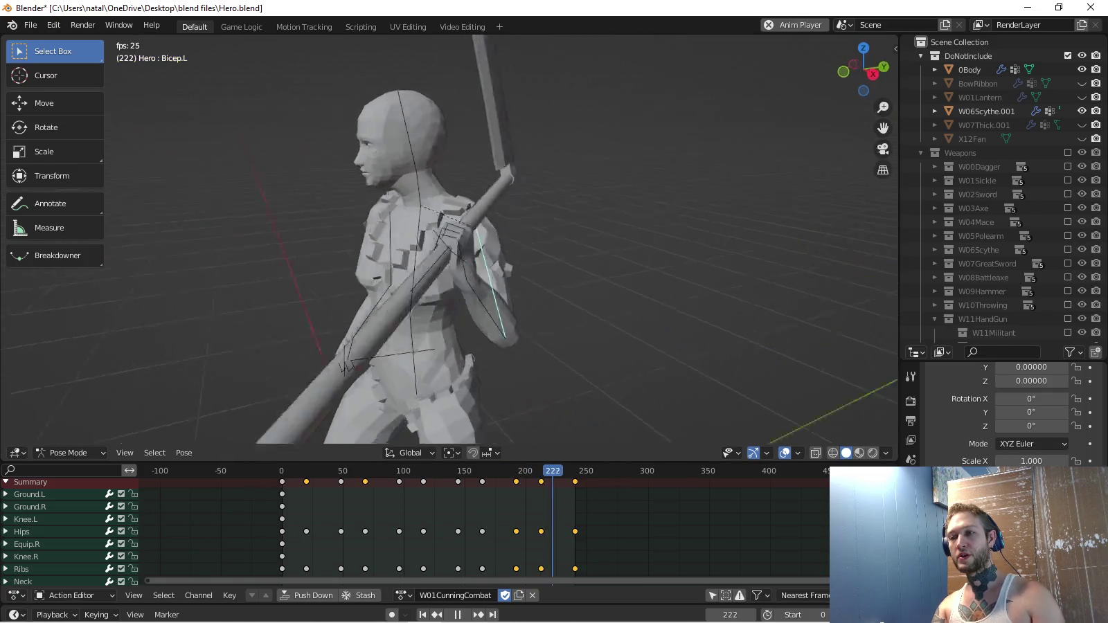
key(KP_4)
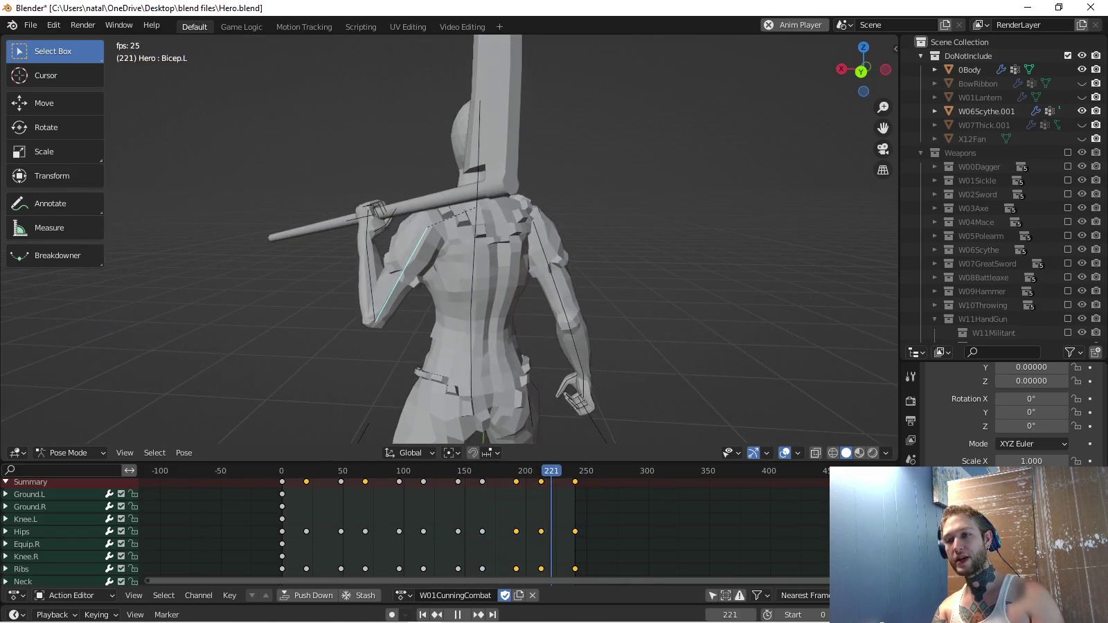
key(KP_6)
key(KP_6)
key(KP_6)
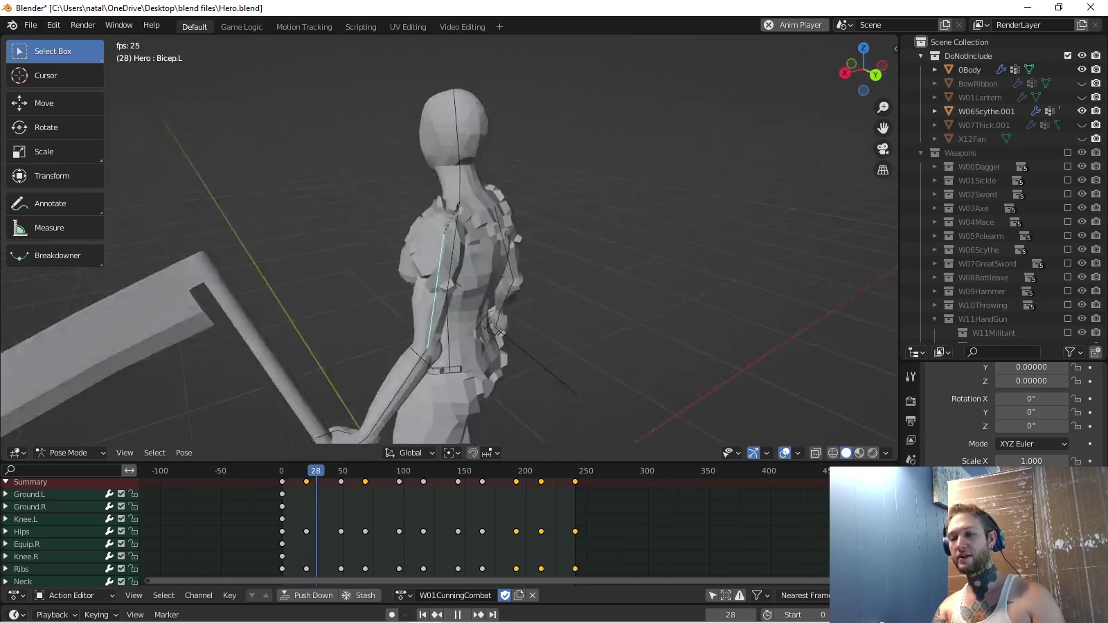
key(space)
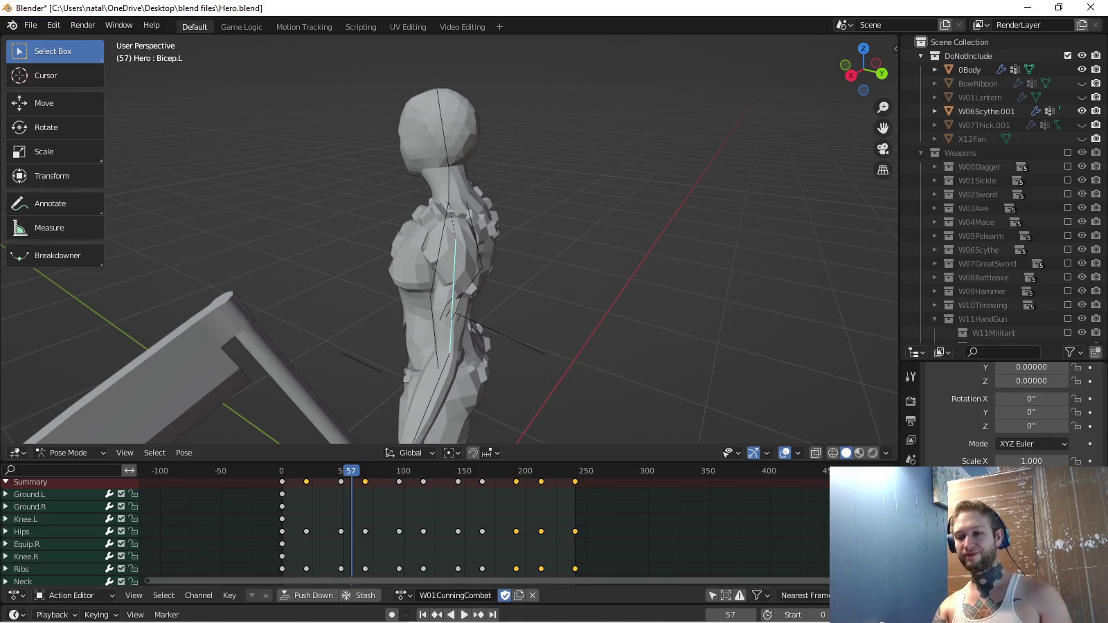
Load W03BestialCombat by searching 'bes', play it in Right view, and move the selected keys later.
click(403, 595)
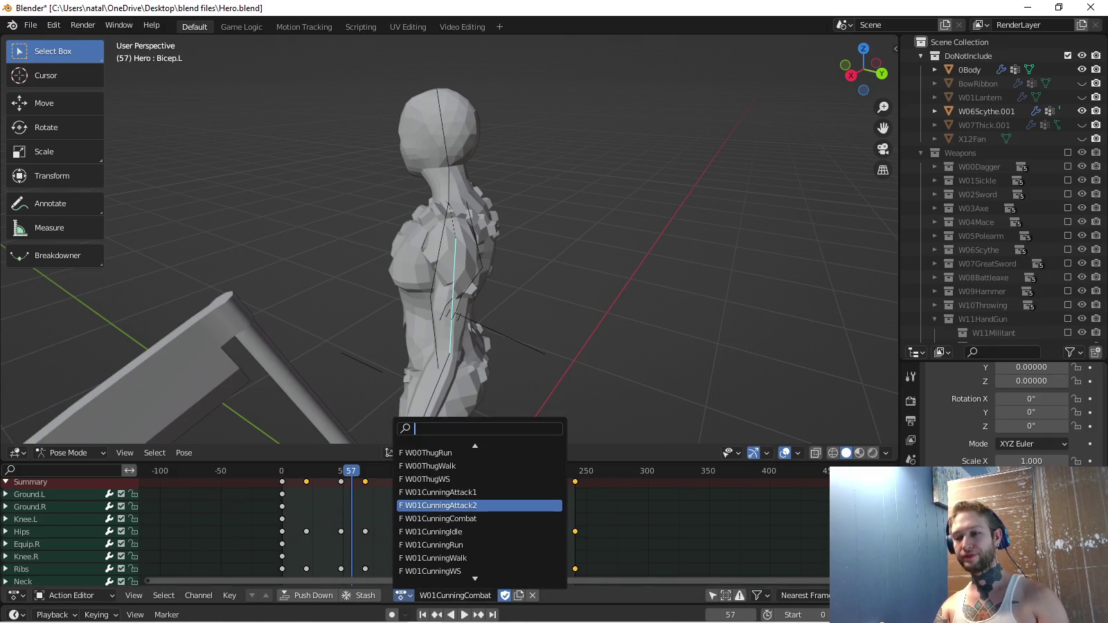
text(bes)
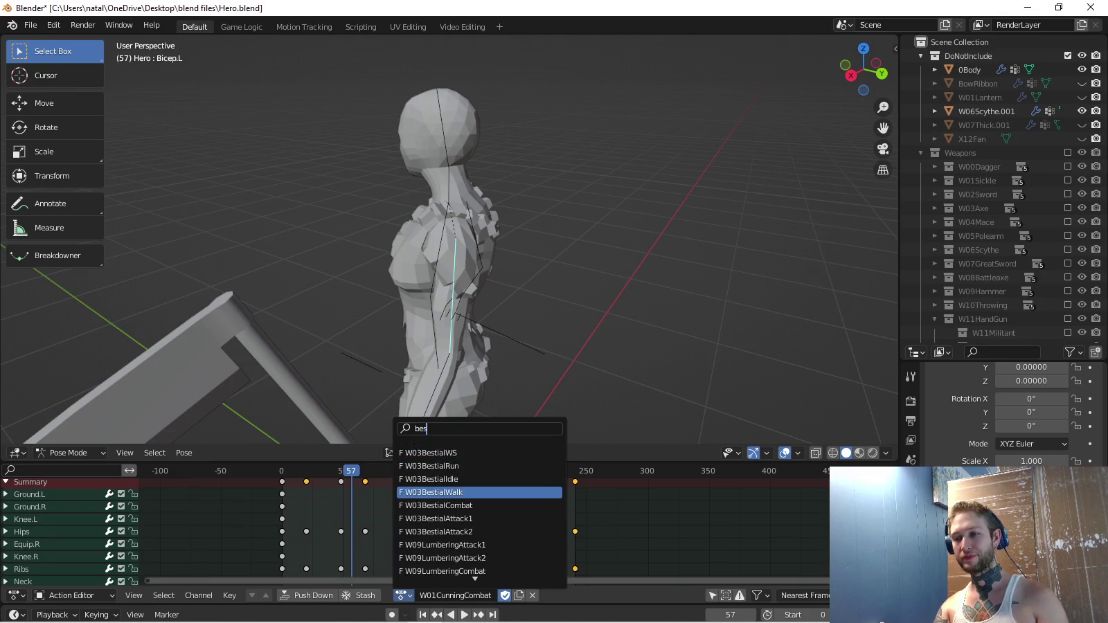
click(450, 505)
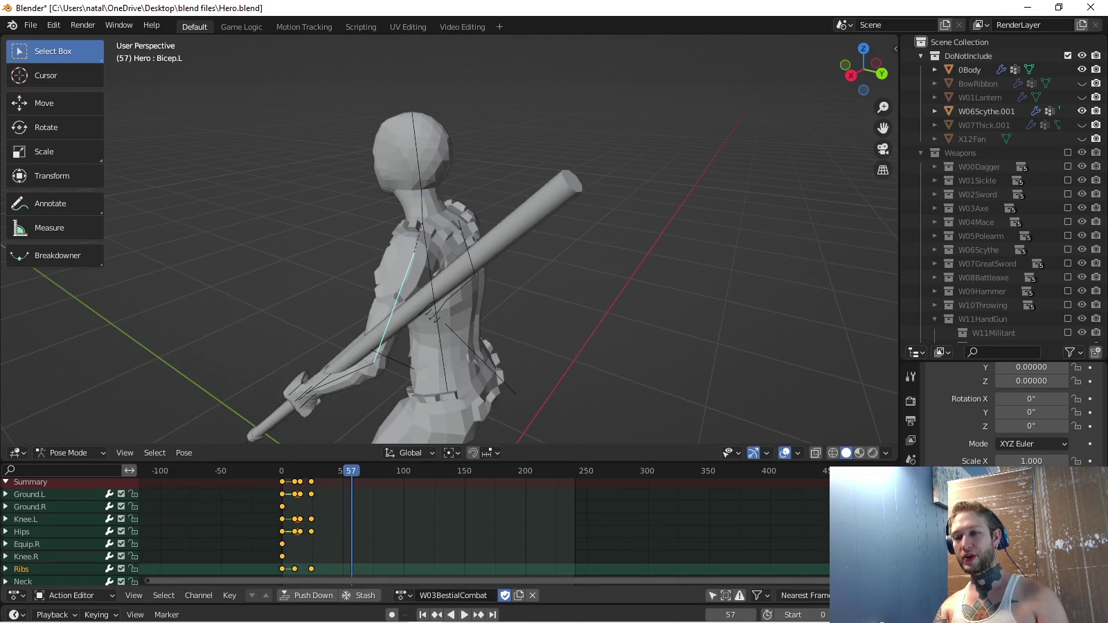
key(space)
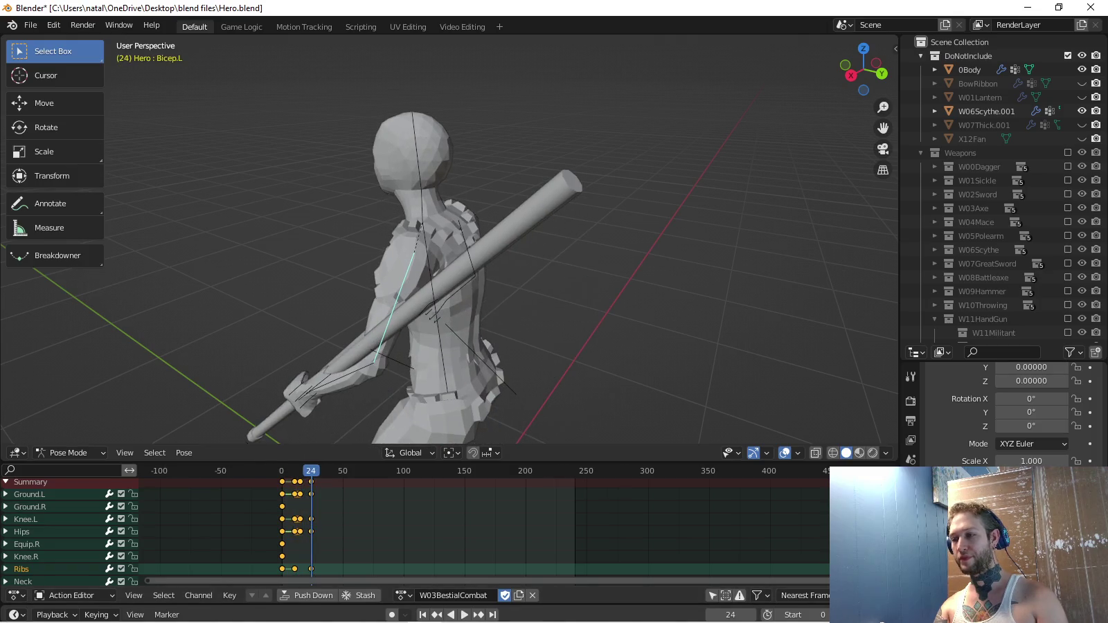
scroll(256, 526, up, 6)
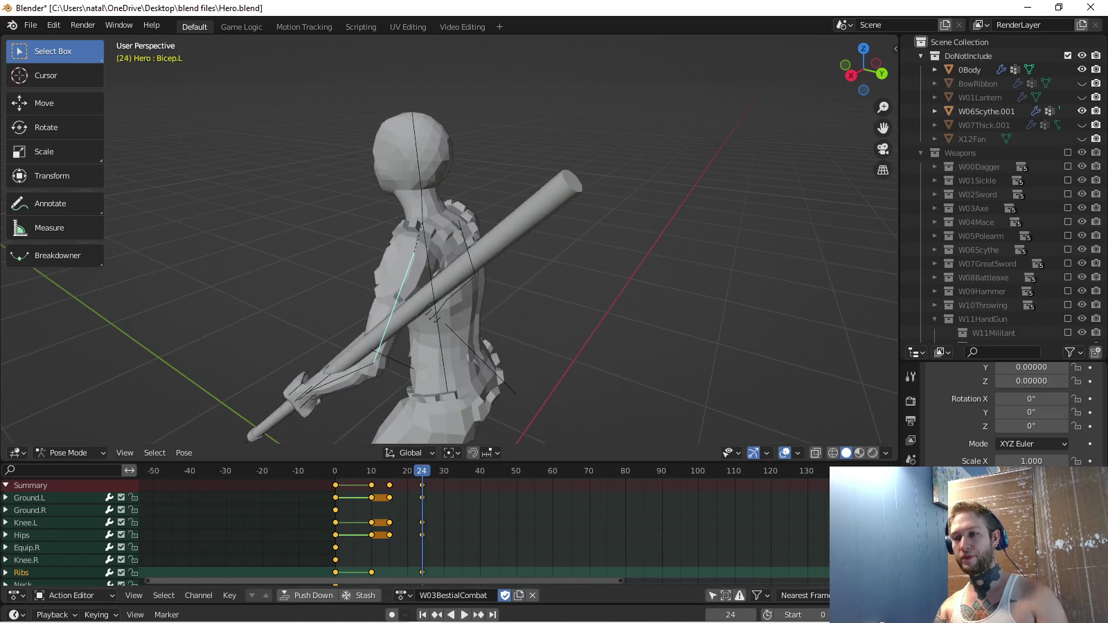
key(KP_3)
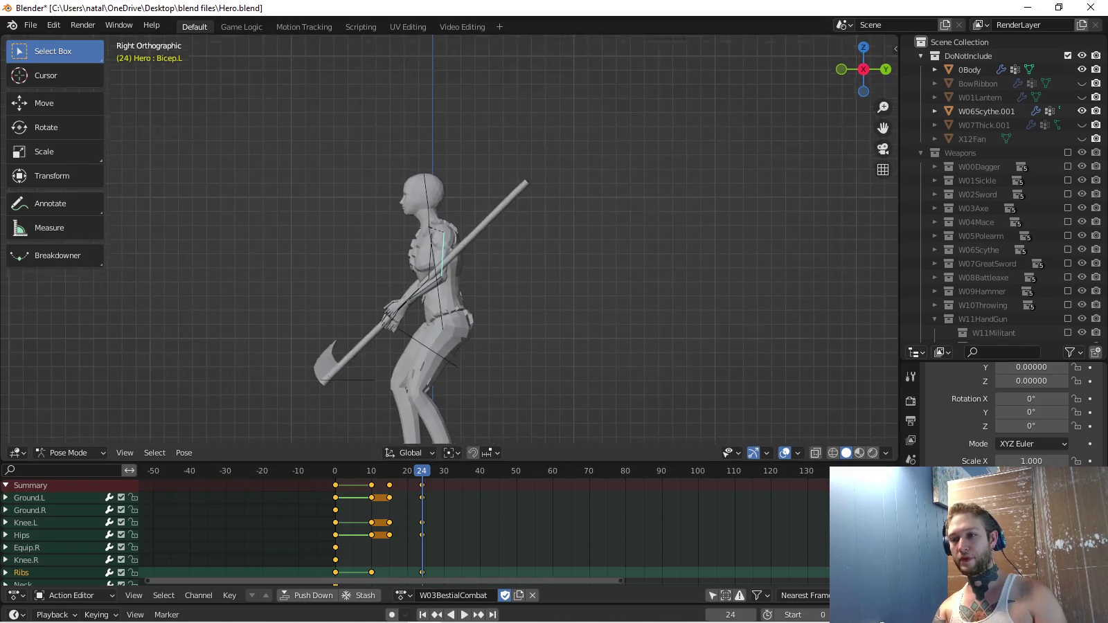
key(space)
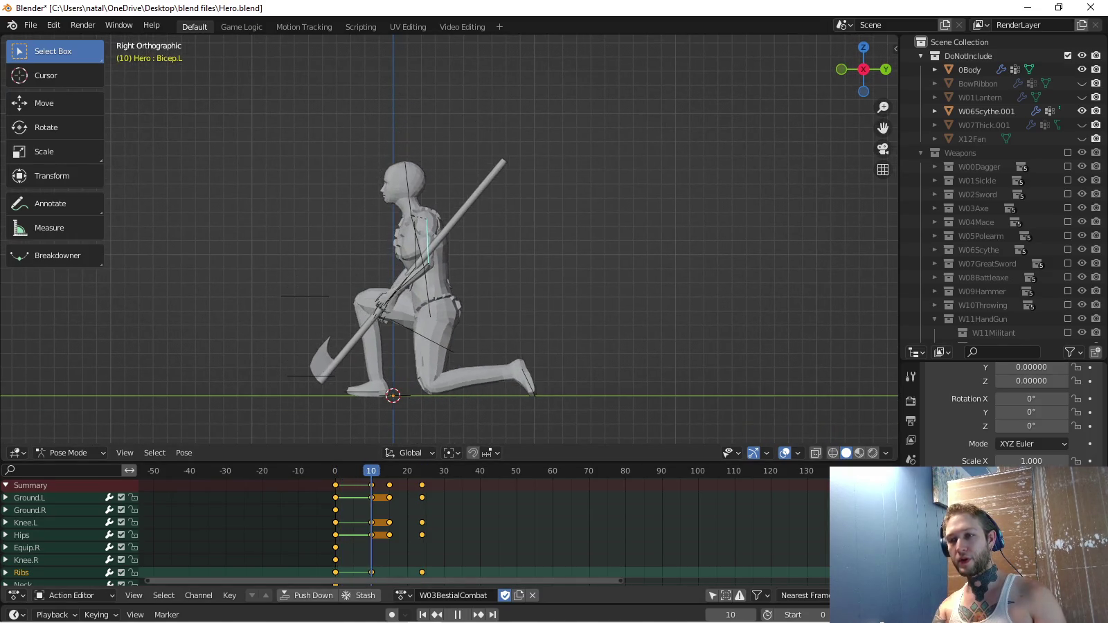
key(space)
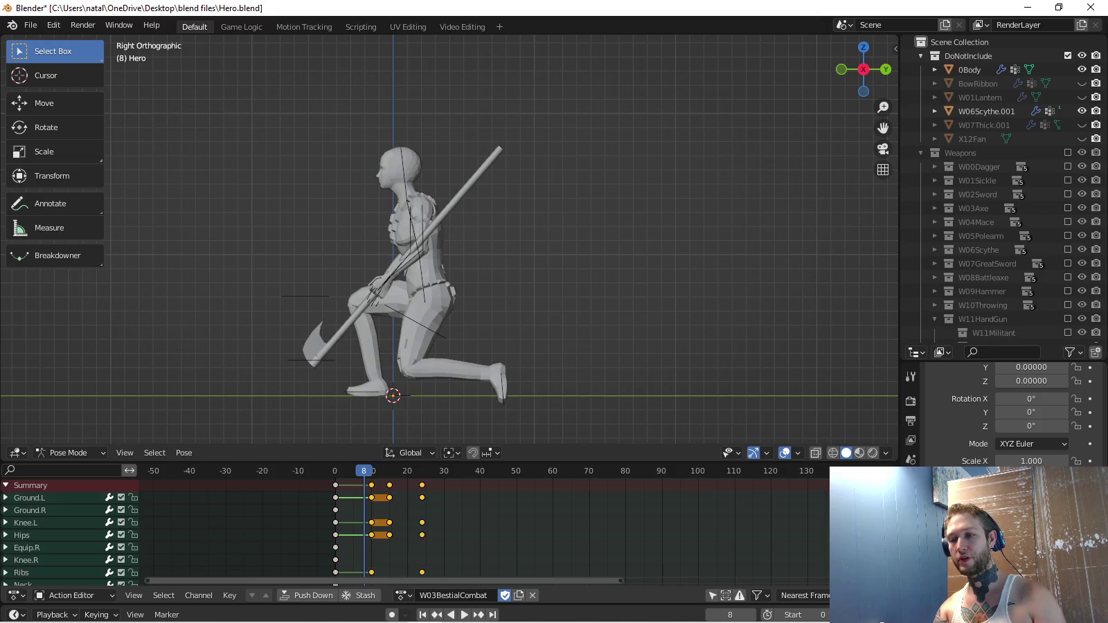
scroll(484, 526, down, 3)
key(g)
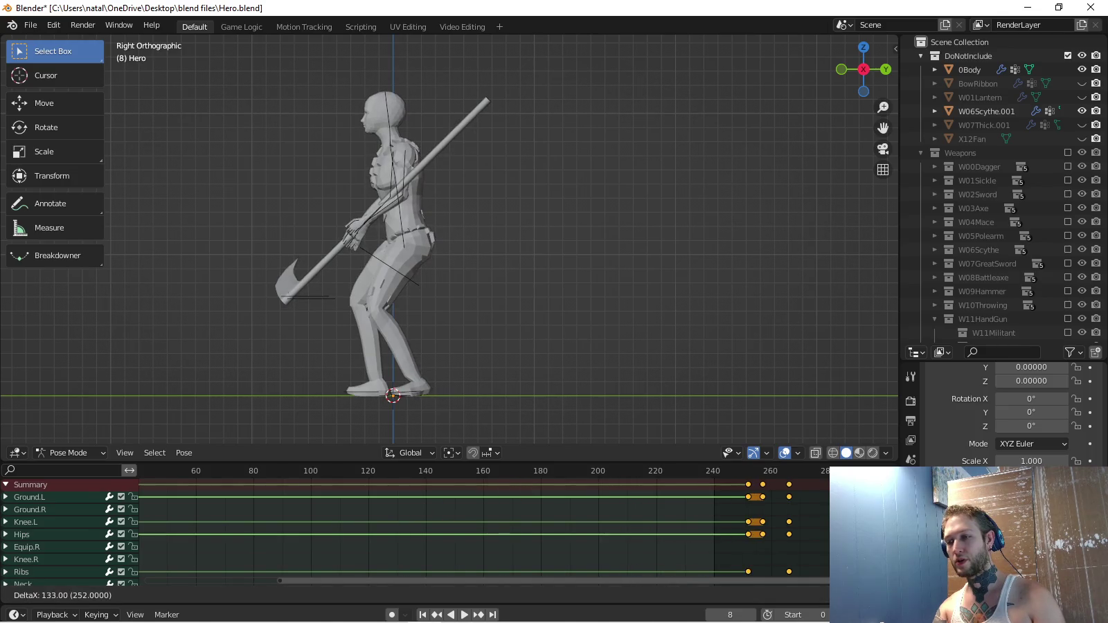
Confirm the key shift, jump to frame 250, and circle-select the Hips and Ribs bones.
key(Return)
key(shift+Right)
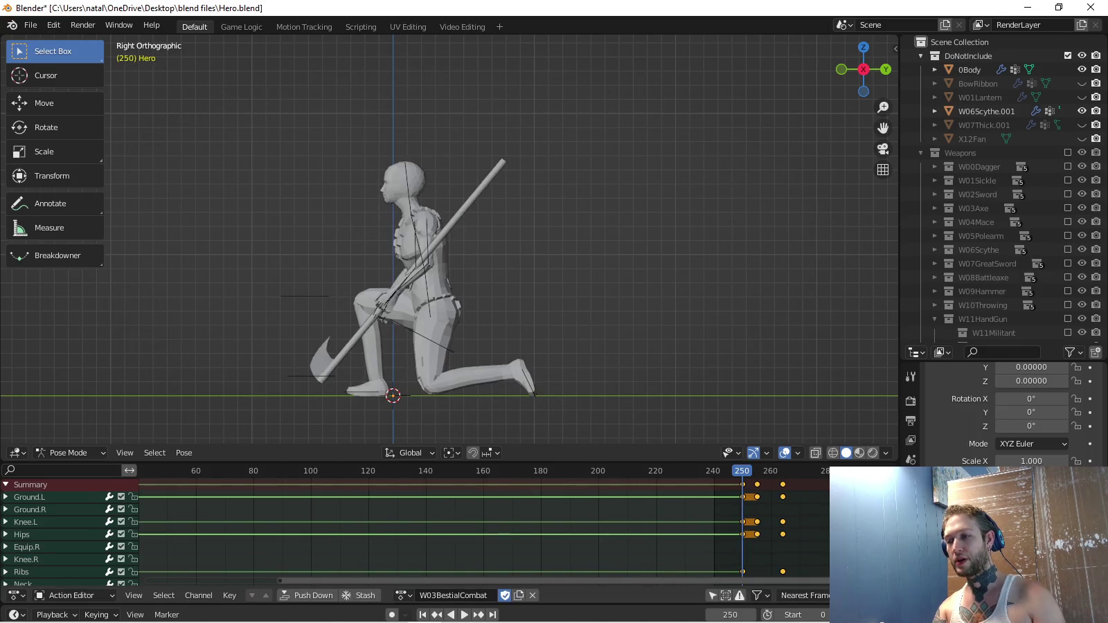
drag(862, 69, 876, 66)
key(c)
drag(419, 298, 402, 210)
key(Escape)
mouse_move(863, 69)
mouse_down()
mouse_move(884, 69)
mouse_move(870, 65)
mouse_up()
key(KP_3)
scroll(450, 239, up, 4)
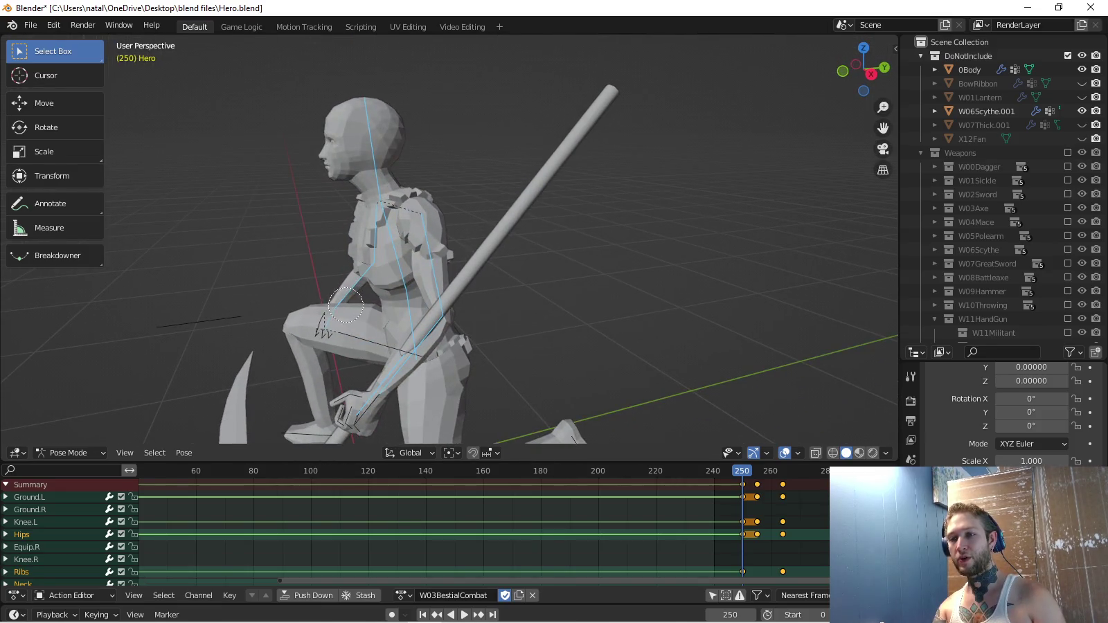
Copy the kneeling spine pose and paste it onto frame 0.
key(ctrl+c)
drag(862, 69, 874, 69)
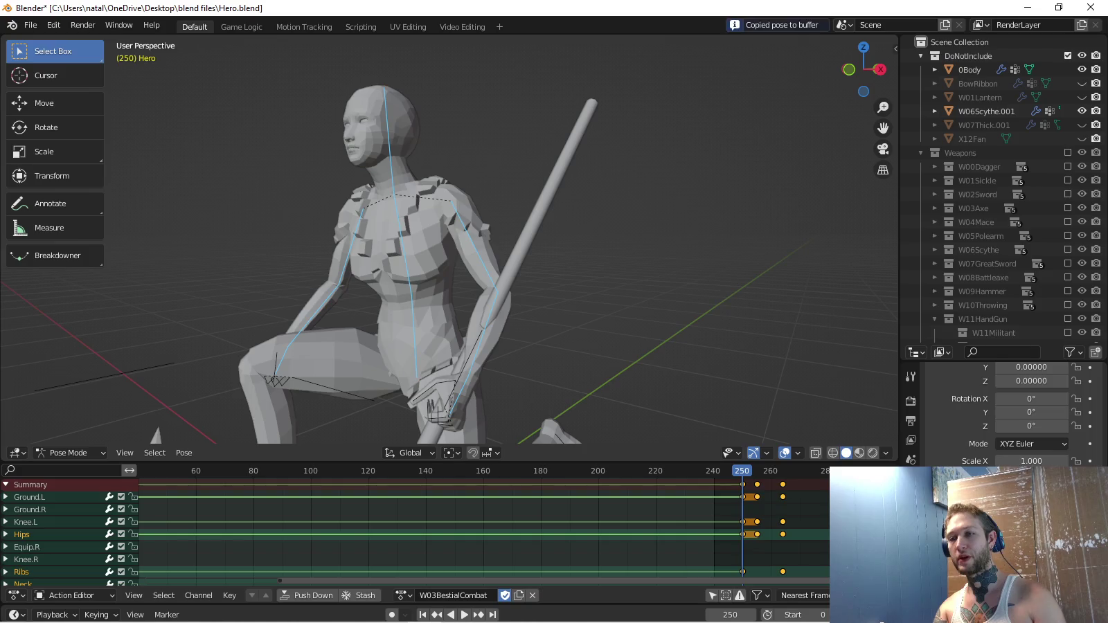
key(KP_3)
scroll(485, 526, left, 5)
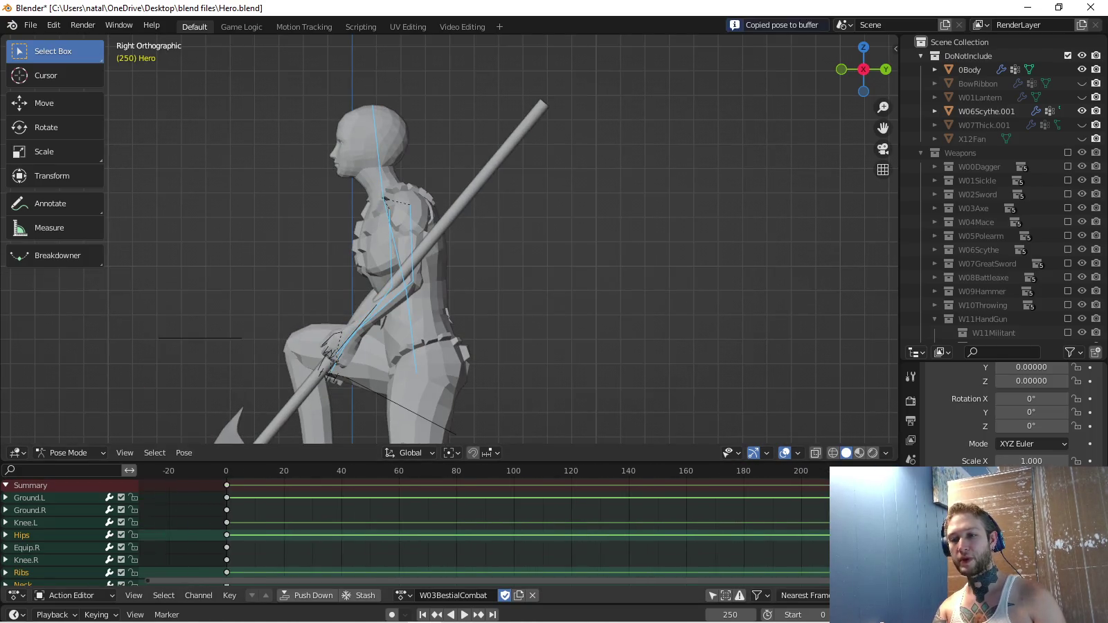
key(shift+Left)
key(ctrl+v)
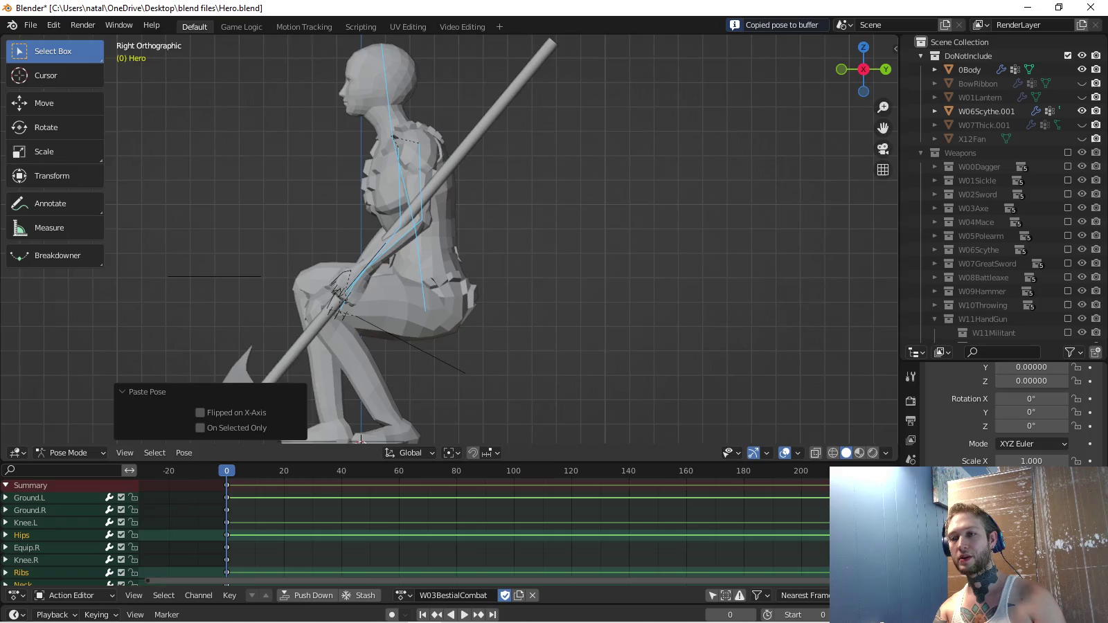
Copy the Hero rig's standing pose, paste it back and preview the motion.
key(KP_Decimal)
shift+click(457, 343)
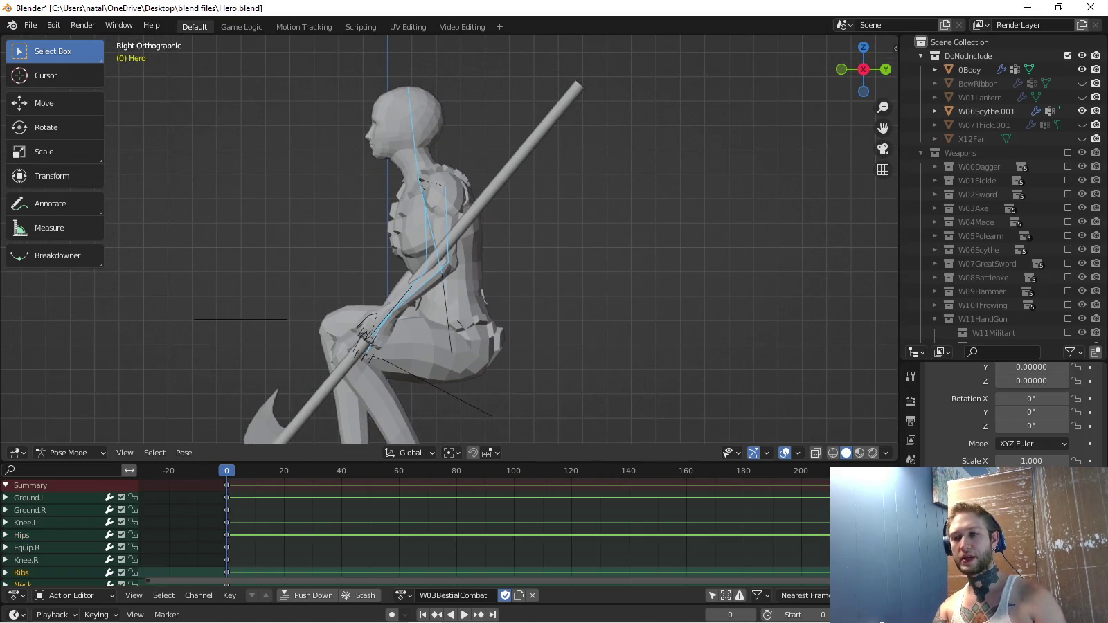
key(ctrl+c)
key(ctrl+v)
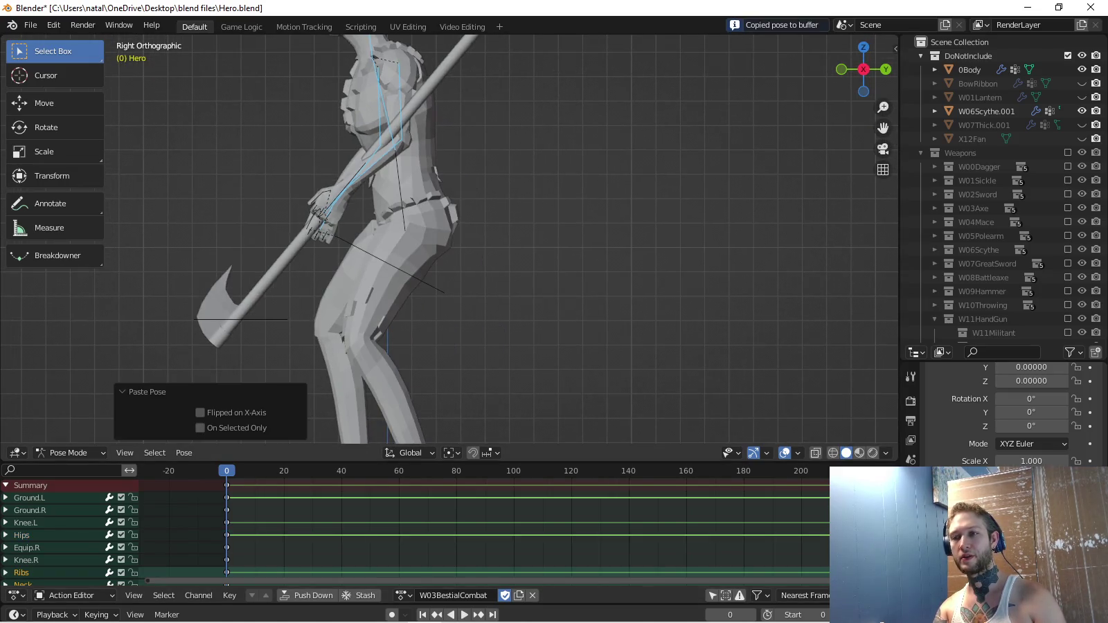
key(KP_Decimal)
key(space)
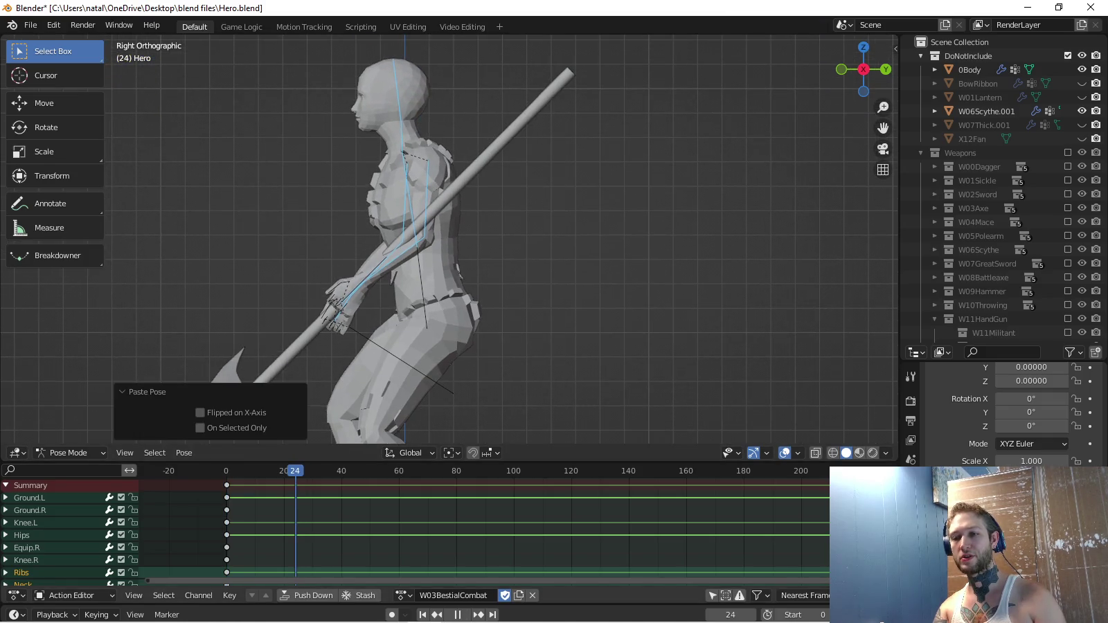
key(Escape)
Paste the standing pose at frame 20 and key all bone rotations there.
key(Left)
key(Left)
key(Left)
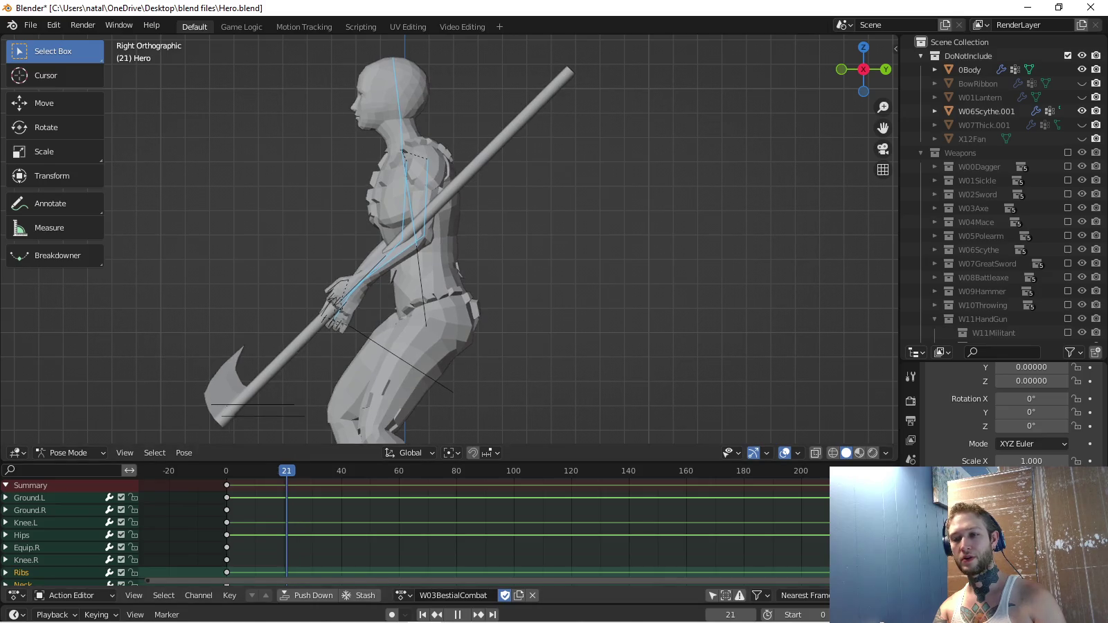
key(ctrl+v)
key(i)
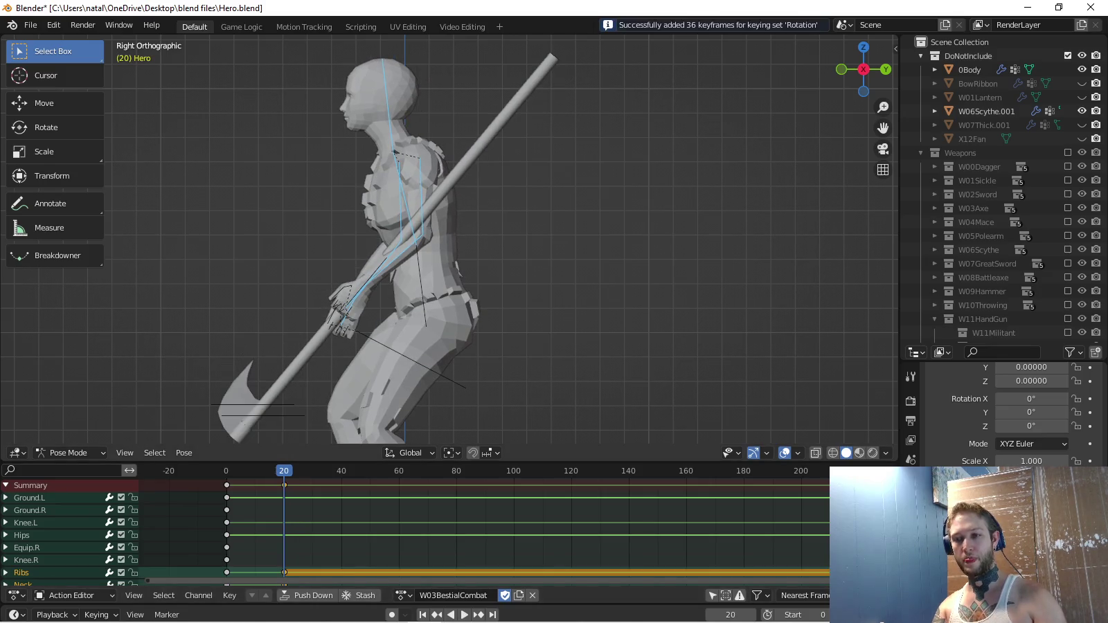
key(space)
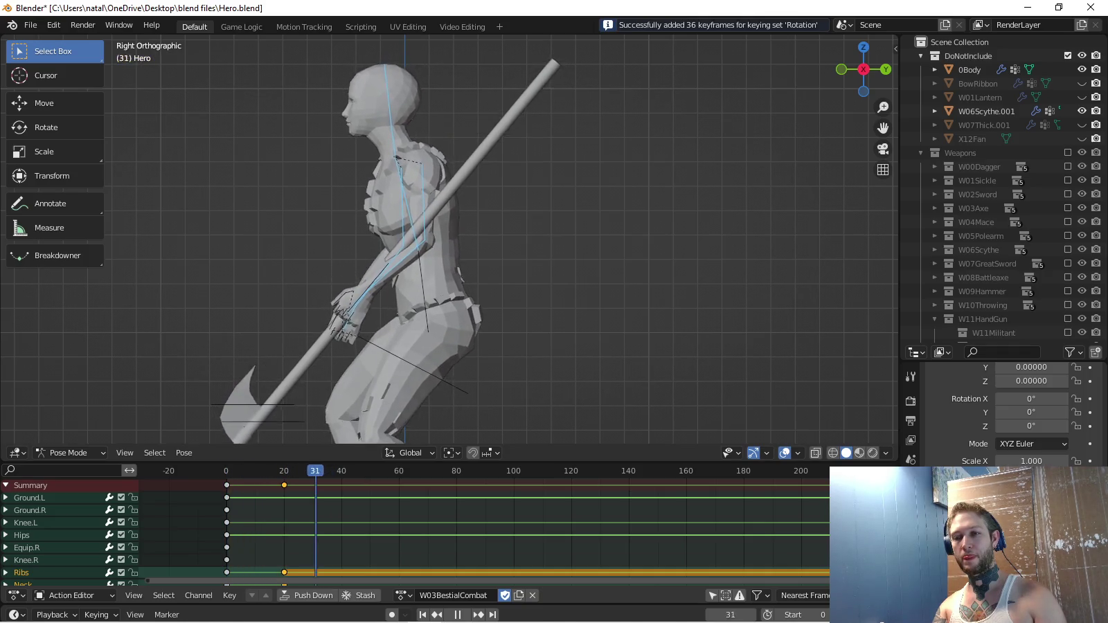
key(space)
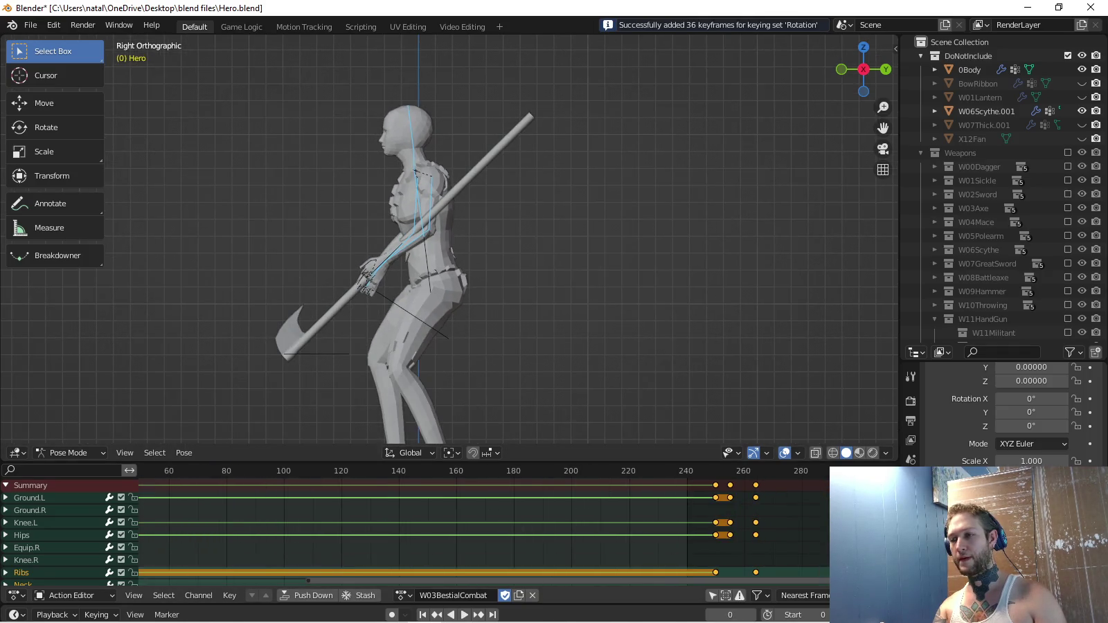
Jump to frame 250 and copy the Hips bone's kneeling pose.
key(shift+Right)
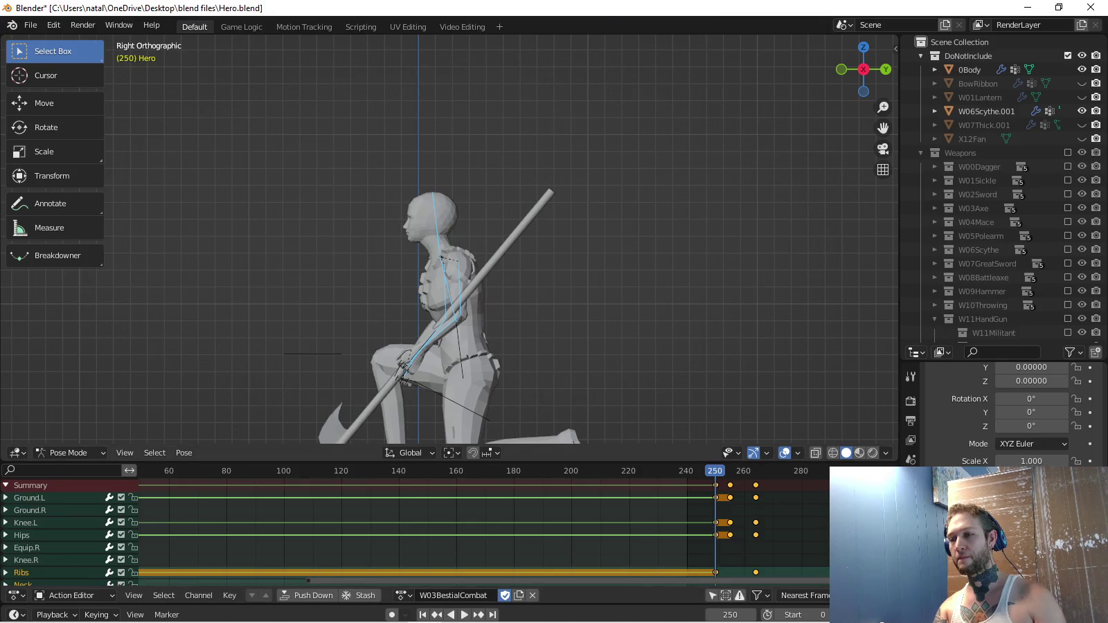
click(22, 536)
key(ctrl+c)
Paste the copied pose at frame 20 and key the Hips rotation.
click(96, 614)
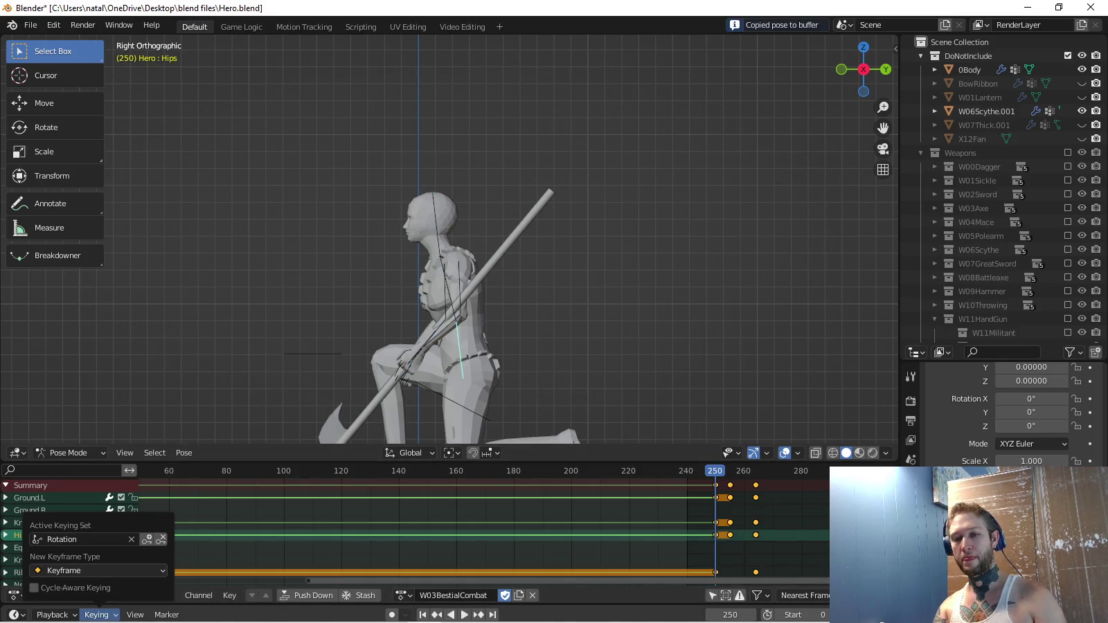
key(space)
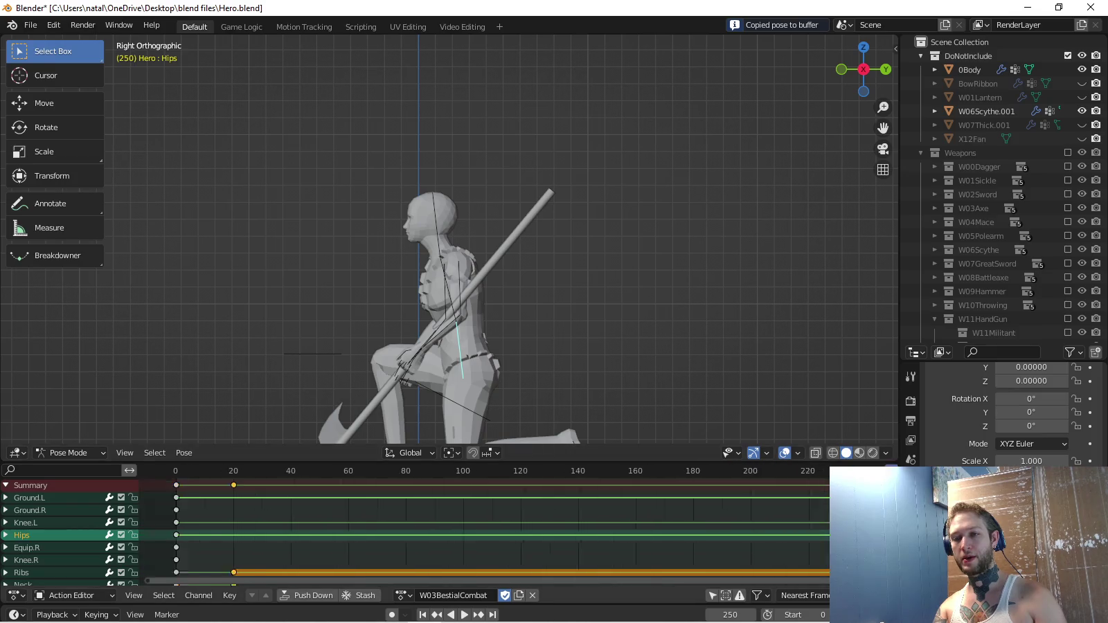
key(Right)
key(ctrl+v)
key(i)
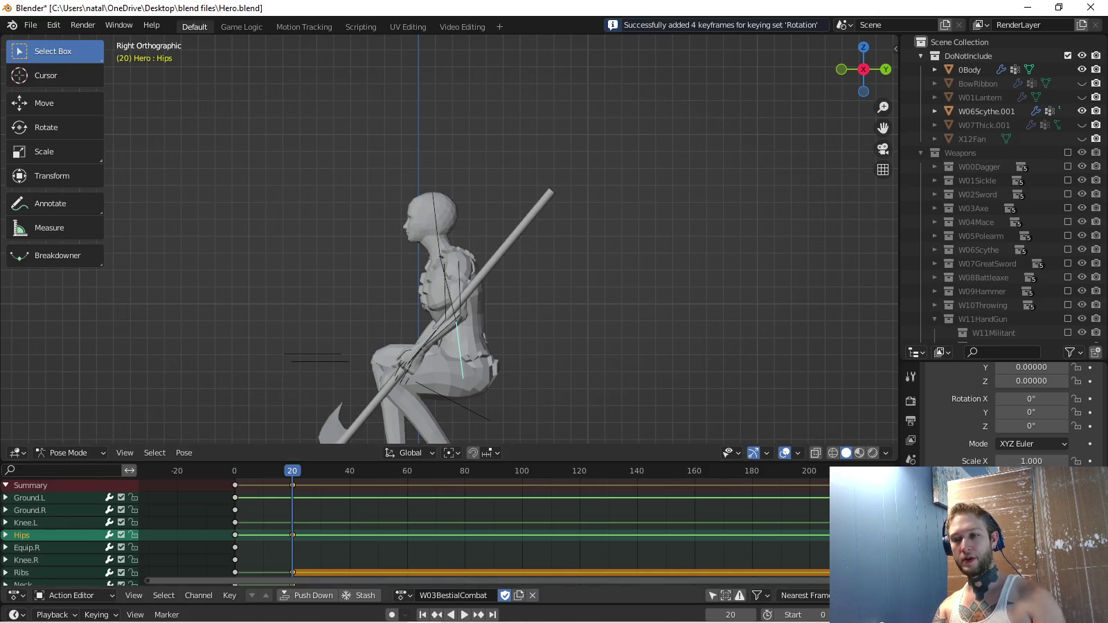
key(space)
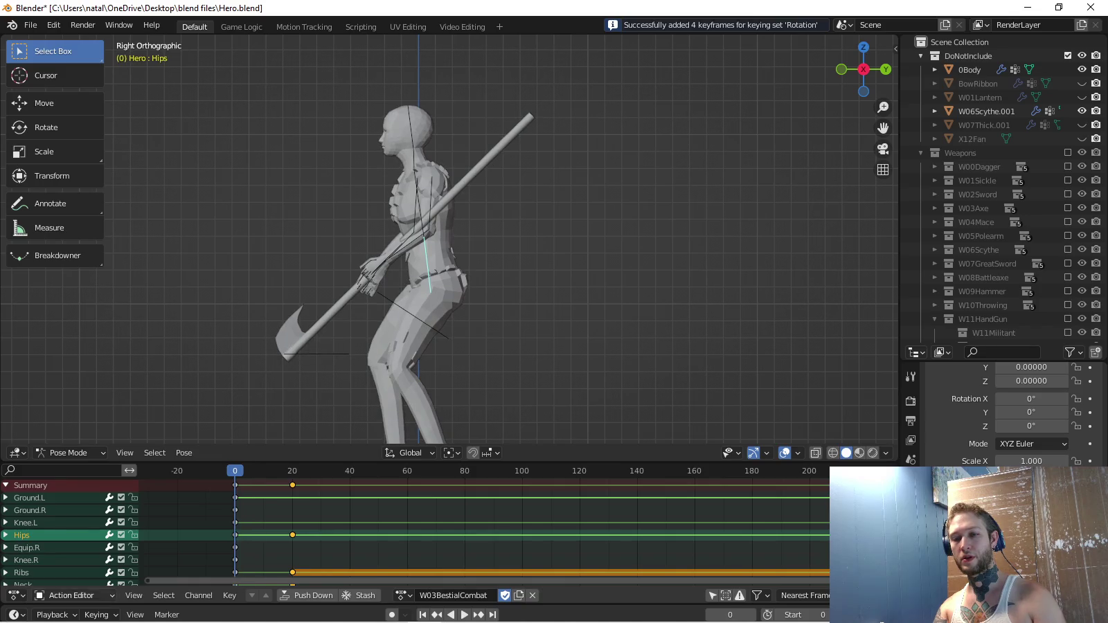
Switch the keying set to Location and key the Hips location at frame 20.
click(96, 614)
click(76, 539)
click(69, 408)
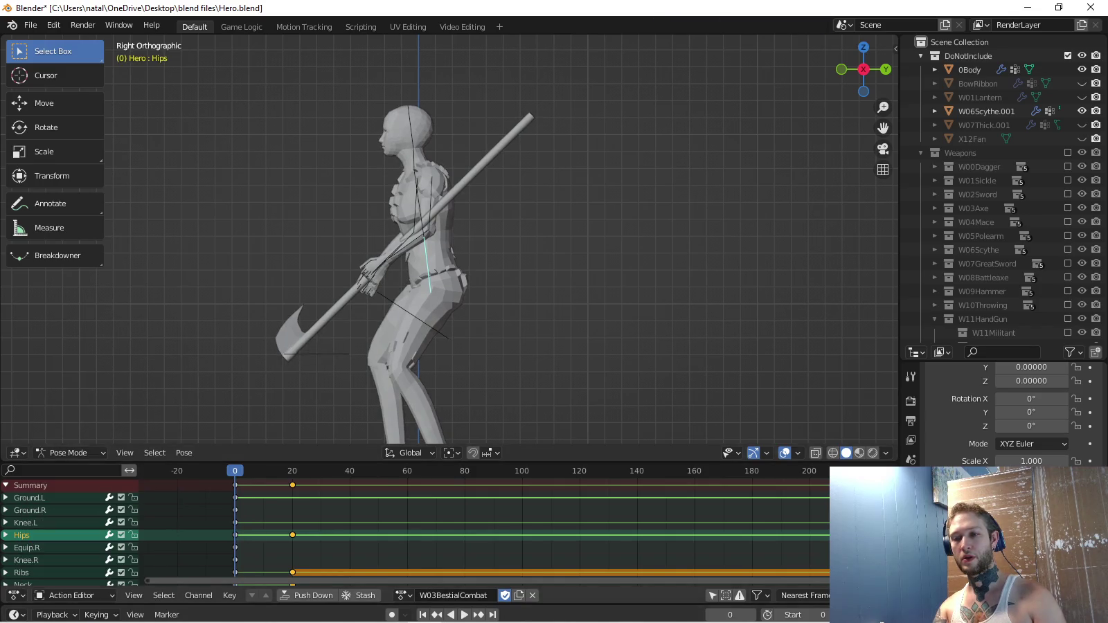
key(space)
key(space)
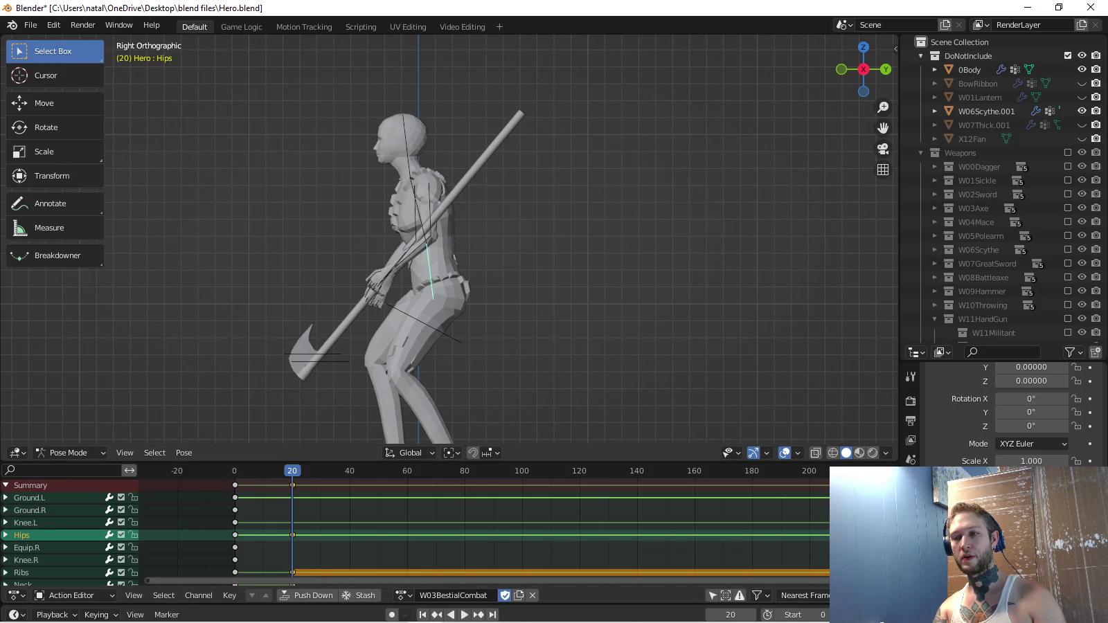
key(i)
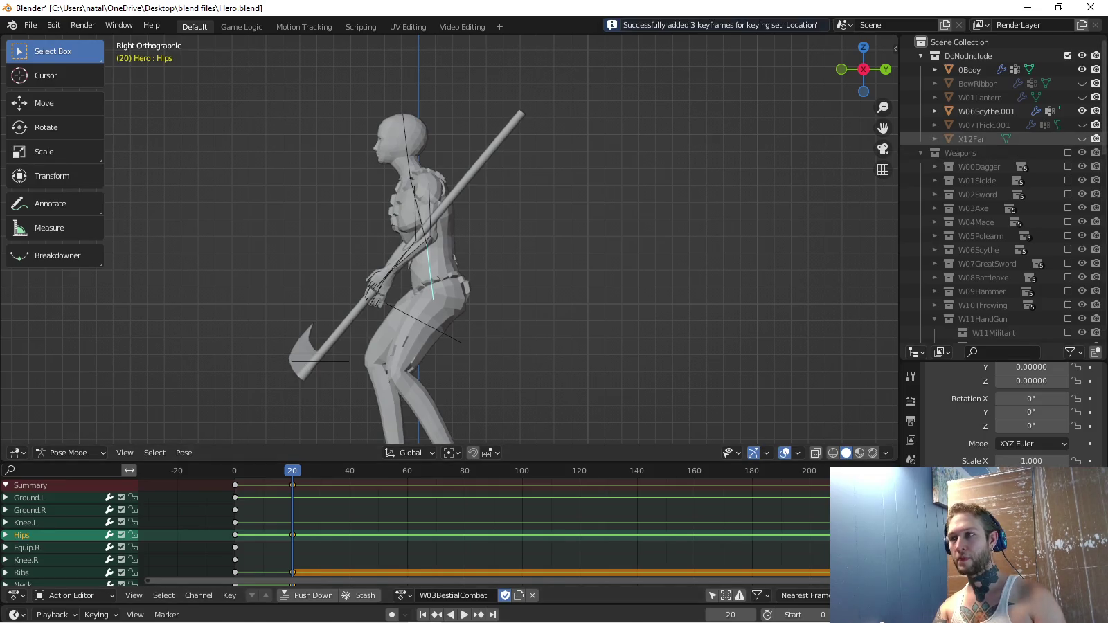
Hide W06Scythe.001 from the viewport and paint-select the arm and rib bones.
click(1081, 110)
key(c)
click(424, 181)
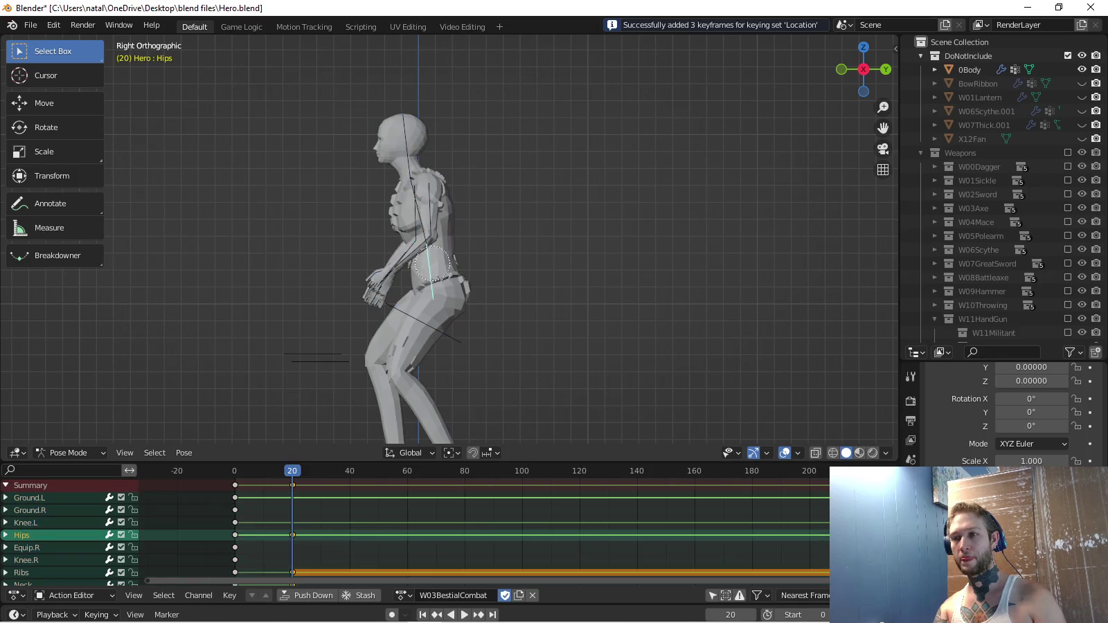
Paste the crouched pose at frame 48 and key only the Hips location there.
drag(864, 69, 873, 76)
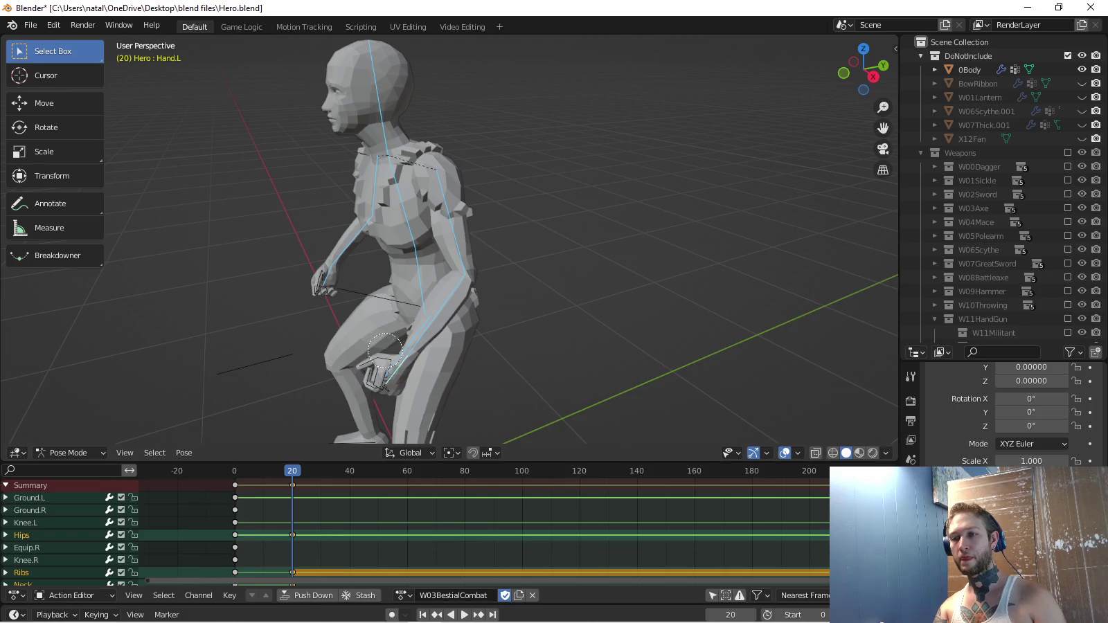
key(ctrl+c)
key(space)
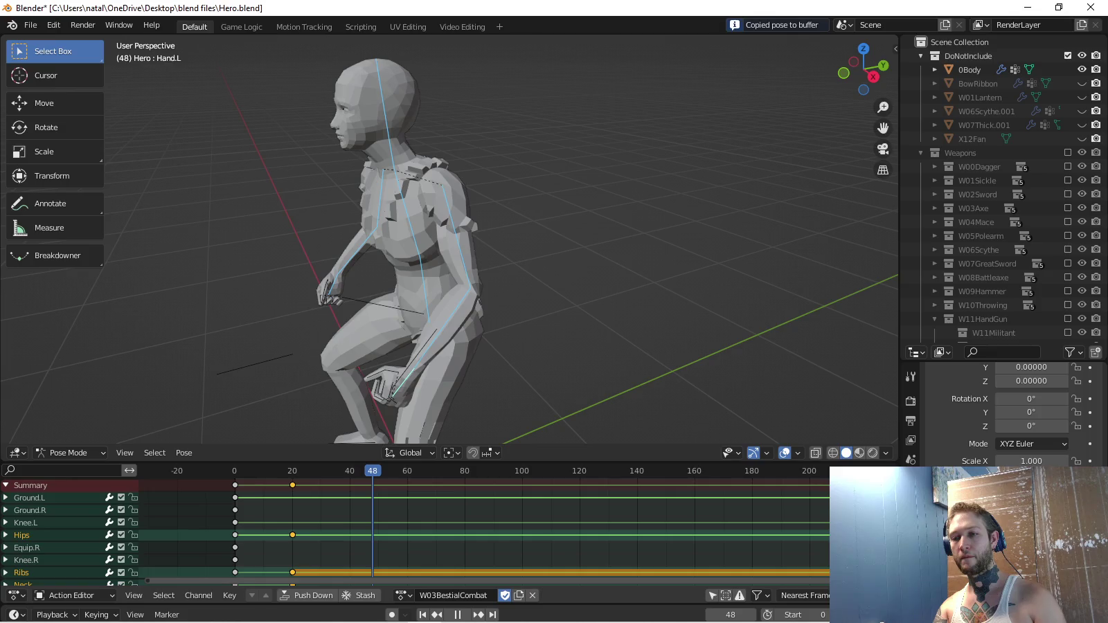
key(space)
key(ctrl+v)
key(i)
key(KP_3)
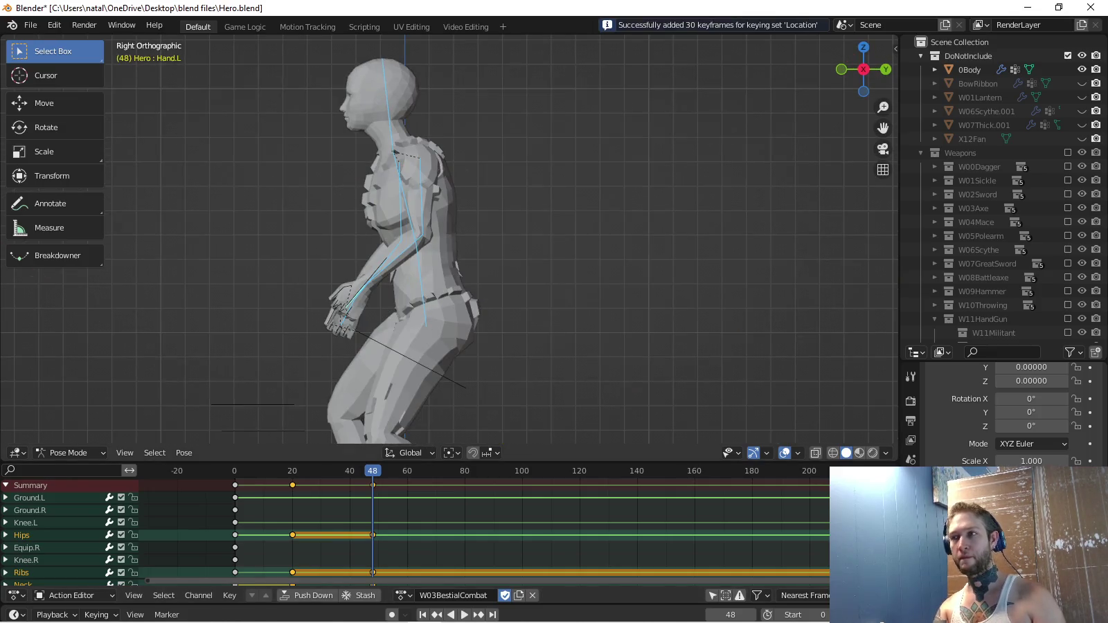
key(ctrl+z)
key(a)
key(a)
key(i)
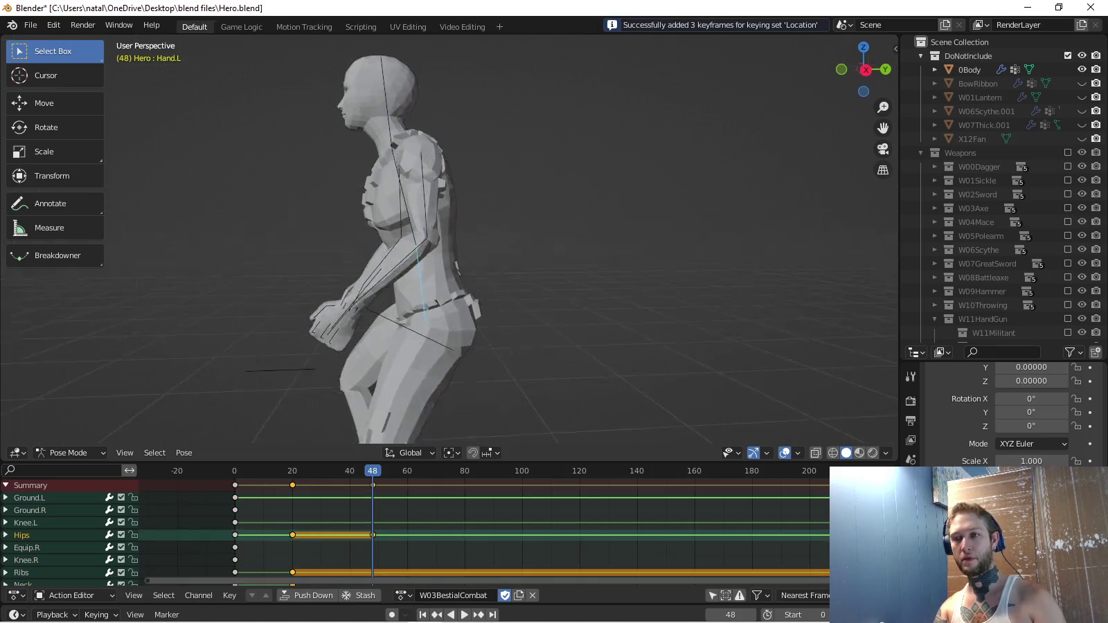
Key the rotation of the ribs, spine and left upper arm at frame 48, using the Rotation keying set.
key(c)
click(408, 203)
mouse_move(408, 202)
mouse_down()
mouse_move(384, 208)
mouse_move(371, 239)
mouse_up()
scroll(393, 240, up, 2)
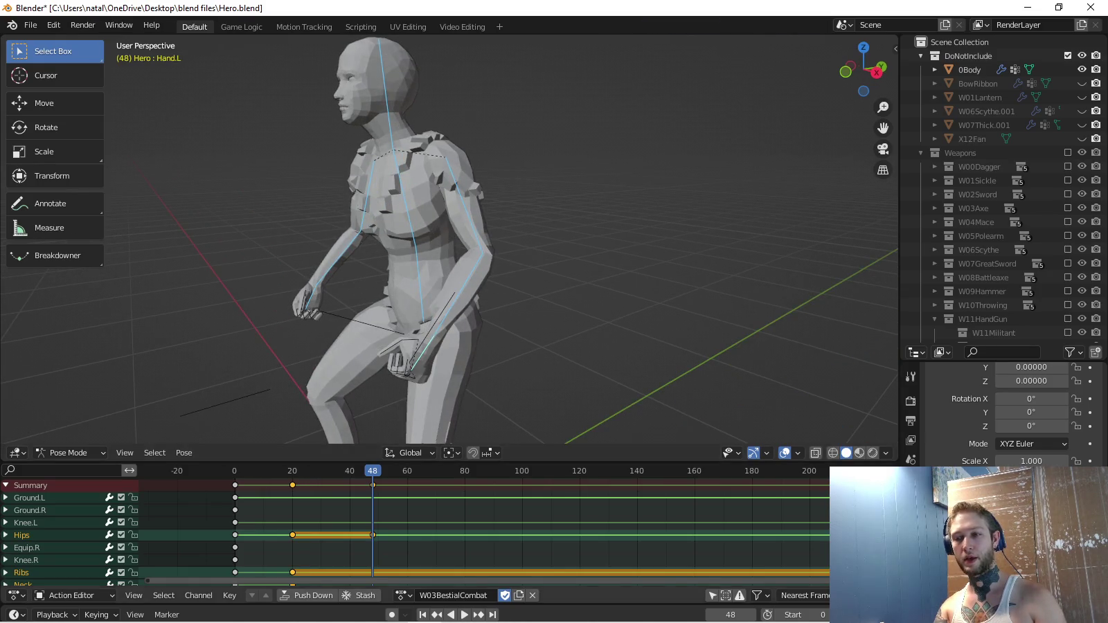
click(96, 614)
click(69, 538)
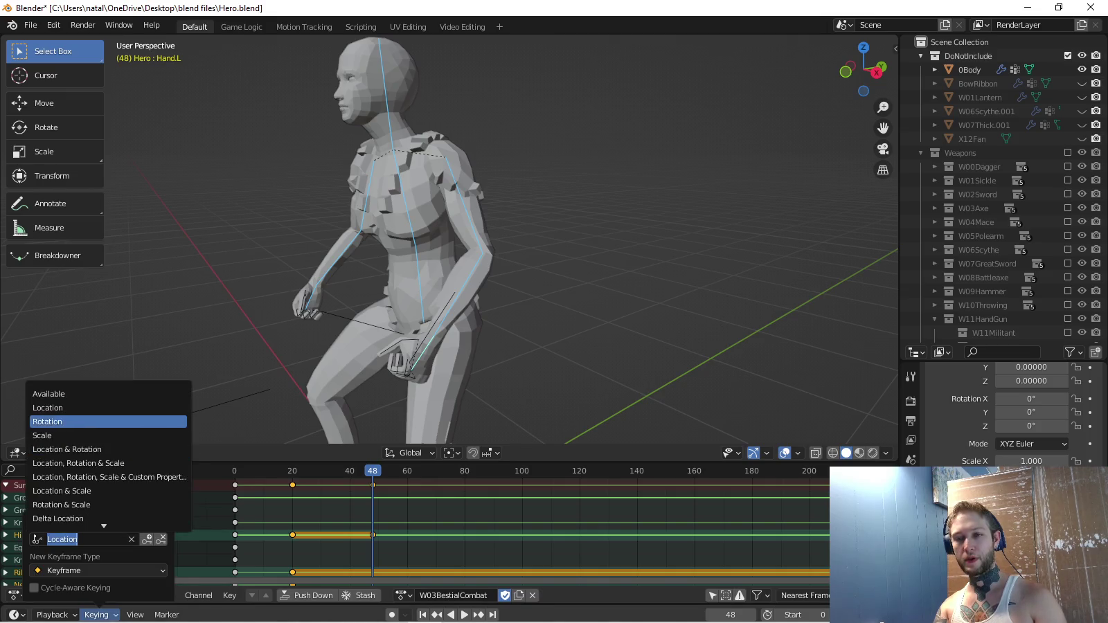
click(56, 420)
key(i)
key(space)
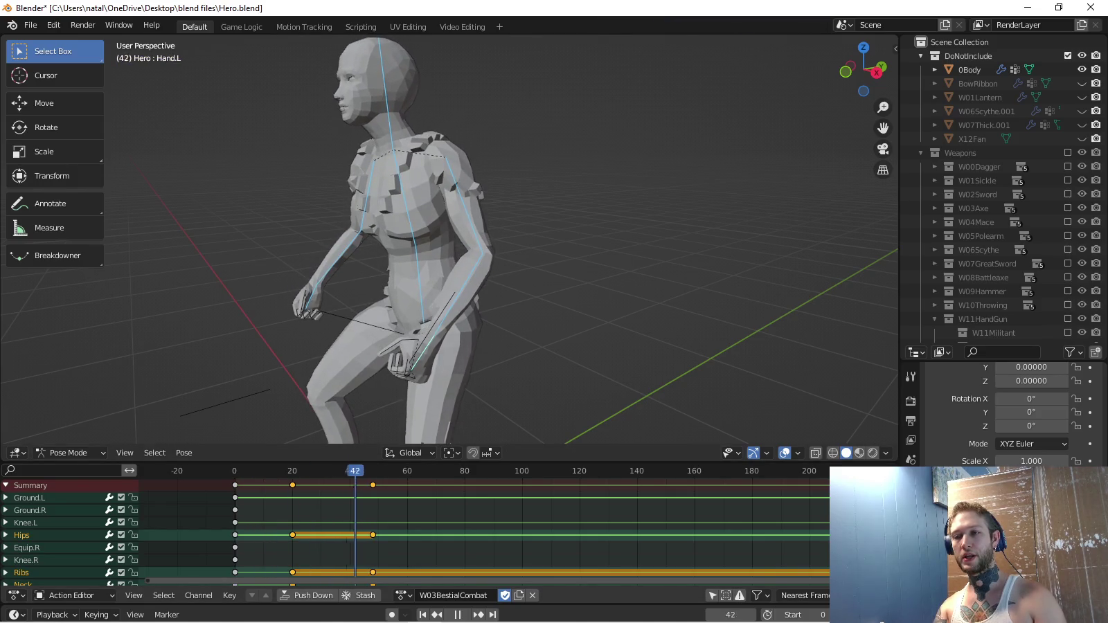
key(Escape)
click(21, 536)
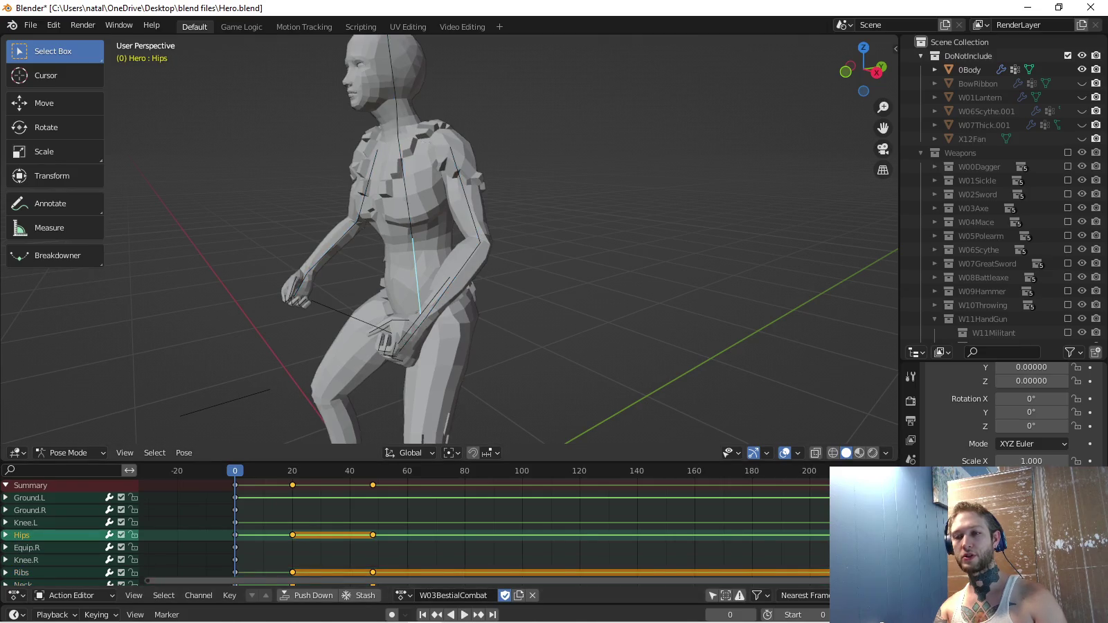
Copy the frame-0 Hips pose and key its location at frame 48.
key(ctrl+c)
click(96, 615)
click(84, 539)
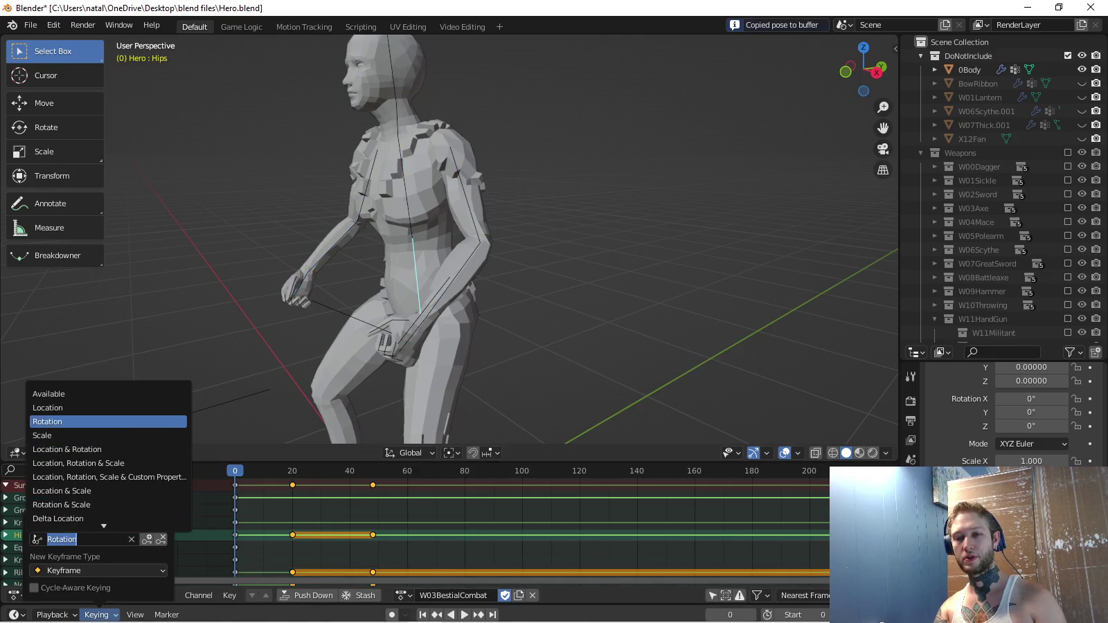
key(Return)
key(space)
key(Right)
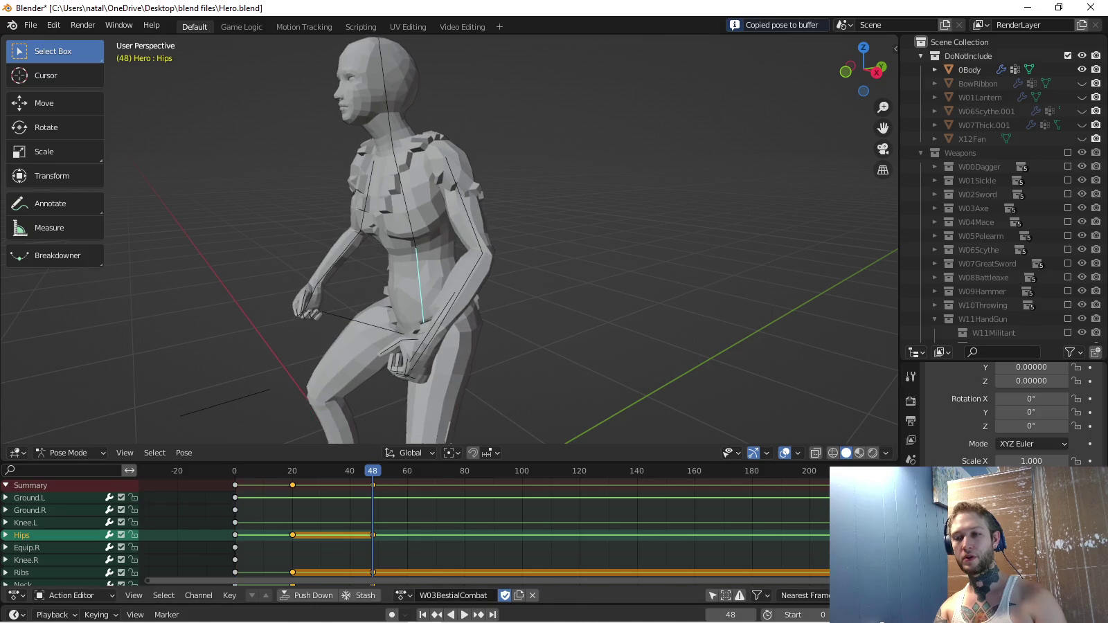
key(ctrl+v)
key(i)
Replay the action from the start in side view to check the hips motion.
key(KP_3)
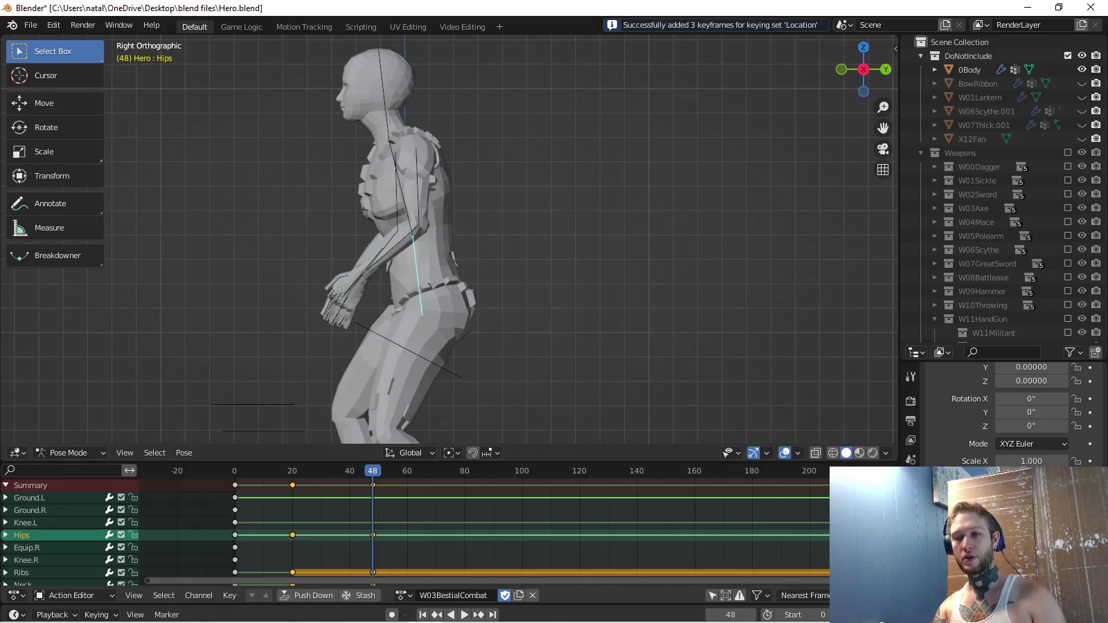
key(shift+Left)
key(space)
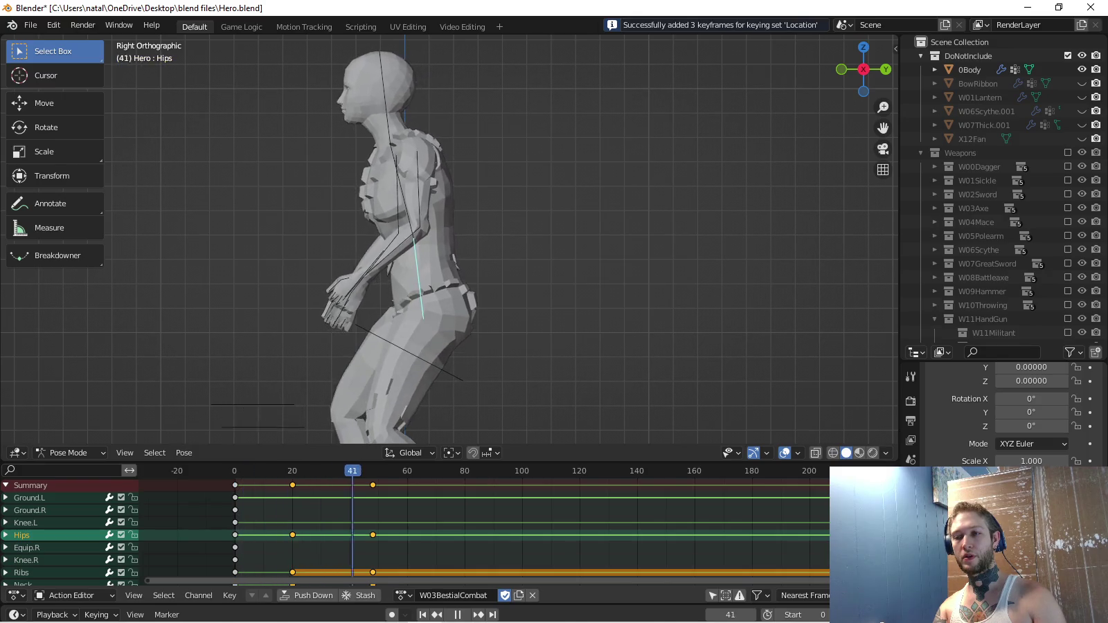
key(space)
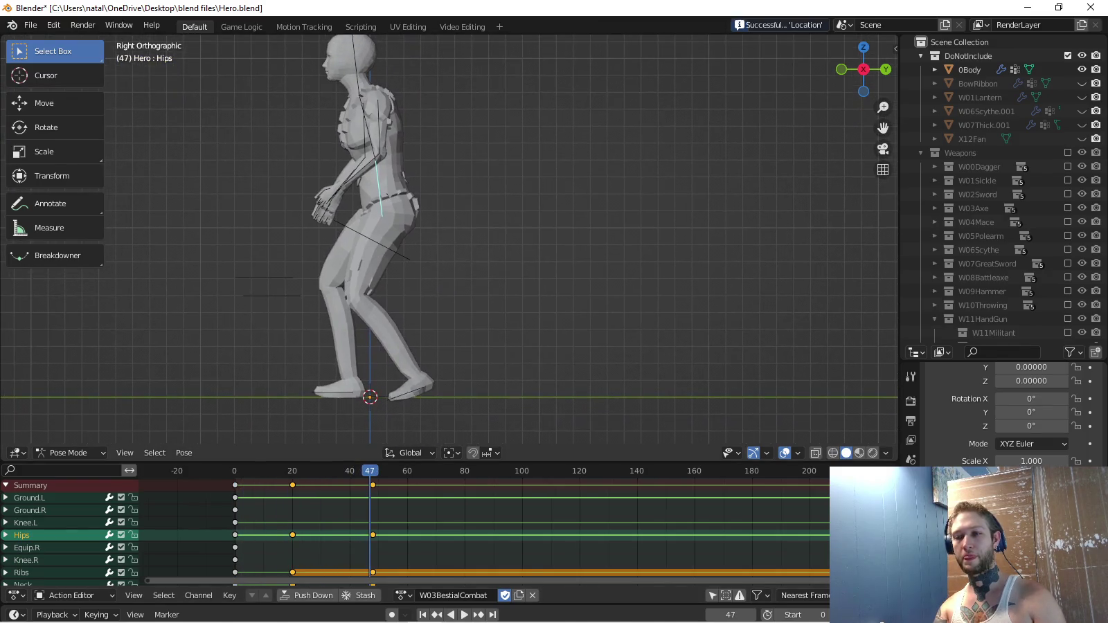
key(space)
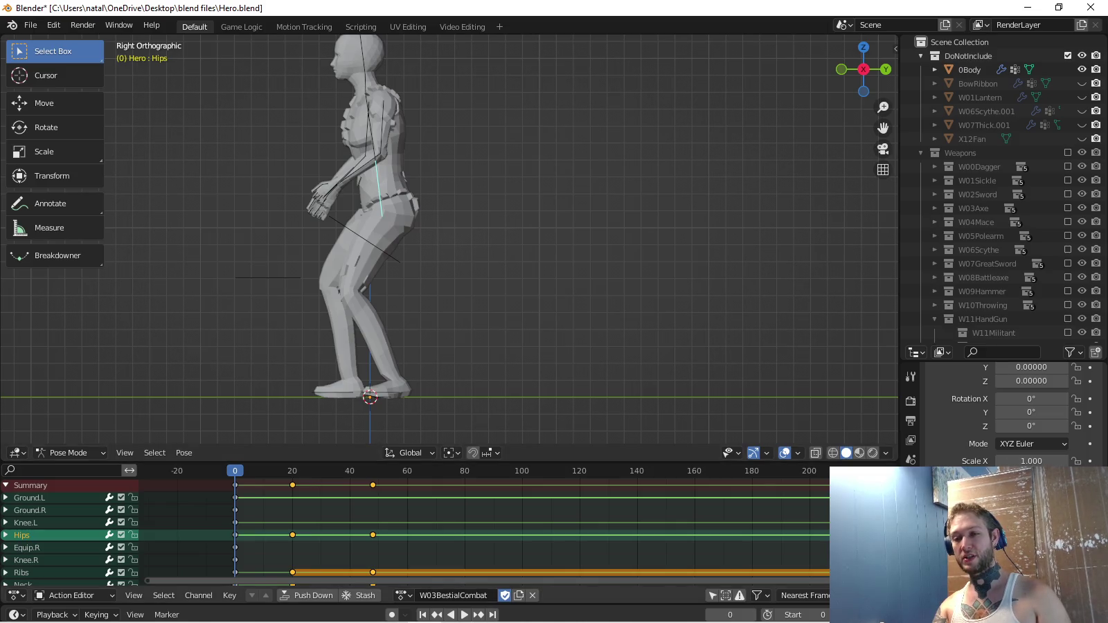
Reselect the left foot control and switch the keying set to Location & Rotation.
key(space)
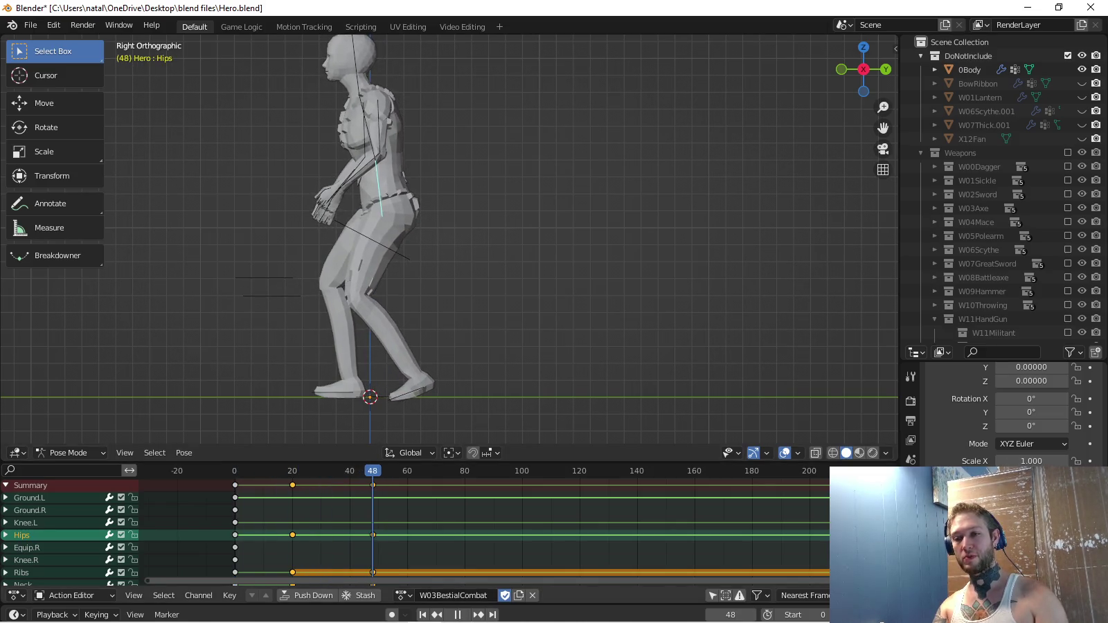
click(969, 70)
key(ctrl+z)
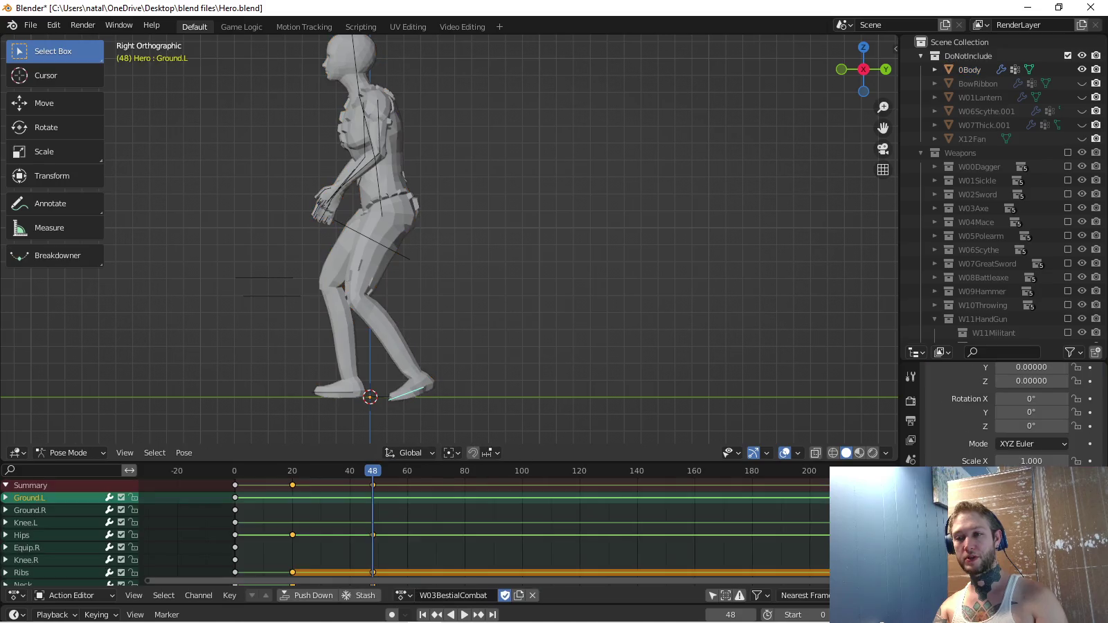
click(97, 615)
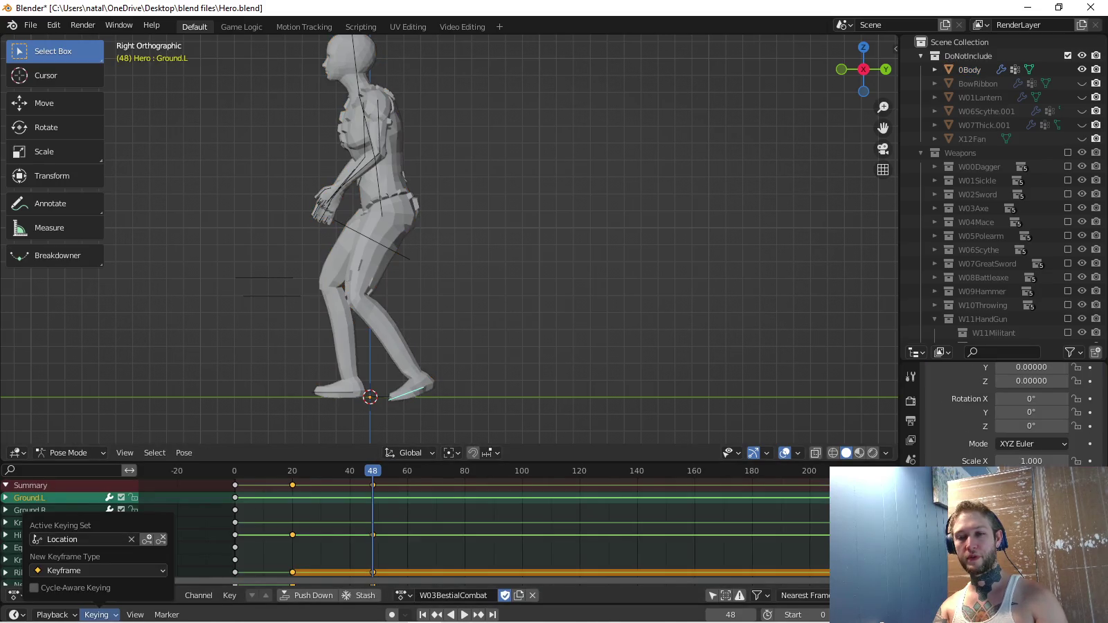
click(79, 539)
click(69, 450)
Copy the left foot's end pose and key it at frame 120.
scroll(415, 526, right, 5)
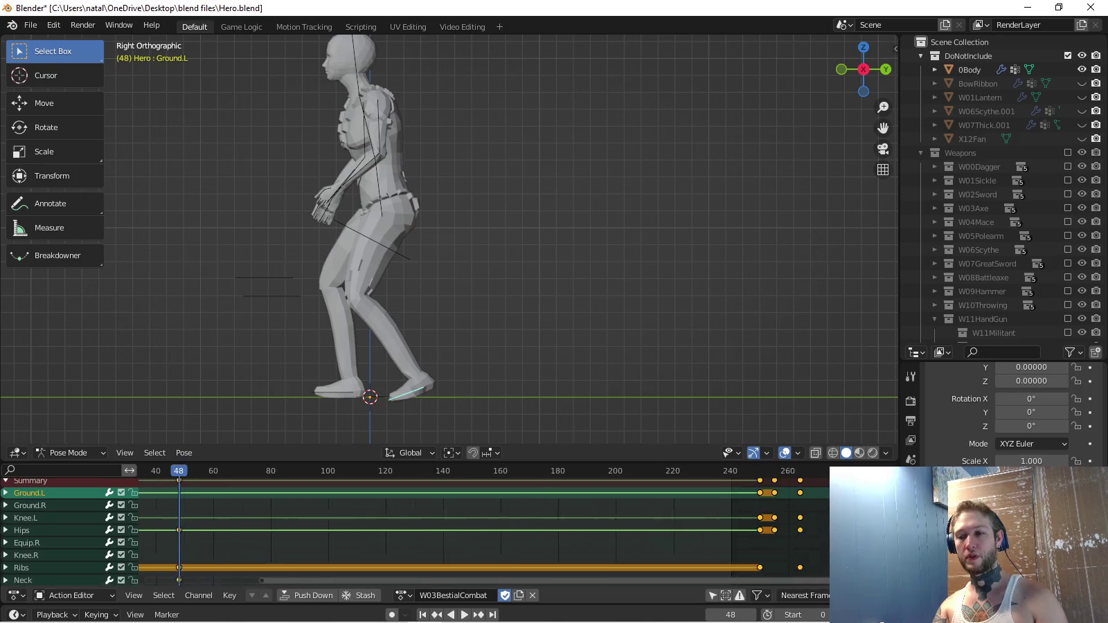
key(space)
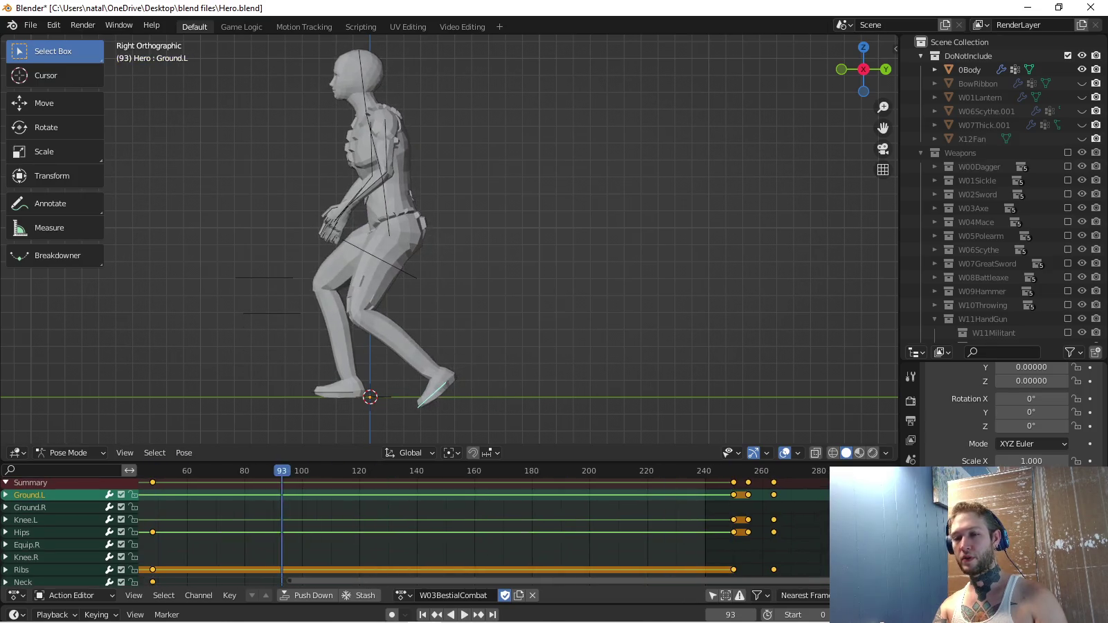
key(ctrl+c)
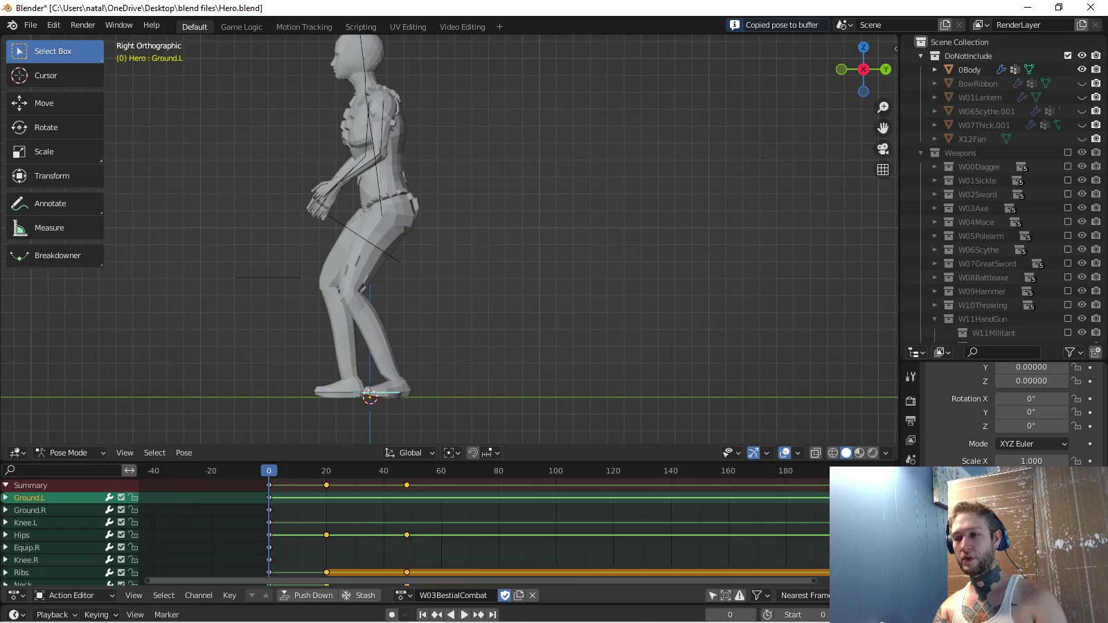
key(space)
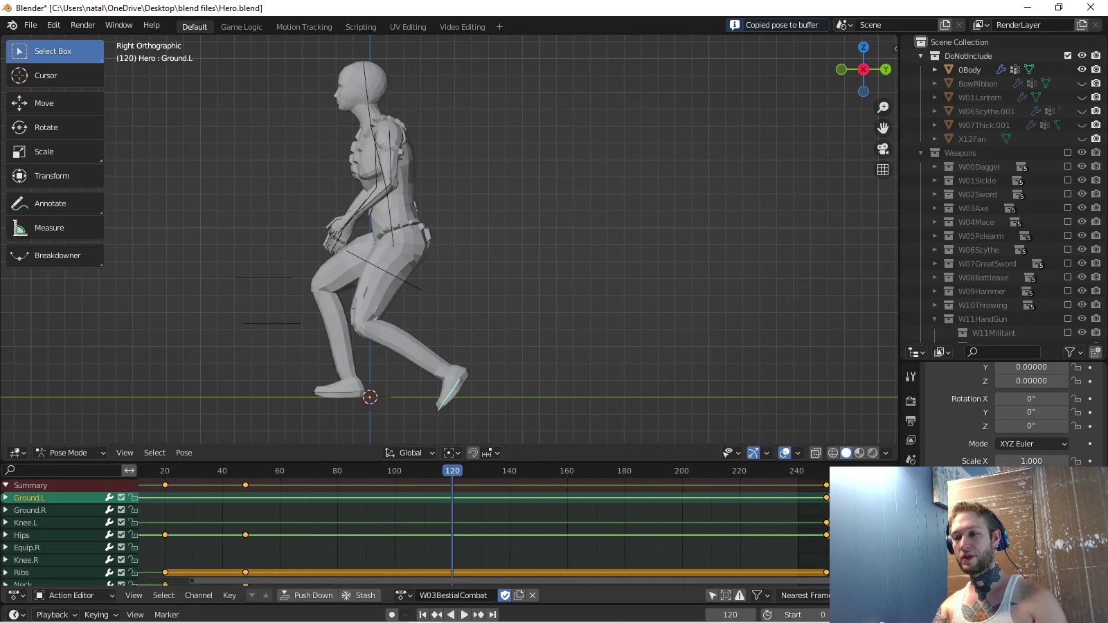
key(ctrl+v)
key(i)
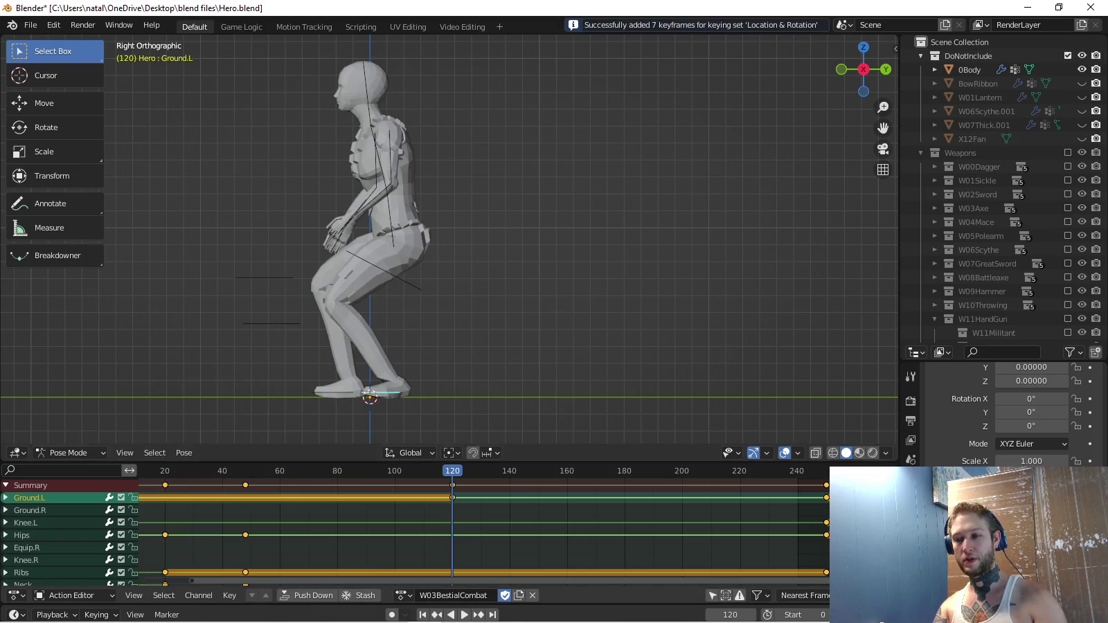
key(space)
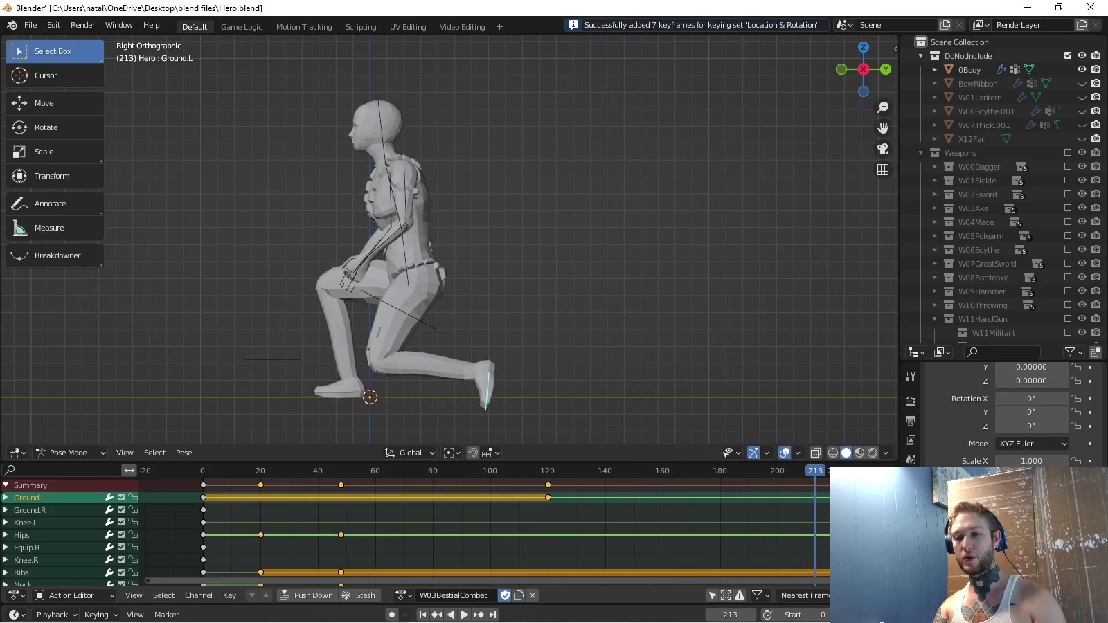
Insert keys at frame 68 and duplicate the frame-40 step keys further along.
key(alt+a)
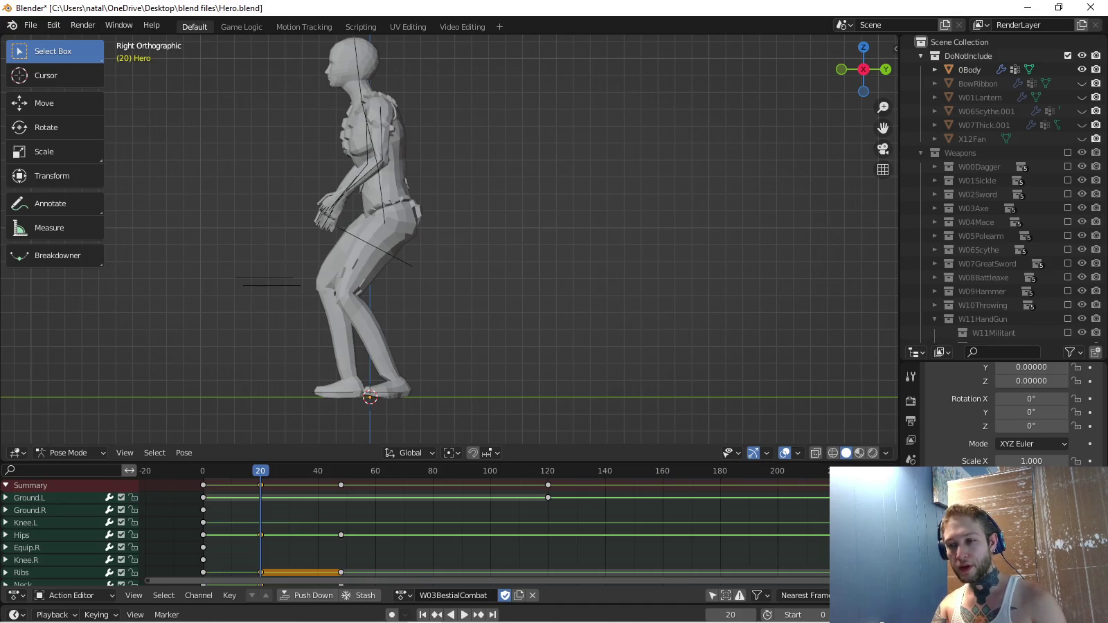
key(space)
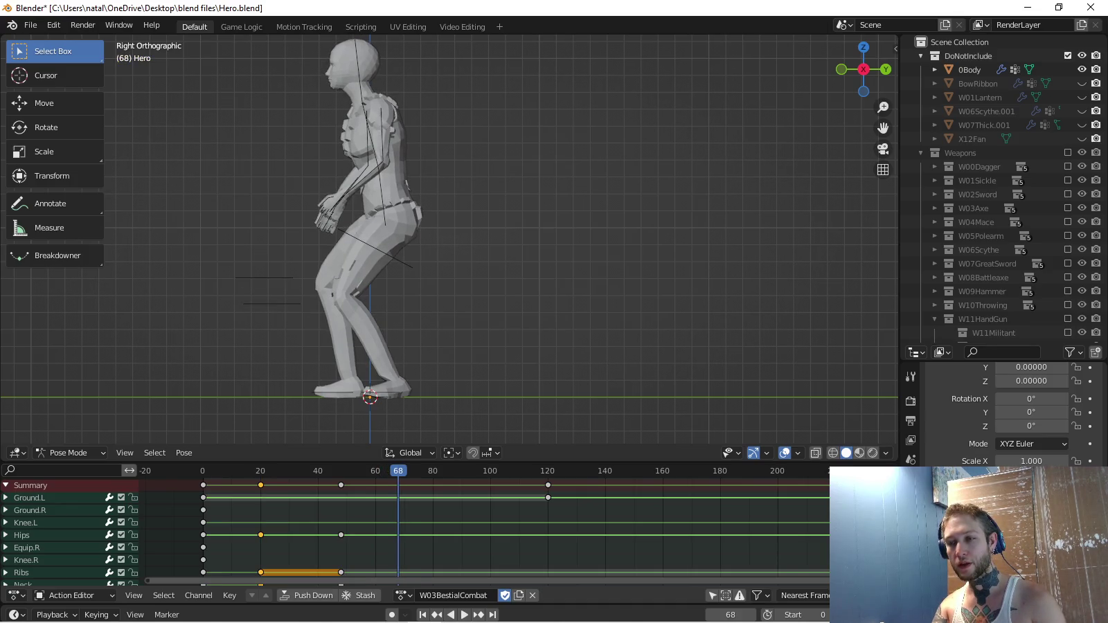
key(i)
click(341, 485)
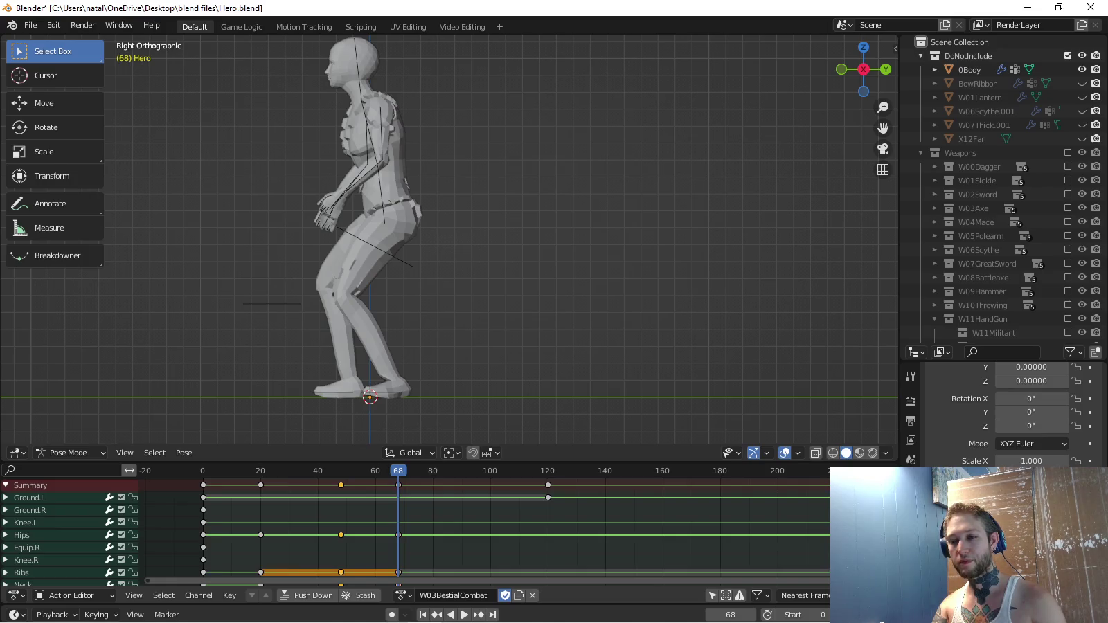
key(bracketright)
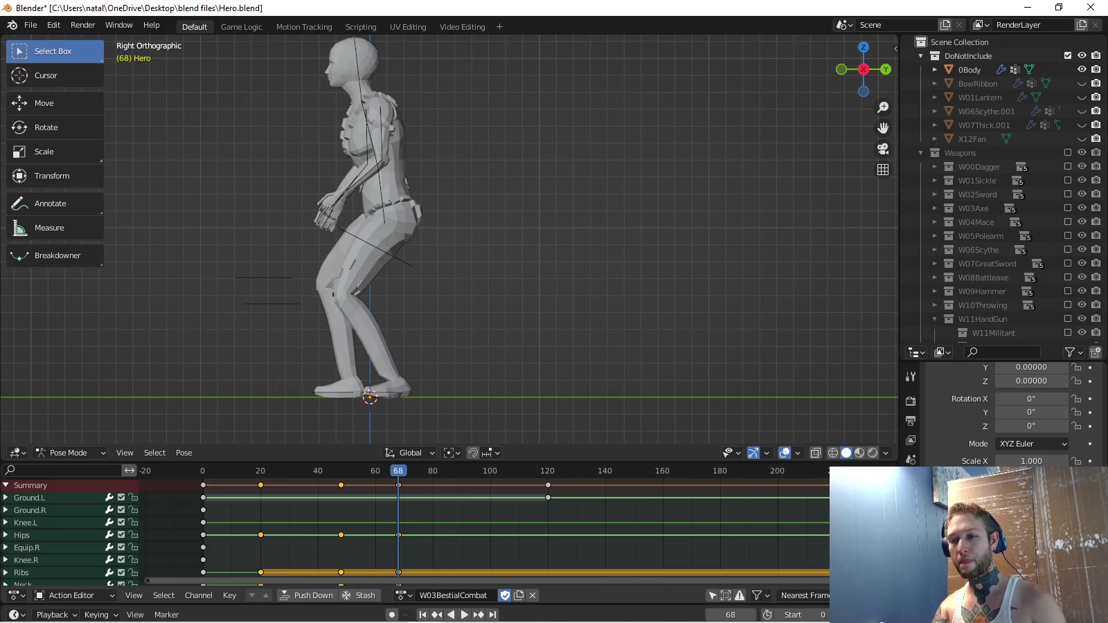
key(shift+d)
key(Up)
key(Up)
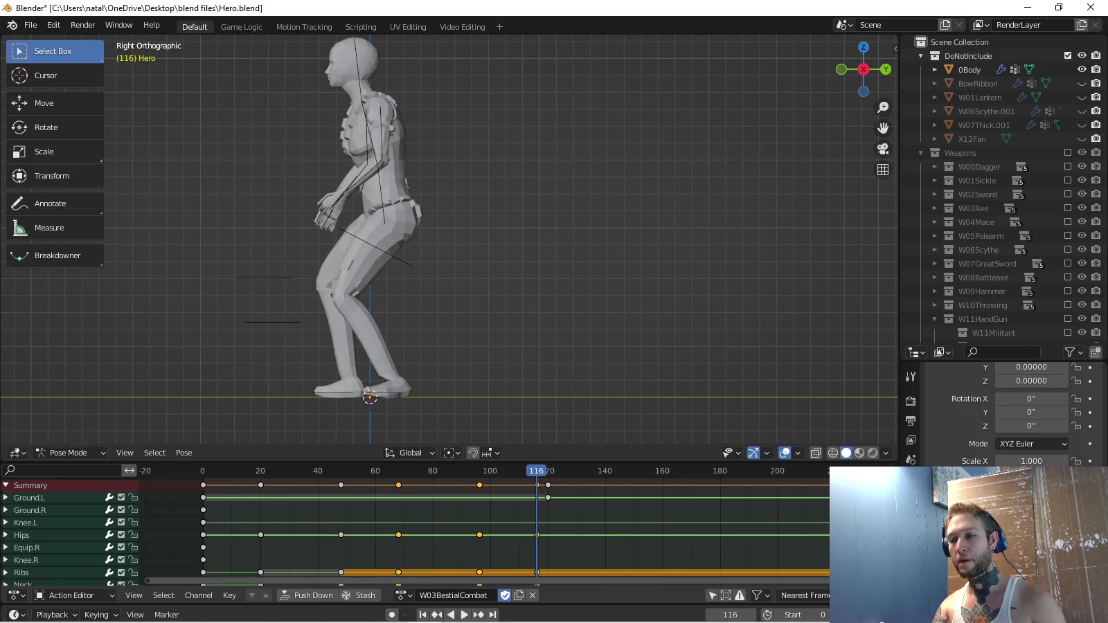
key(space)
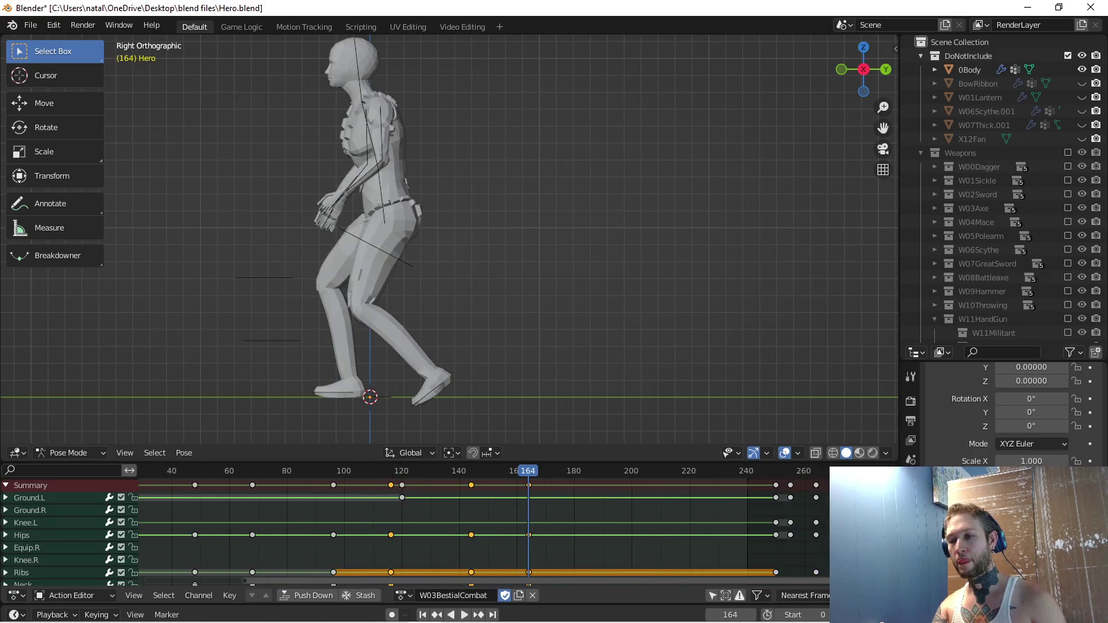
Duplicate the step keys again, delete extras and move the closing keys to frame 252.
key(shift+d)
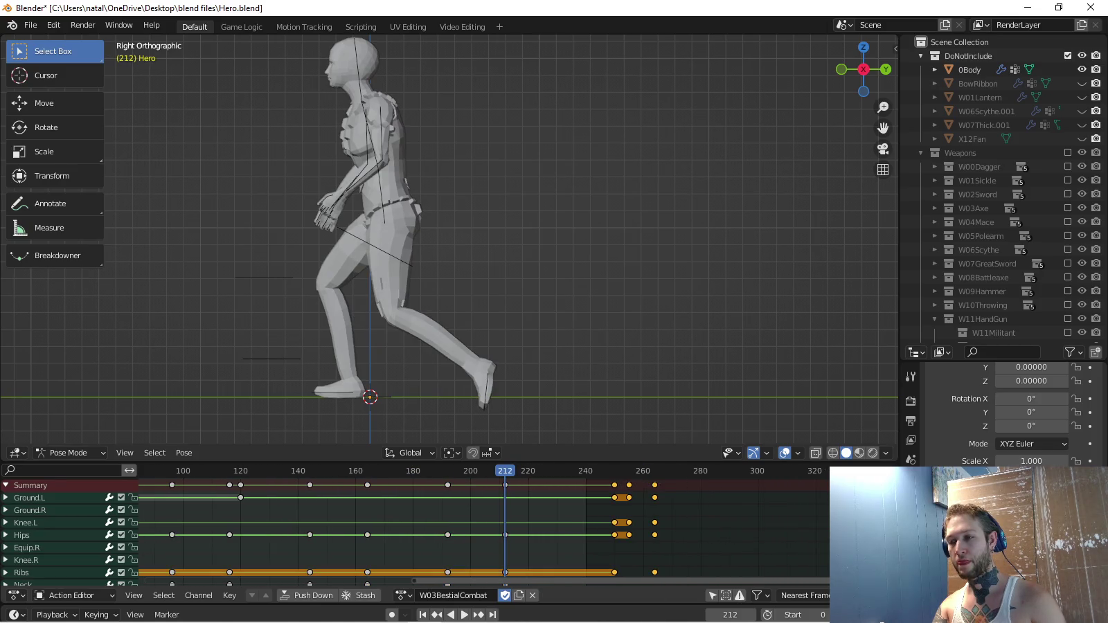
key(g)
key(Return)
key(Left)
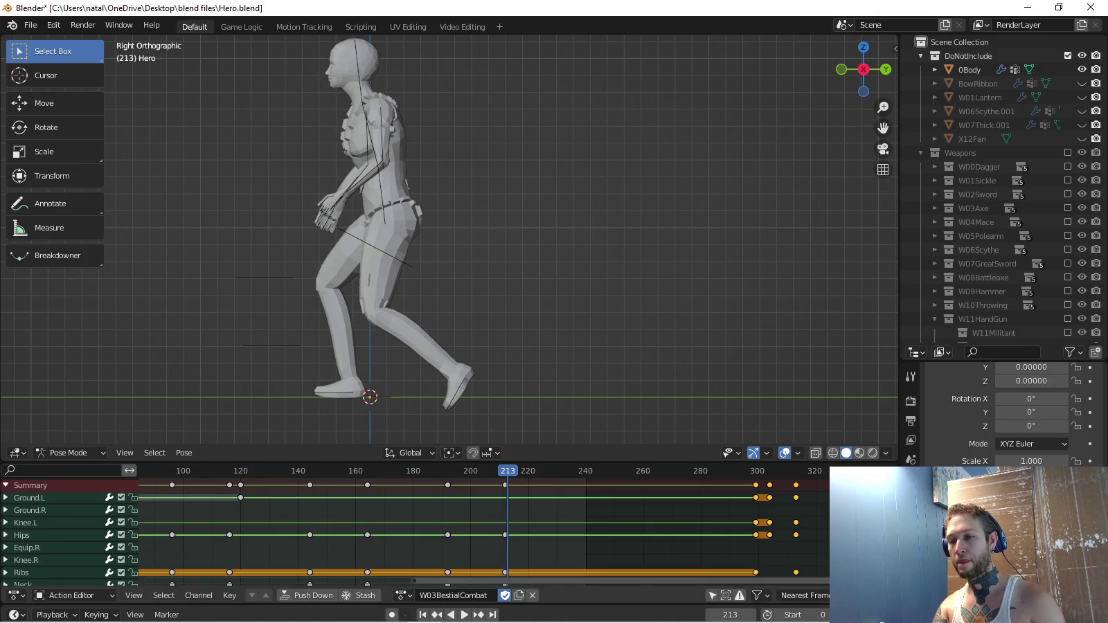
key(Right)
key(Delete)
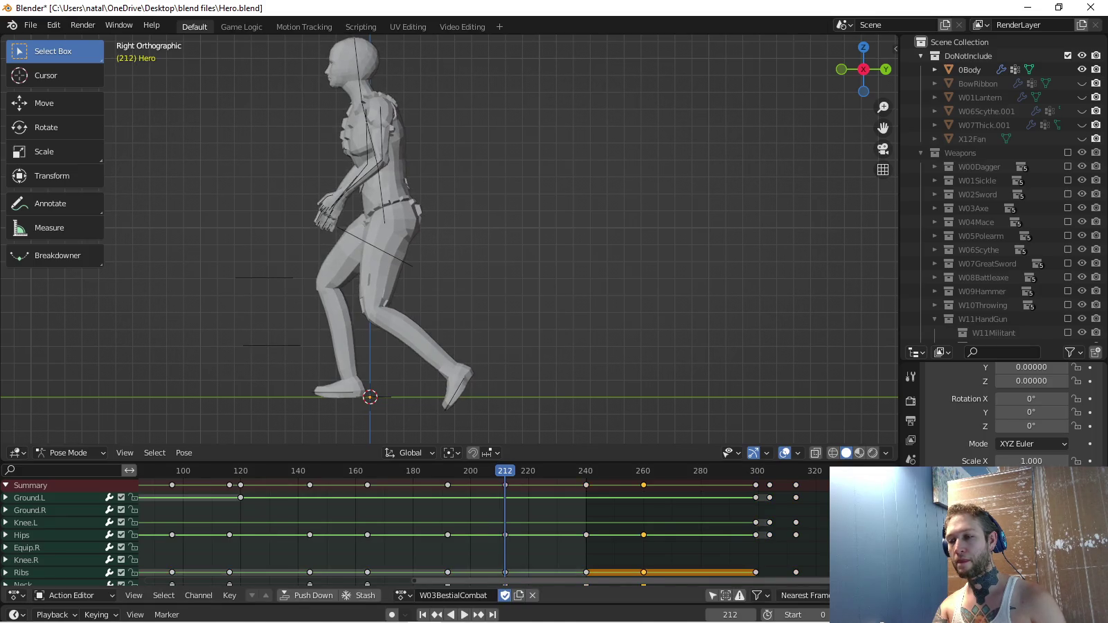
key(ctrl+z)
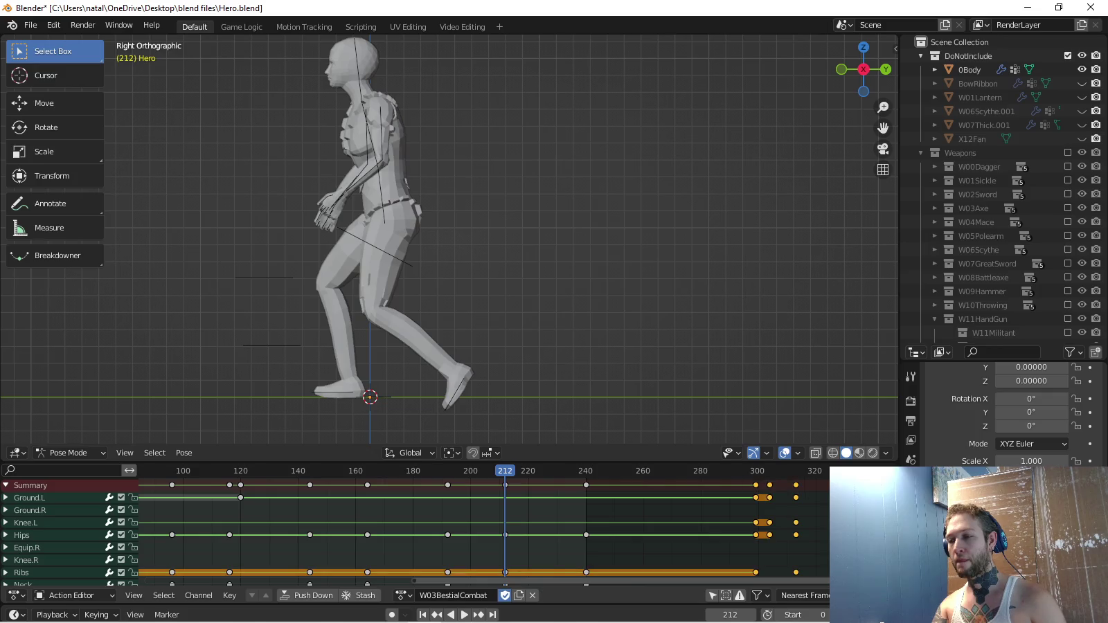
key(g)
key(Return)
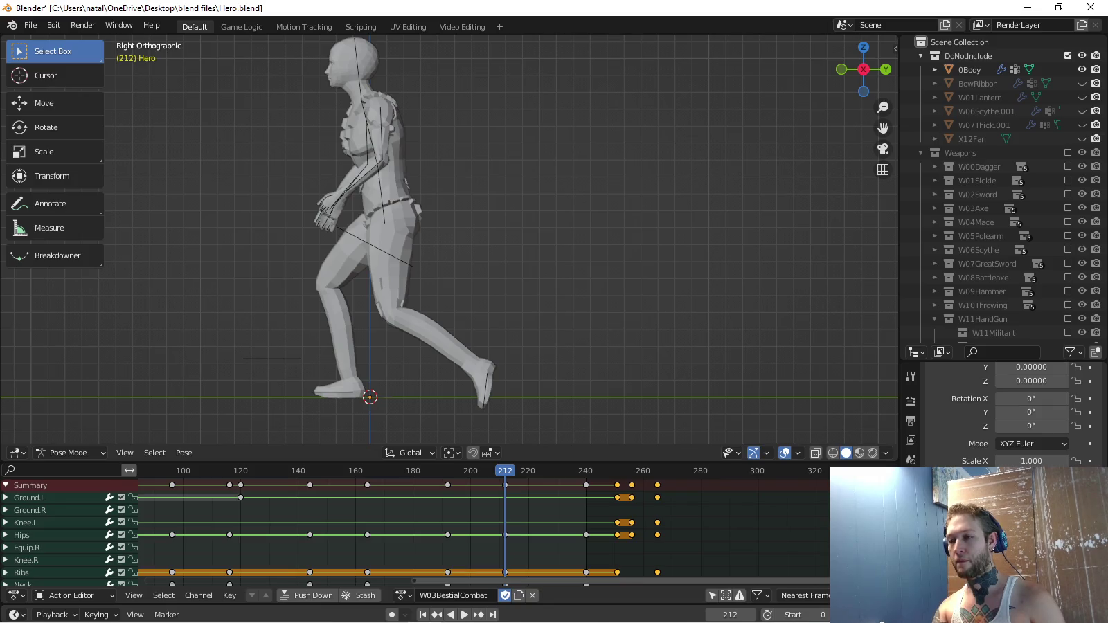
key(space)
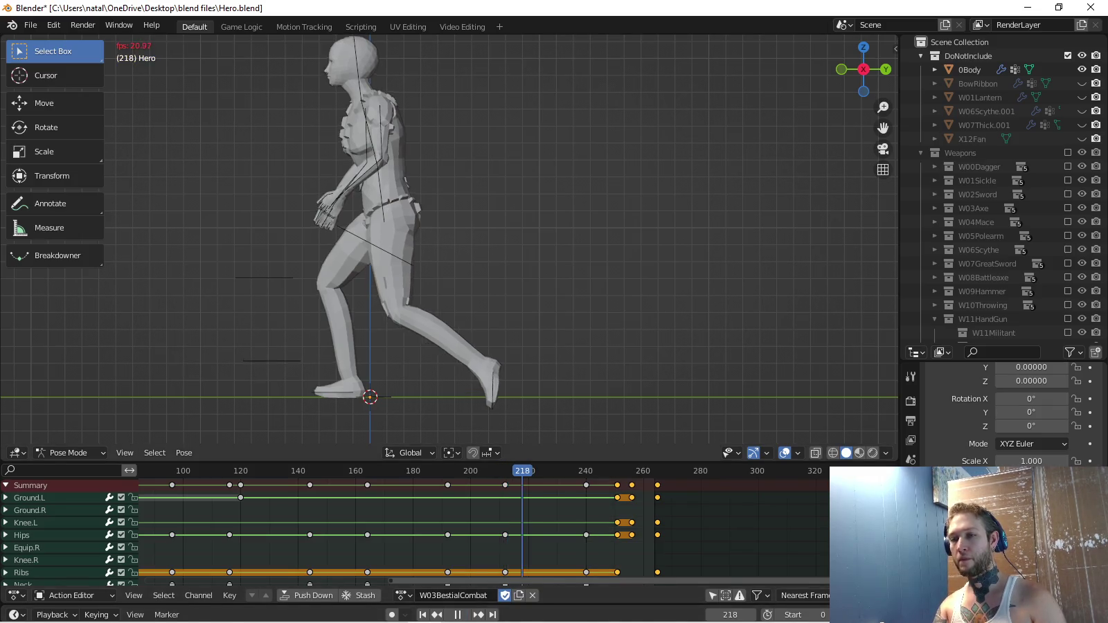
scroll(450, 238, down, 5)
scroll(450, 239, up, 5)
key(KP_8)
key(KP_4)
key(KP_3)
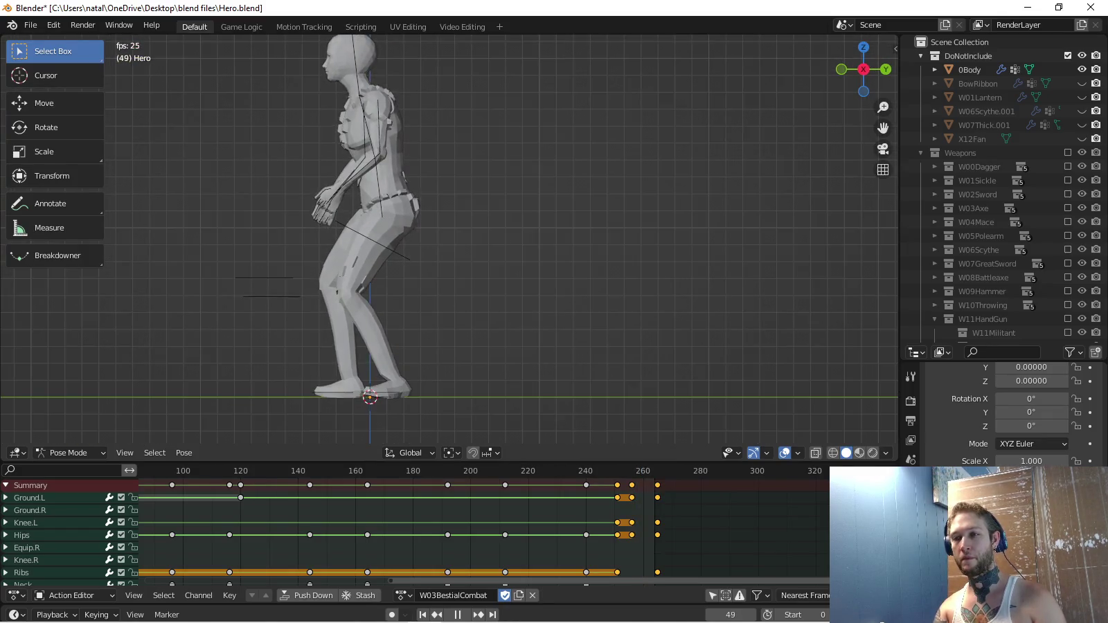
key(KP_Decimal)
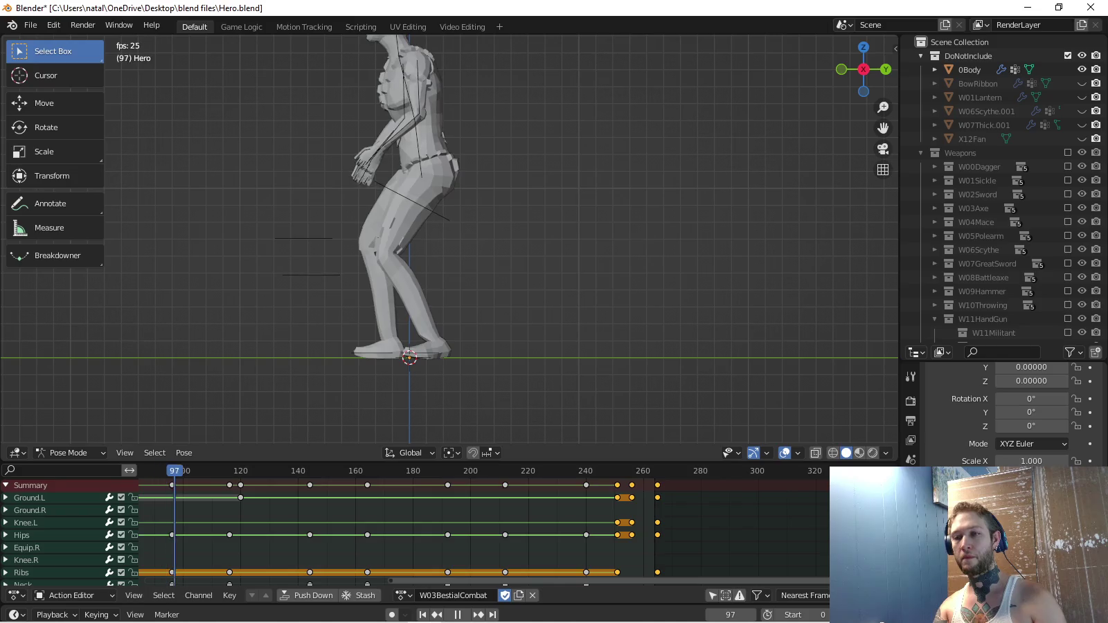
scroll(450, 239, down, 2)
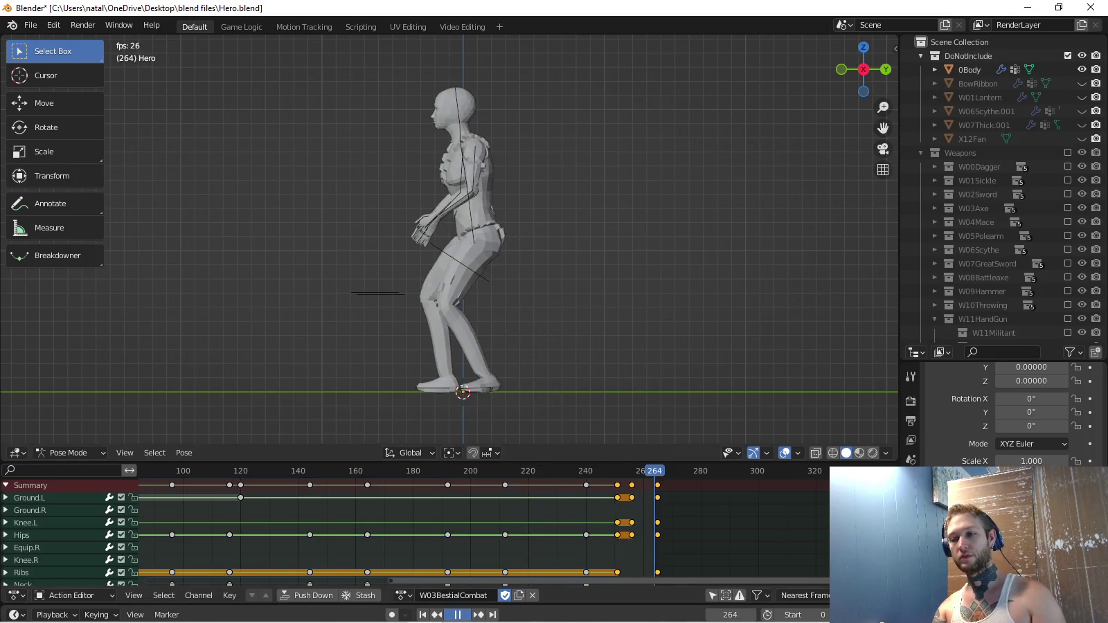
Move the Ground.L keyframe from frame 120 to about frame 211.
key(space)
click(241, 497)
key(g)
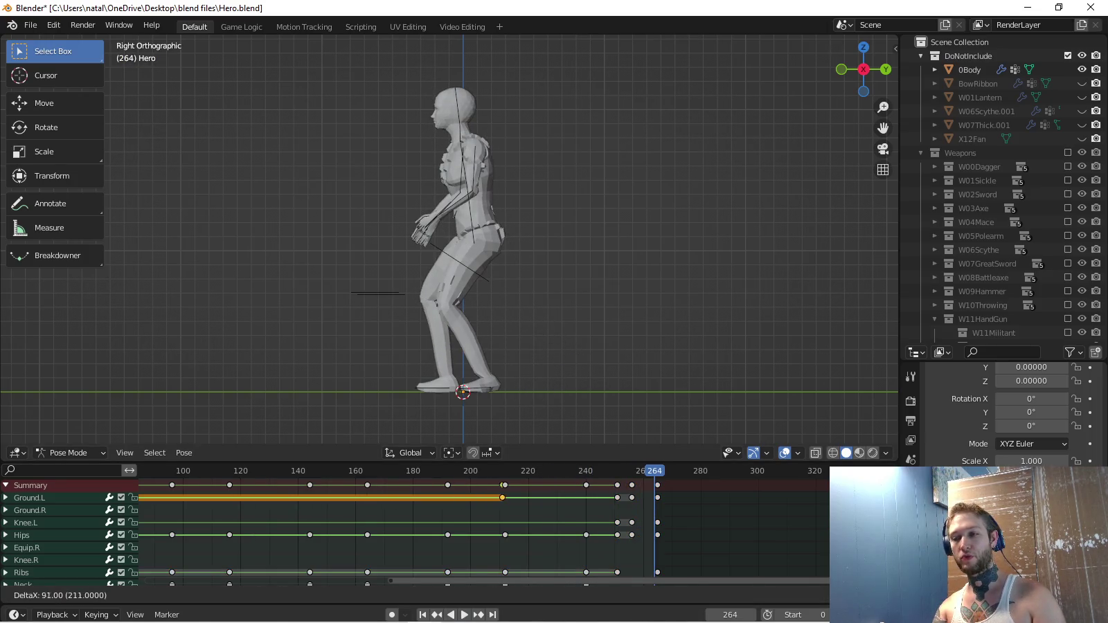
key(Return)
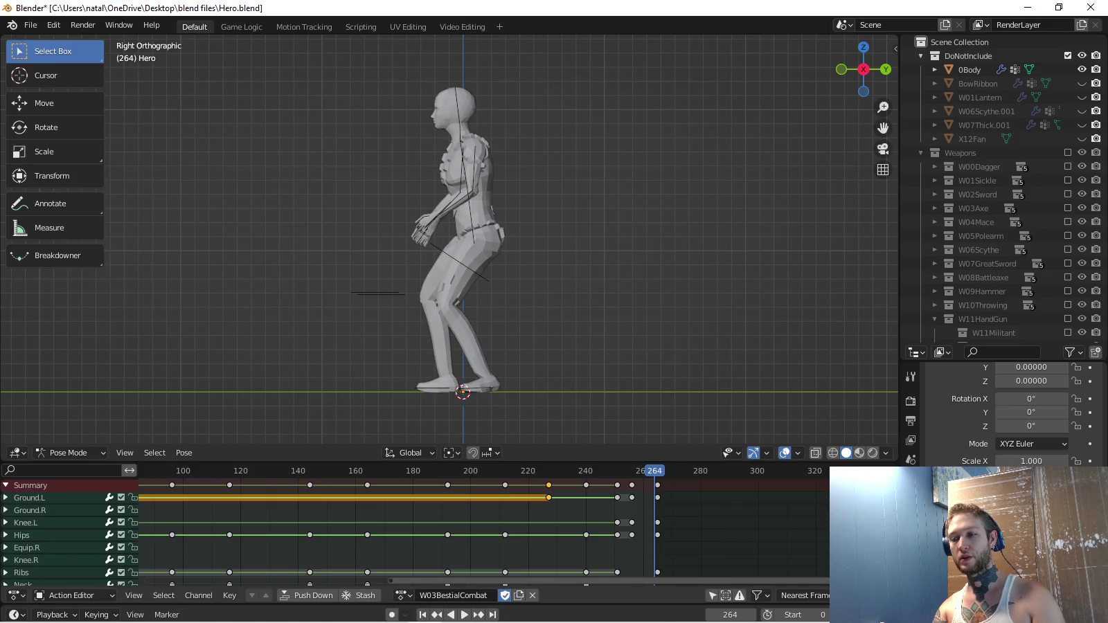
Delete the Hips keyframe at frame 240 and replay the animation.
alt+click(586, 572)
key(shift+ctrl+space)
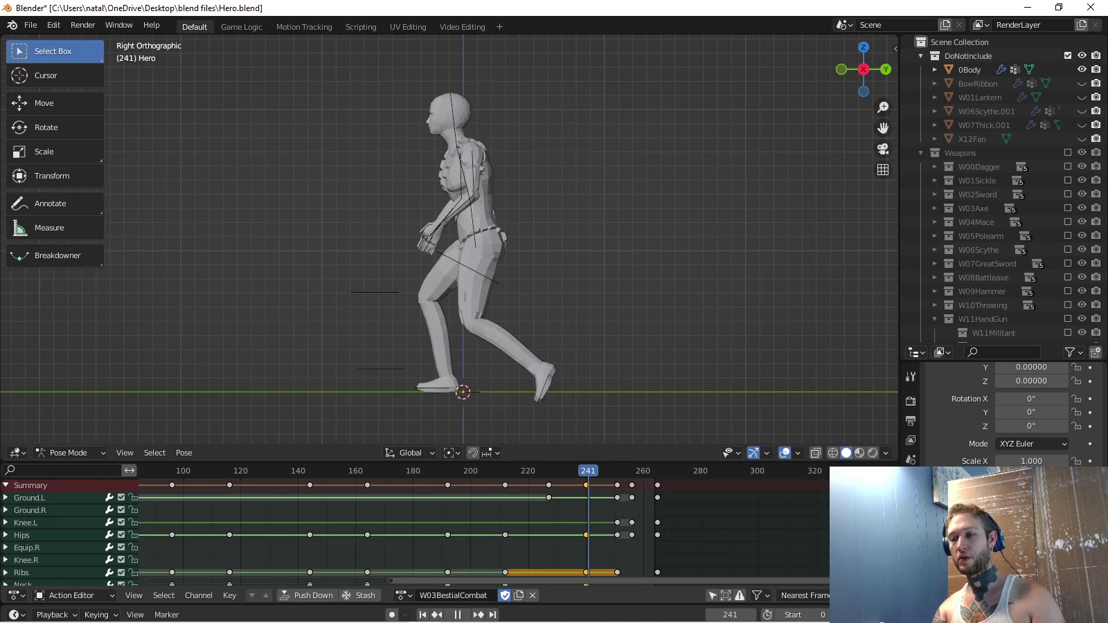
click(21, 535)
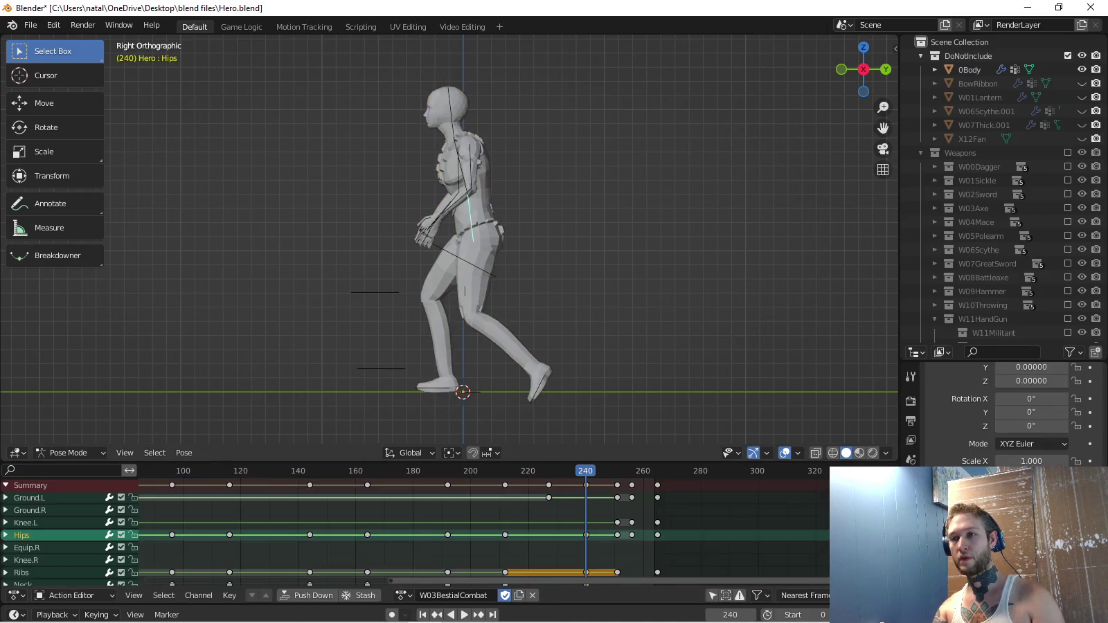
key(x)
click(545, 536)
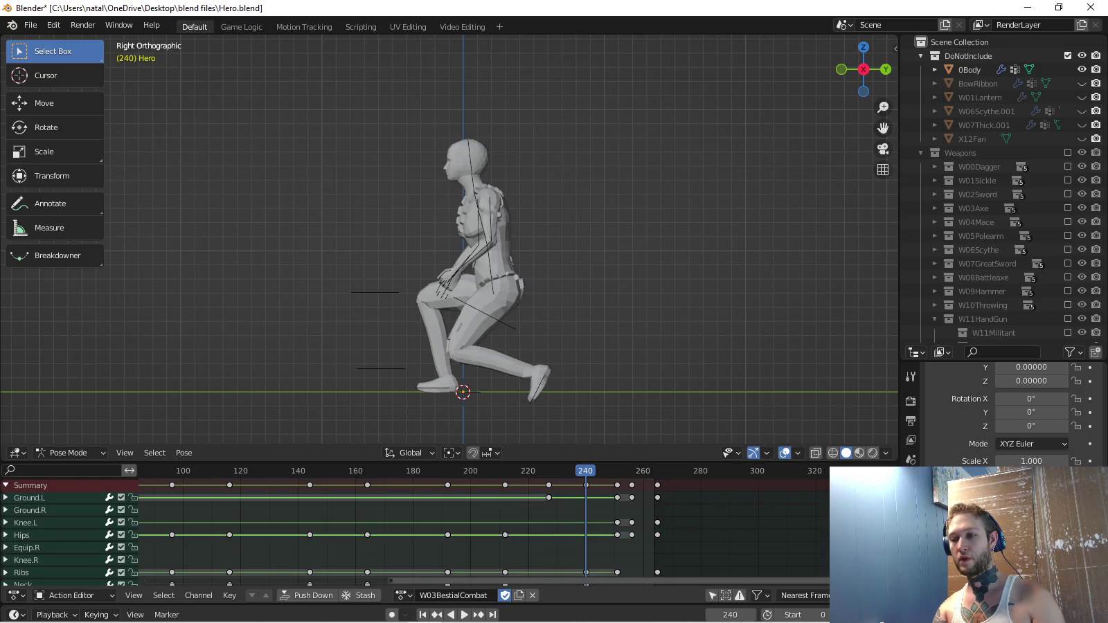
key(space)
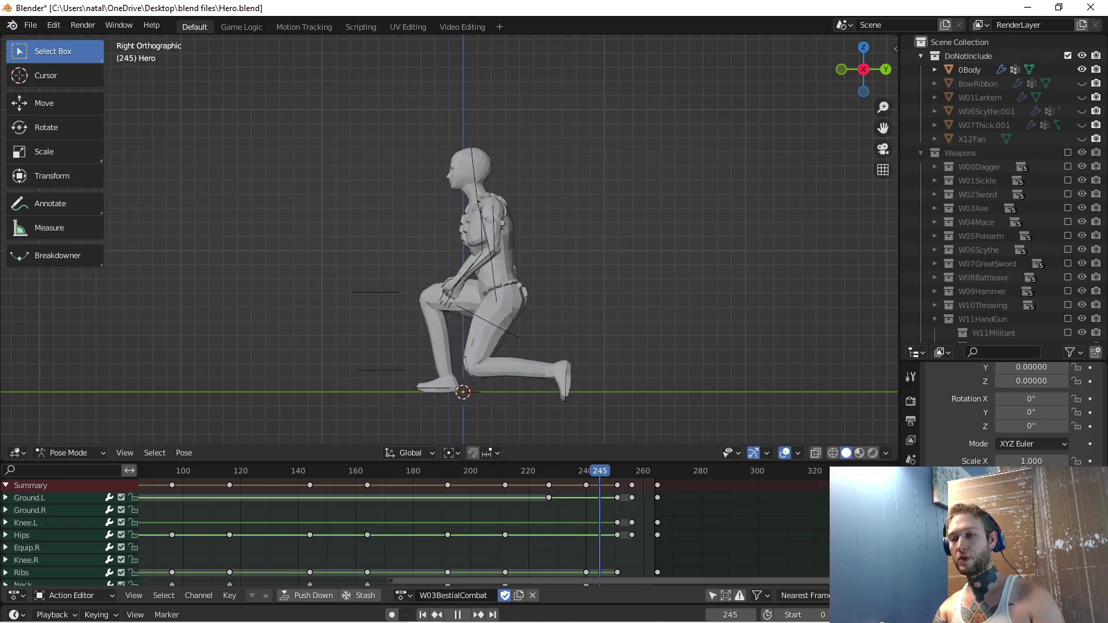
Nudge the Hips and Ribs keys earlier and settle the Ground.L key near frame 205.
key(space)
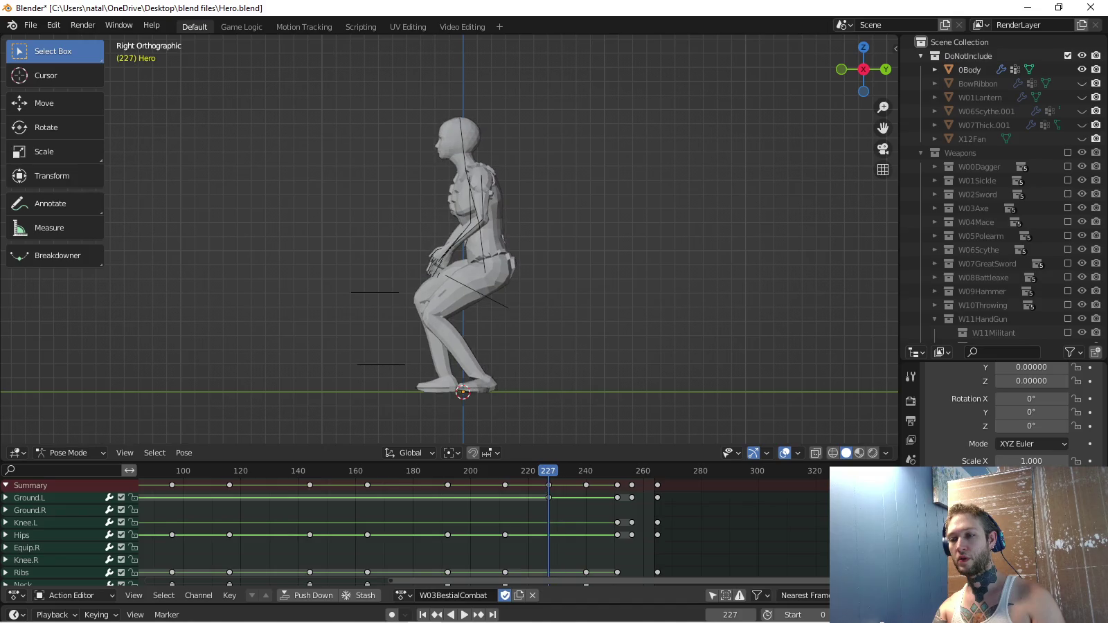
click(549, 497)
key(g)
key(Return)
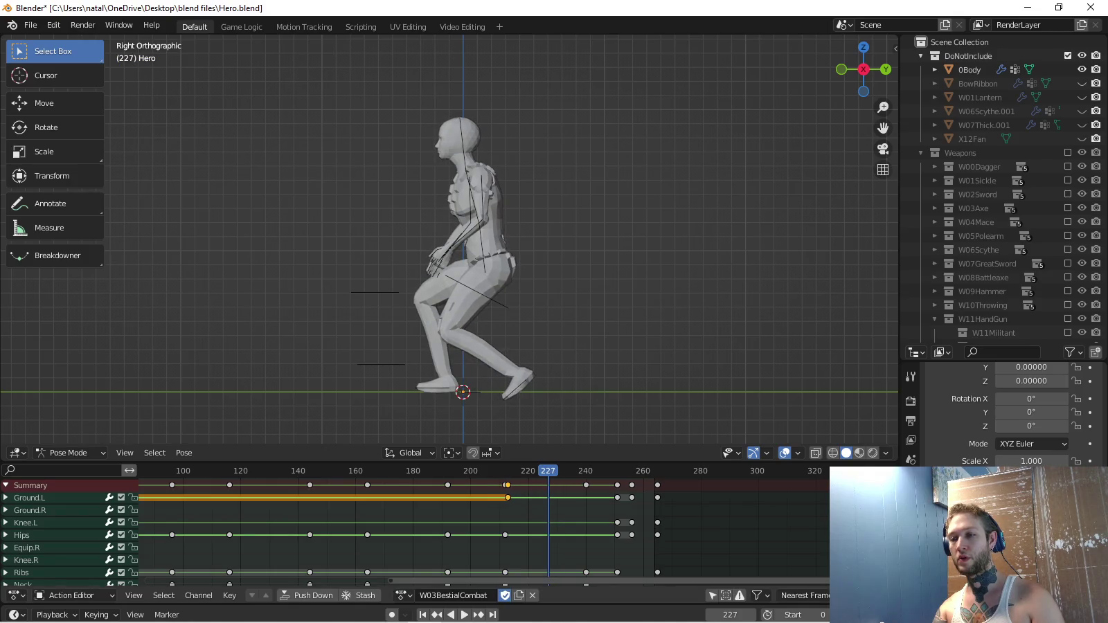
alt+click(504, 534)
key(g)
key(Return)
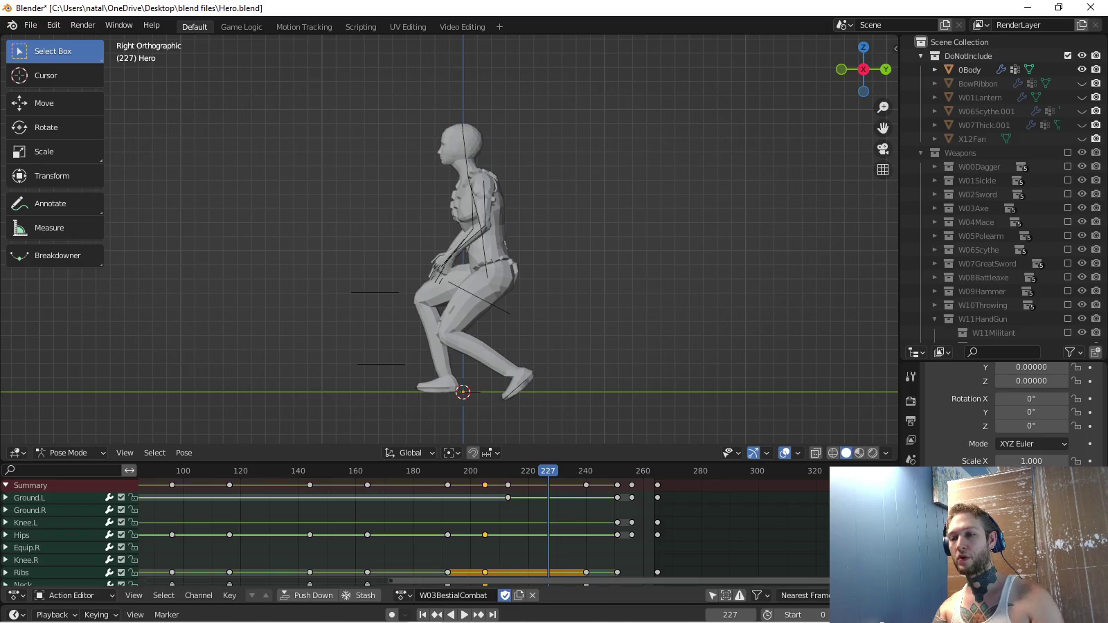
key(ctrl+z)
key(ctrl+z)
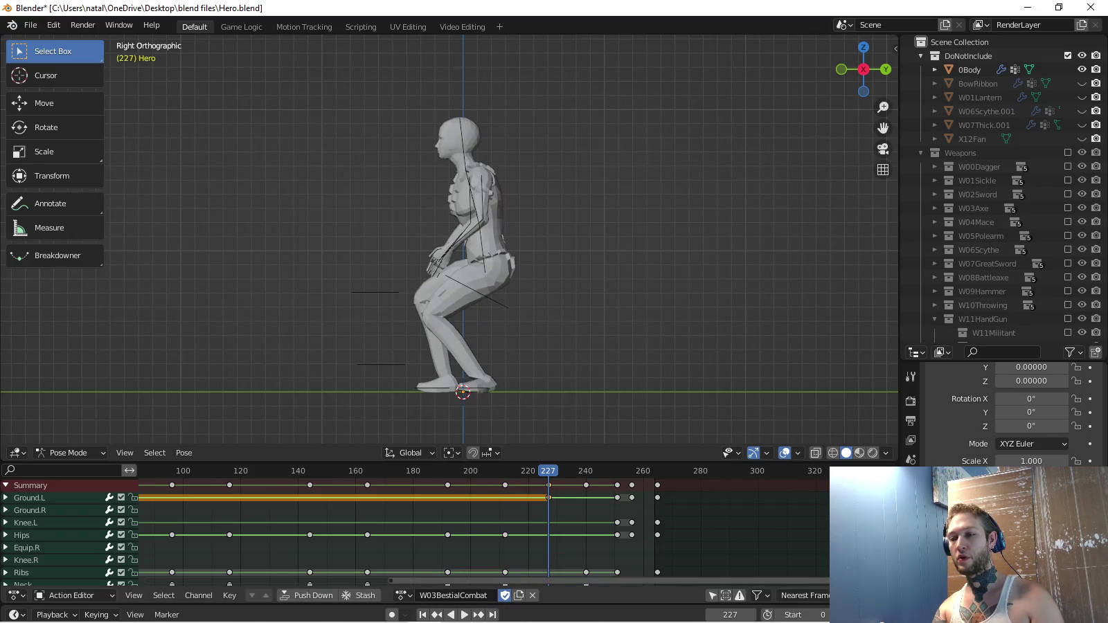
key(g)
key(Return)
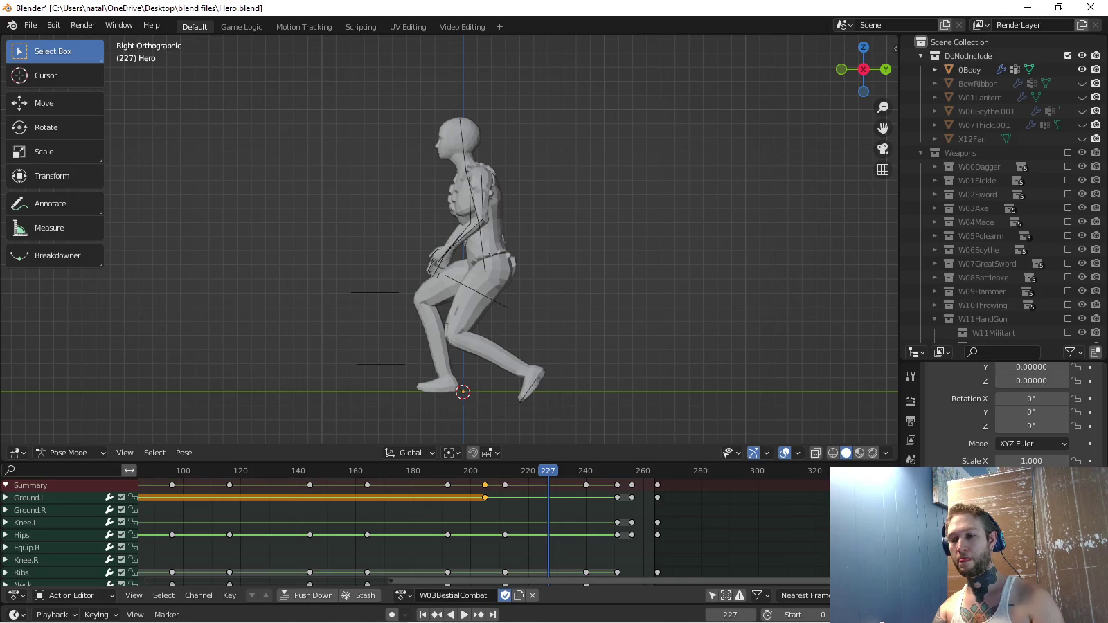
key(space)
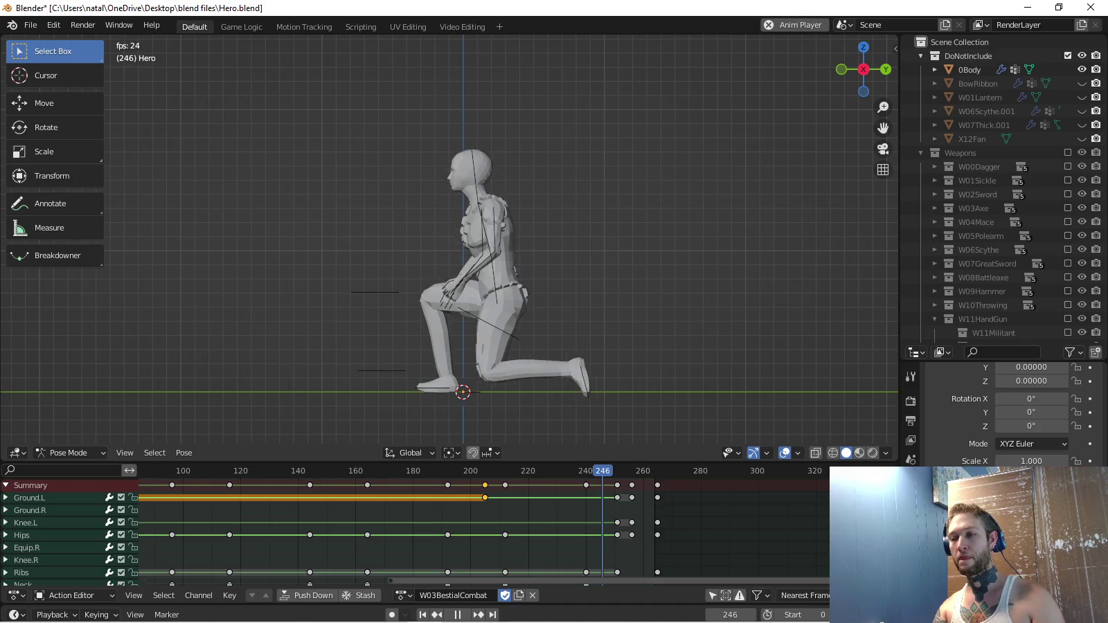
Shift the Ground.L key to frame 225.
key(g)
key(Return)
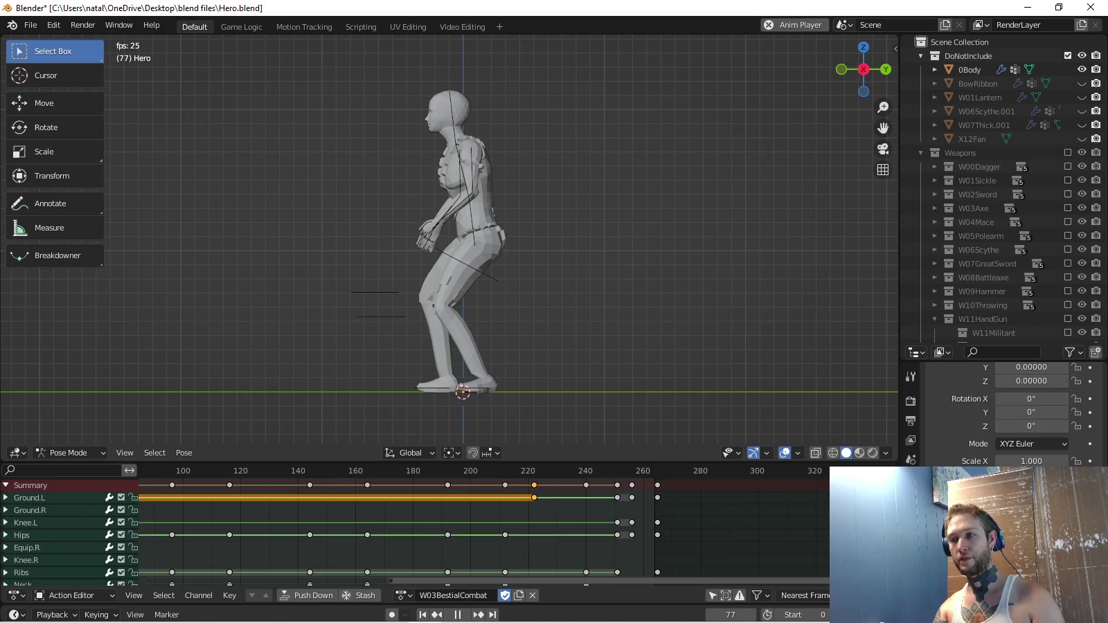
key(g)
key(Return)
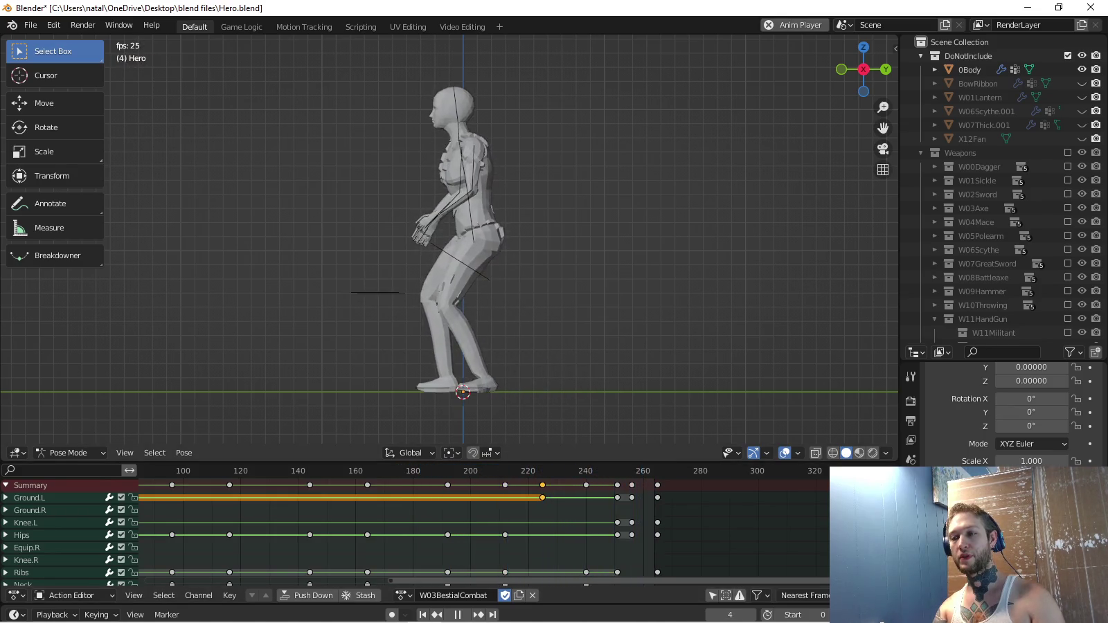
Move the closing key column to settle near frame 260.
click(617, 485)
key(g)
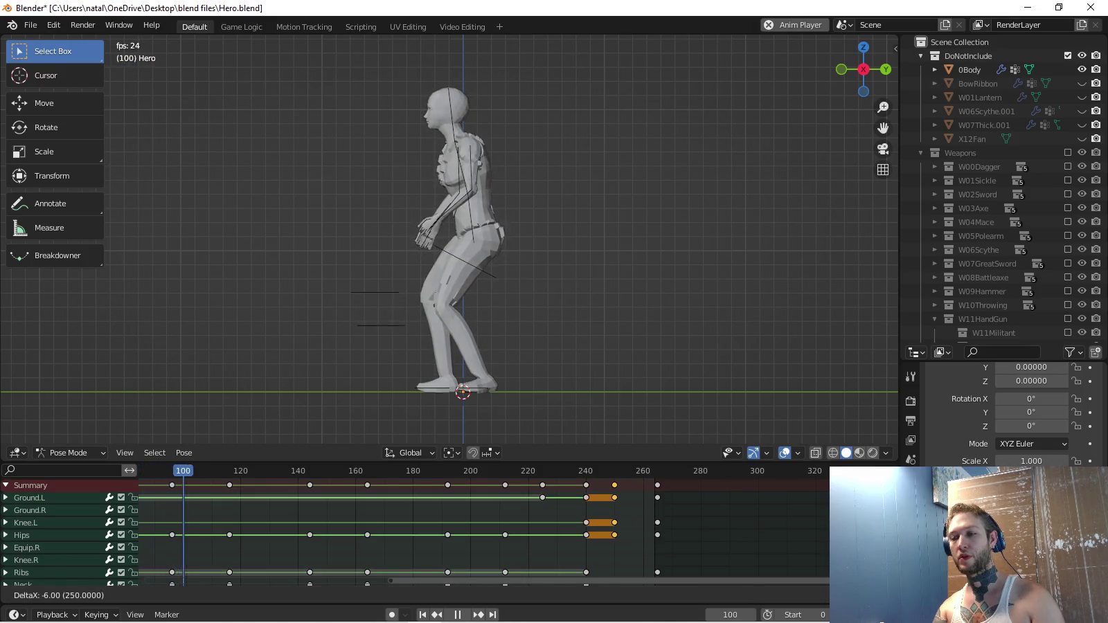
key(Return)
key(g)
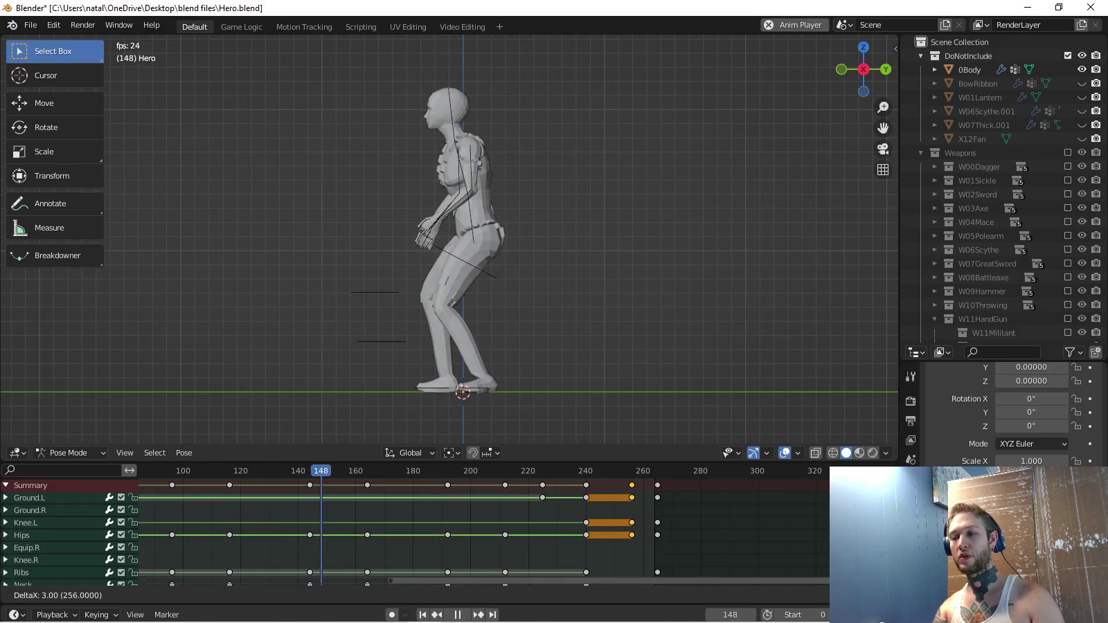
key(Return)
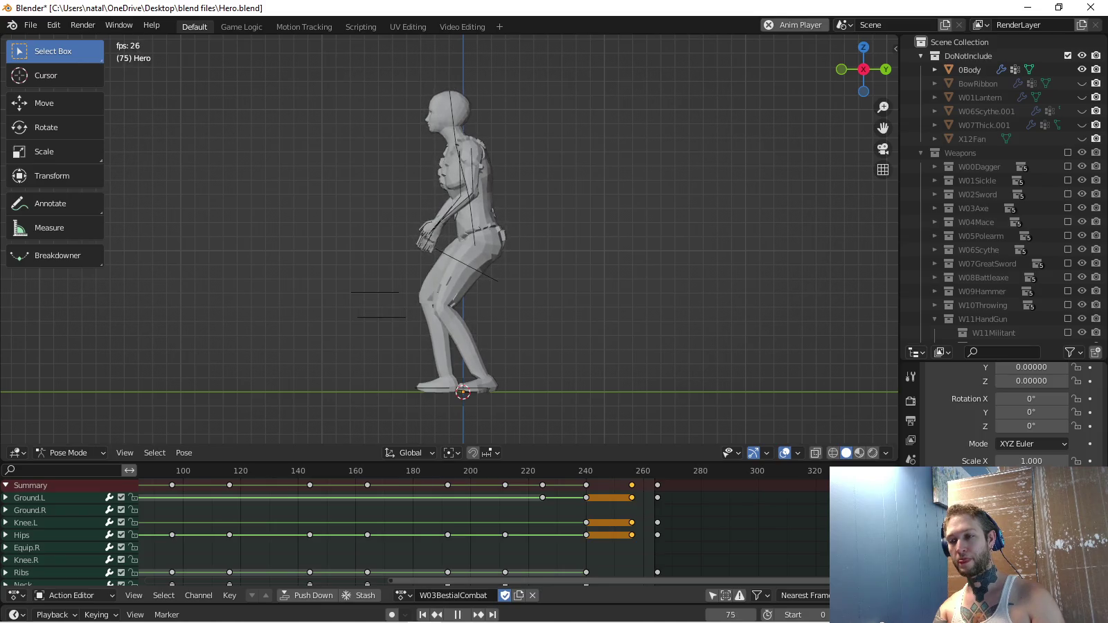
key(g)
key(Return)
key(g)
key(Return)
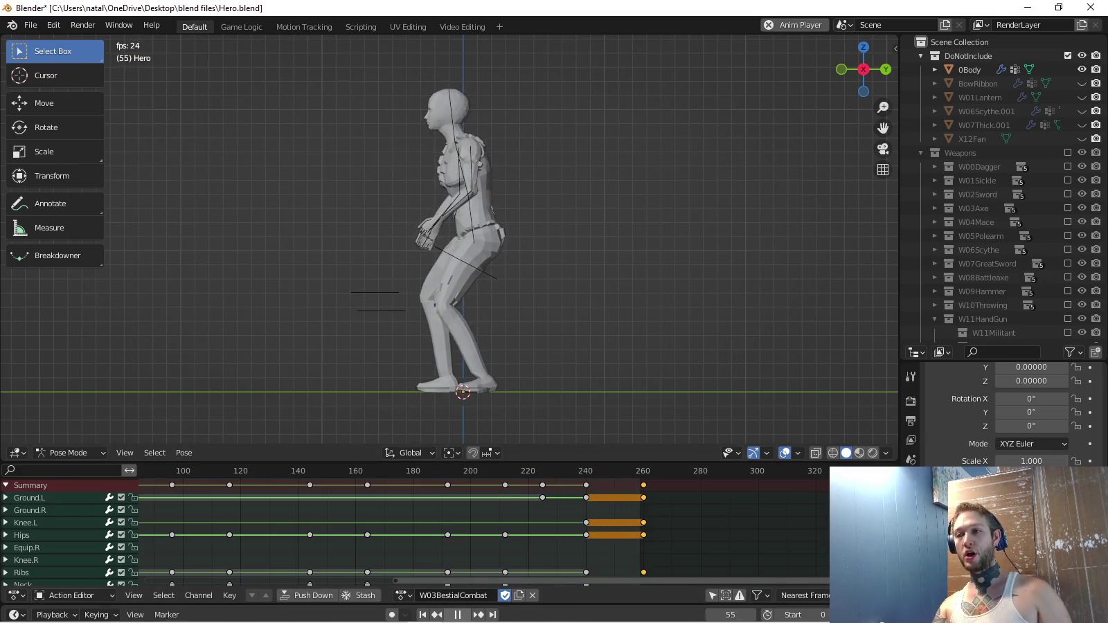
key(space)
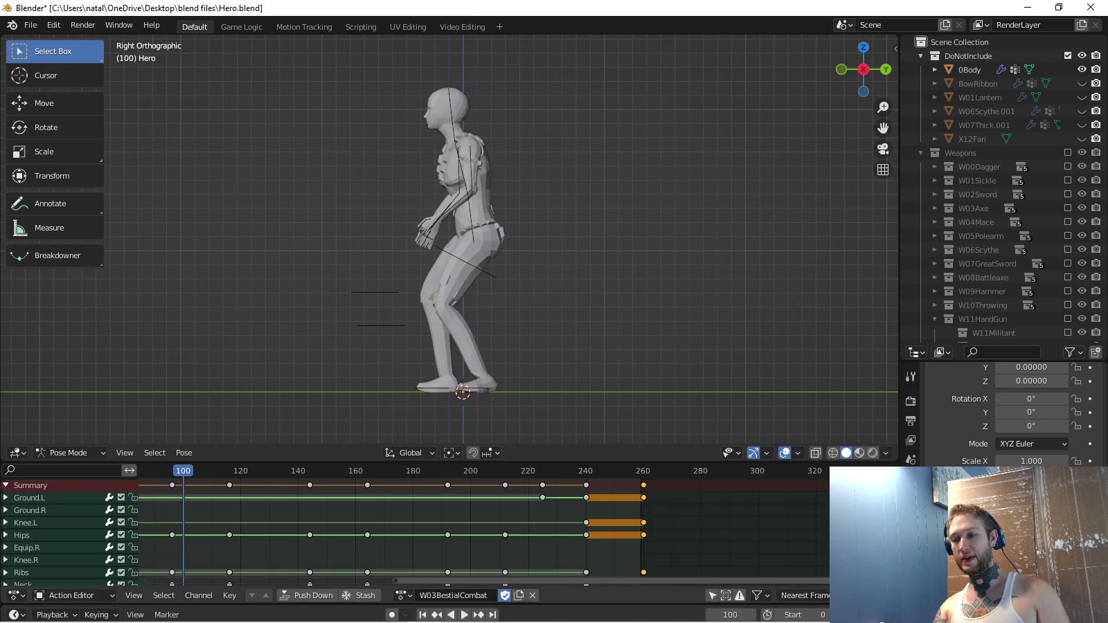
Copy the kneeling end pose of W03BestialCombat and paste it onto frame 0 of W03BestialIdle.
key(shift+Right)
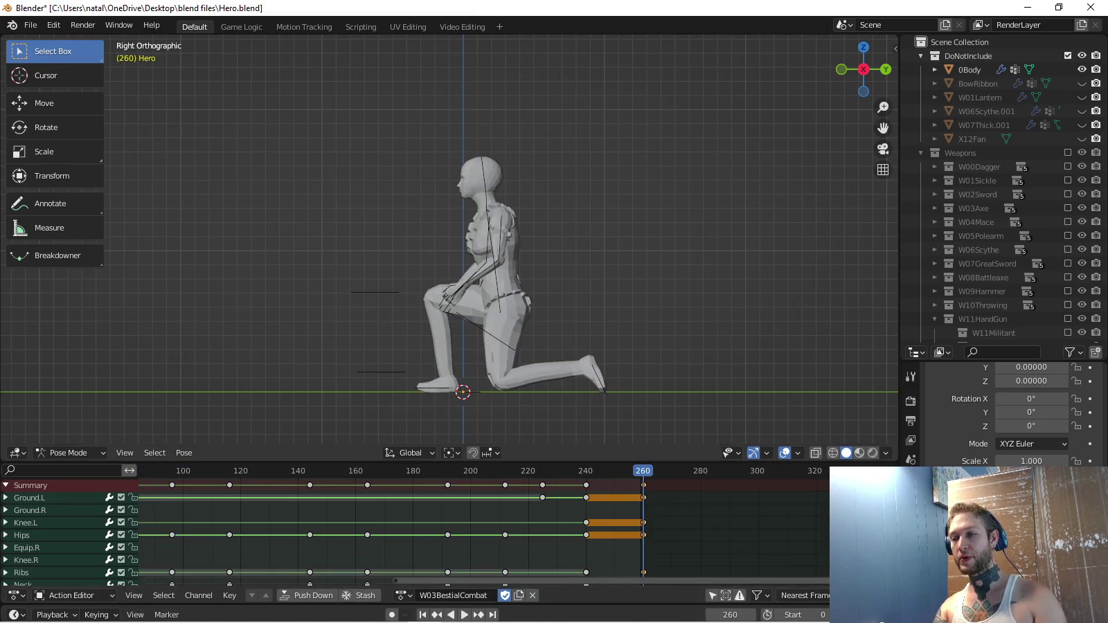
key(a)
key(ctrl+c)
click(404, 596)
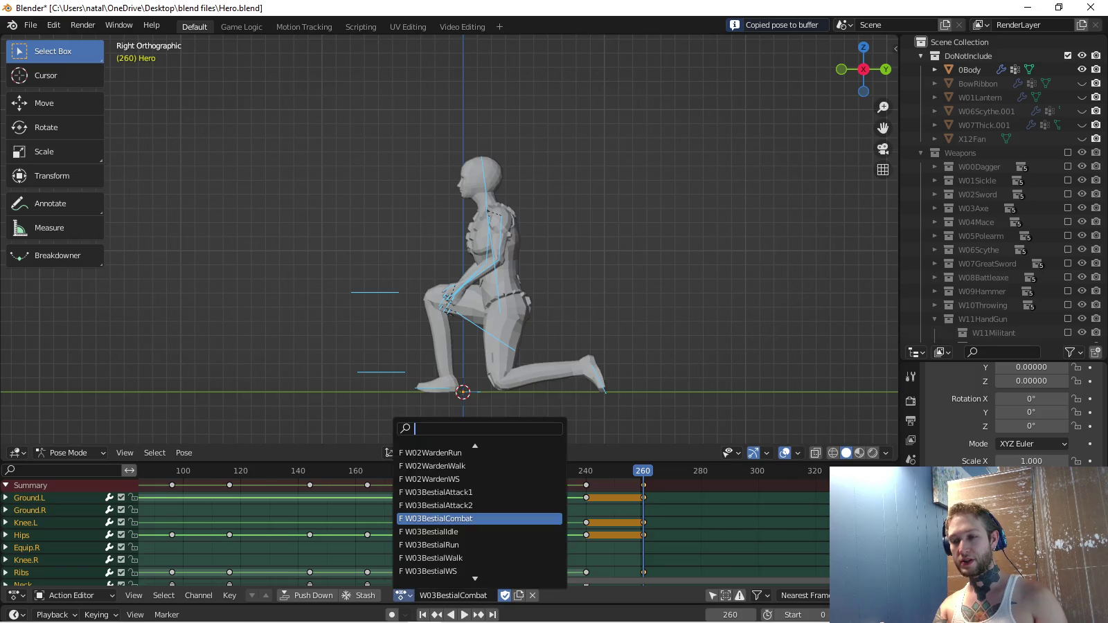
click(450, 529)
key(shift+Left)
key(ctrl+v)
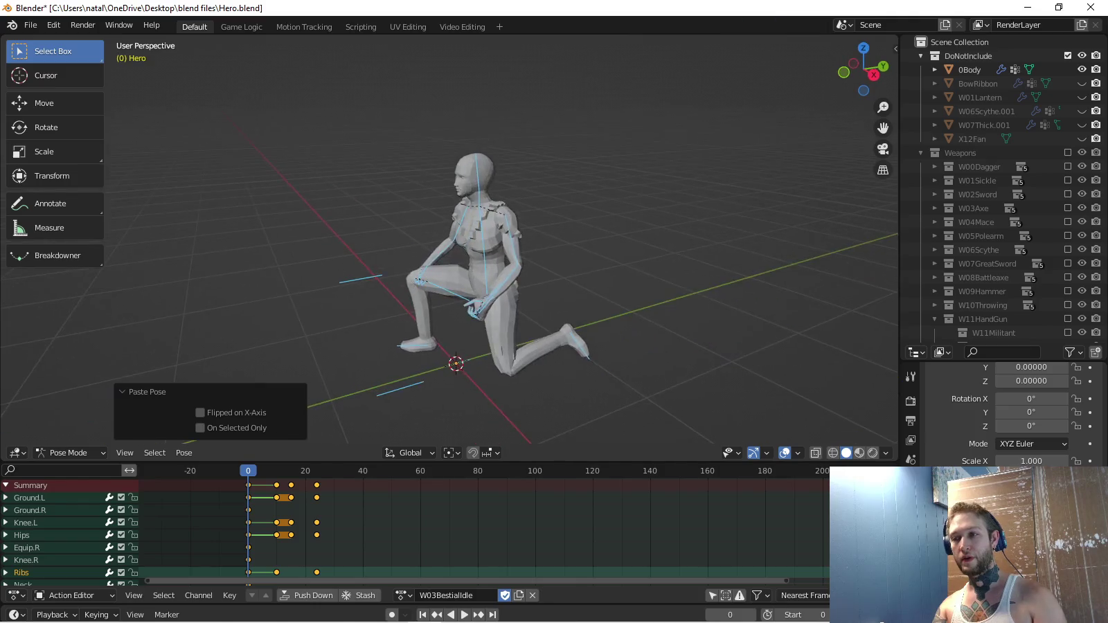
Key the Hips bone's location and rotation at frame 0.
click(97, 615)
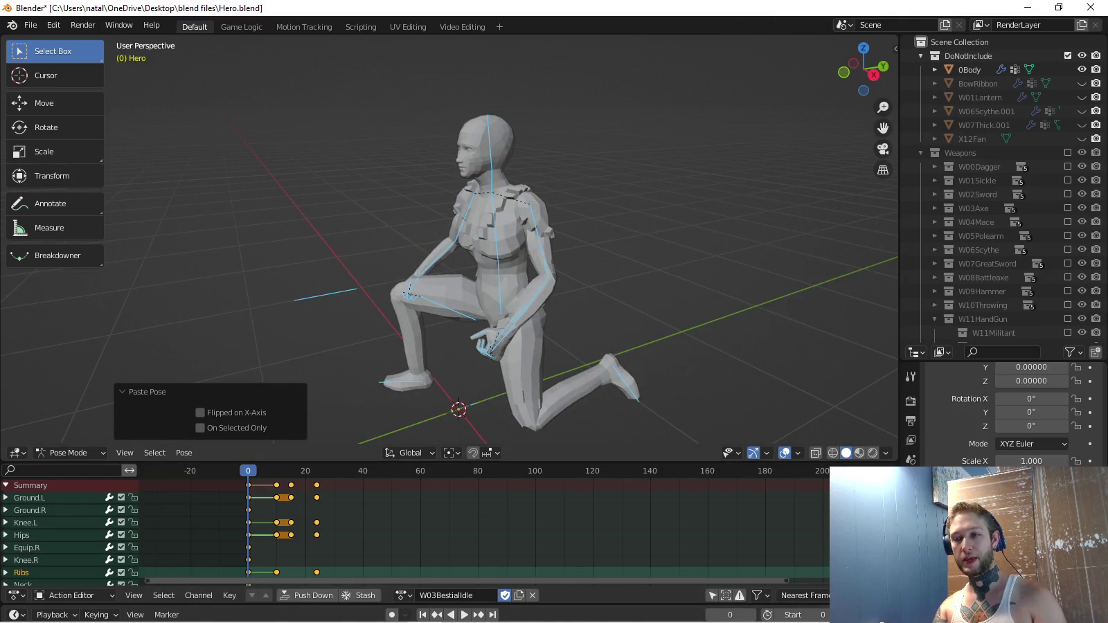
click(22, 535)
key(i)
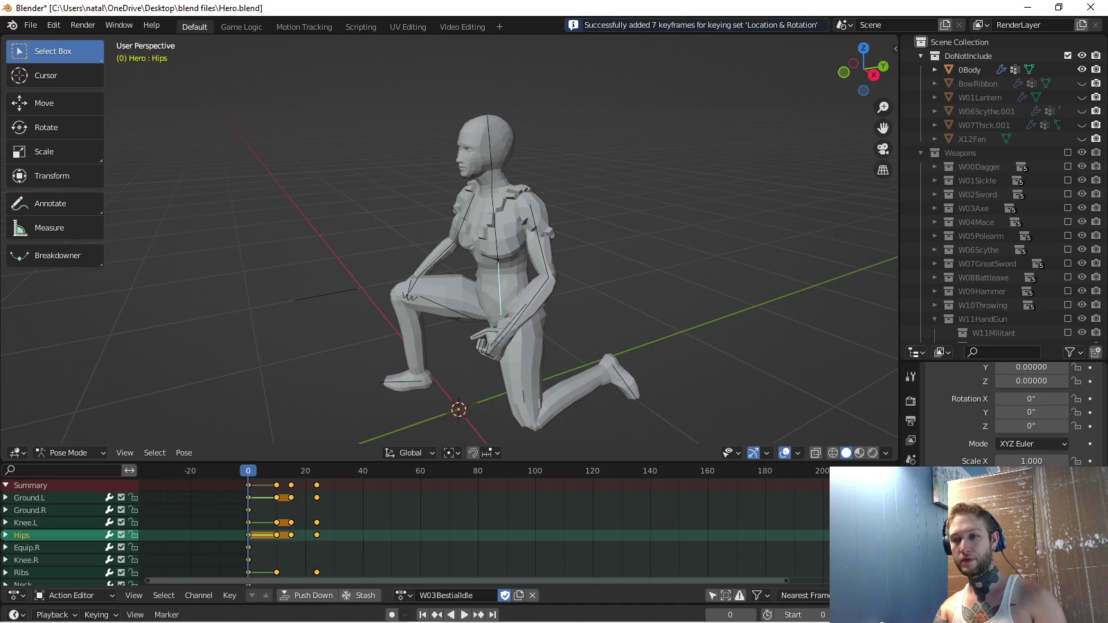
Switch the keying set to Rotation and key the rotation of the brush-selected bones plus Hips.
click(29, 498)
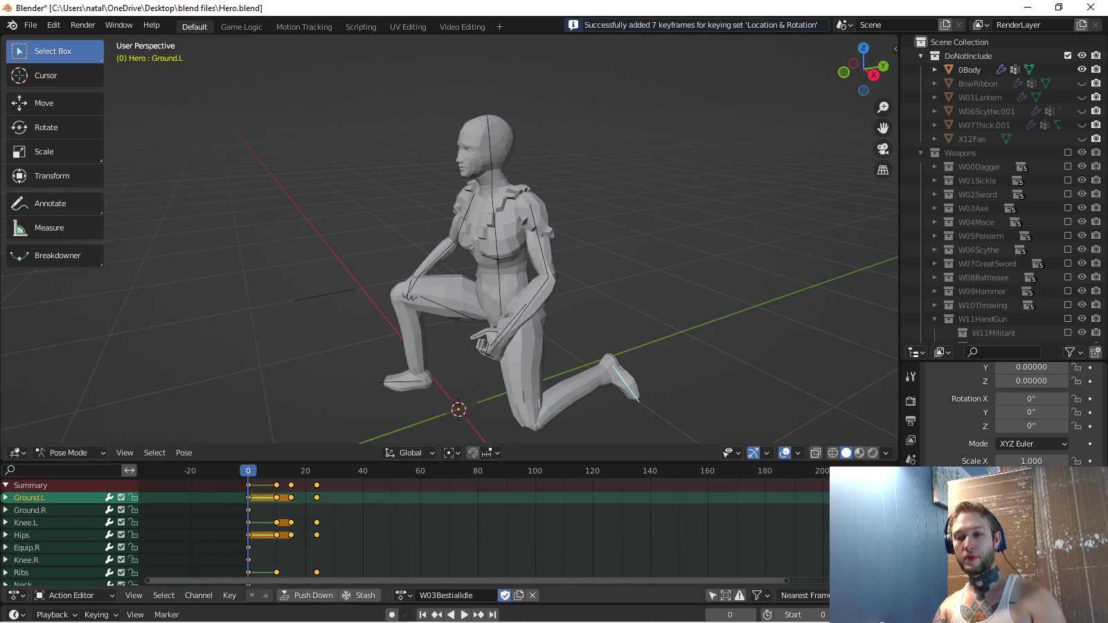
click(96, 615)
click(83, 539)
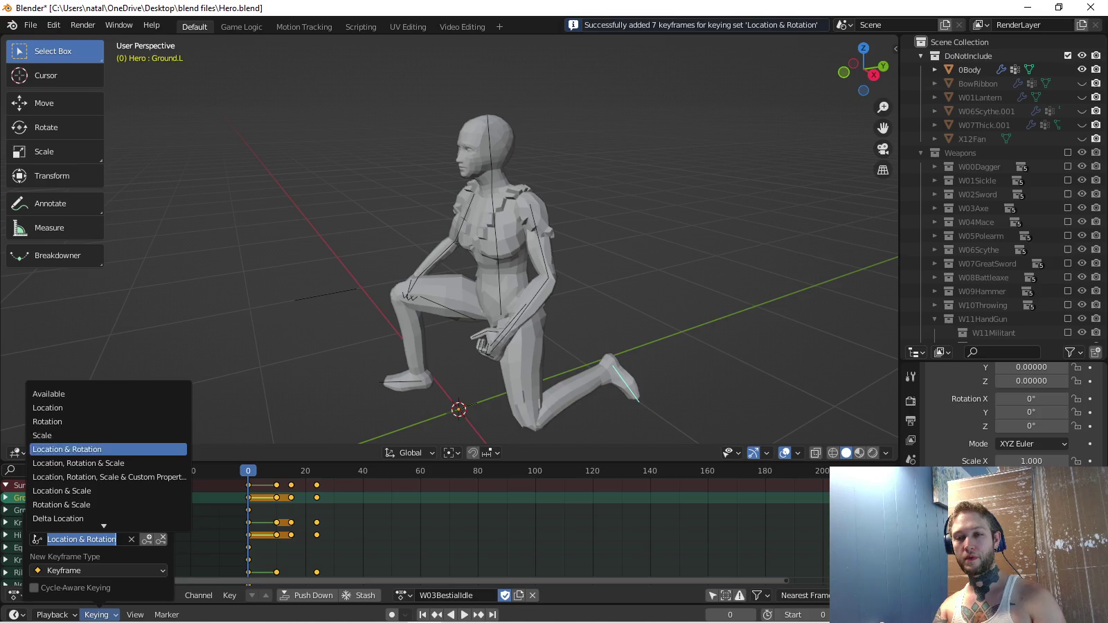
click(69, 422)
key(a)
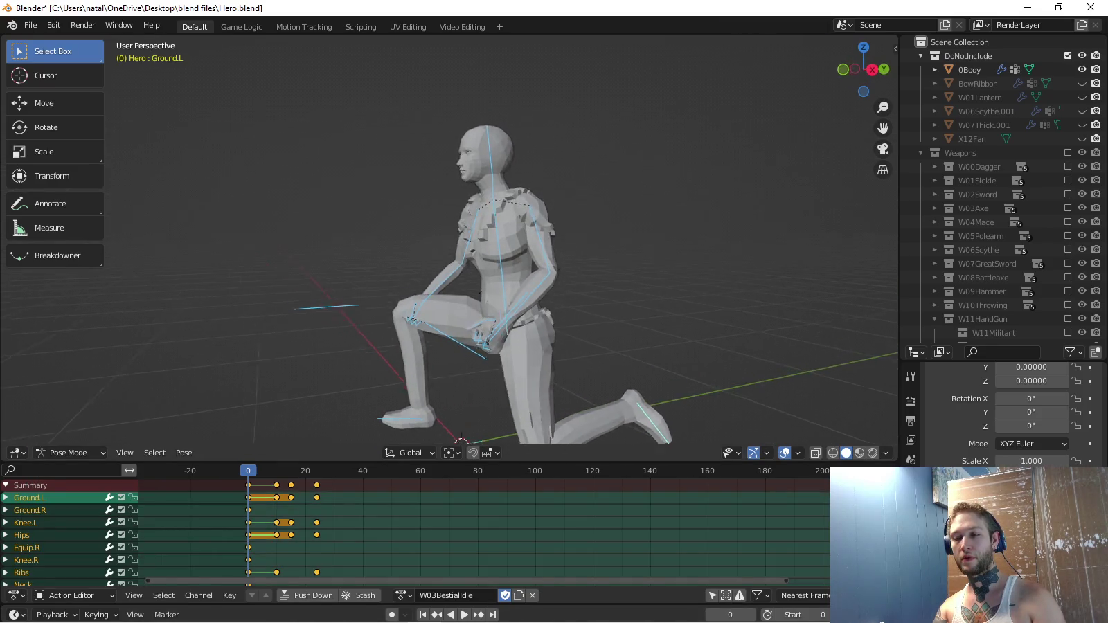
key(alt+a)
key(c)
click(503, 177)
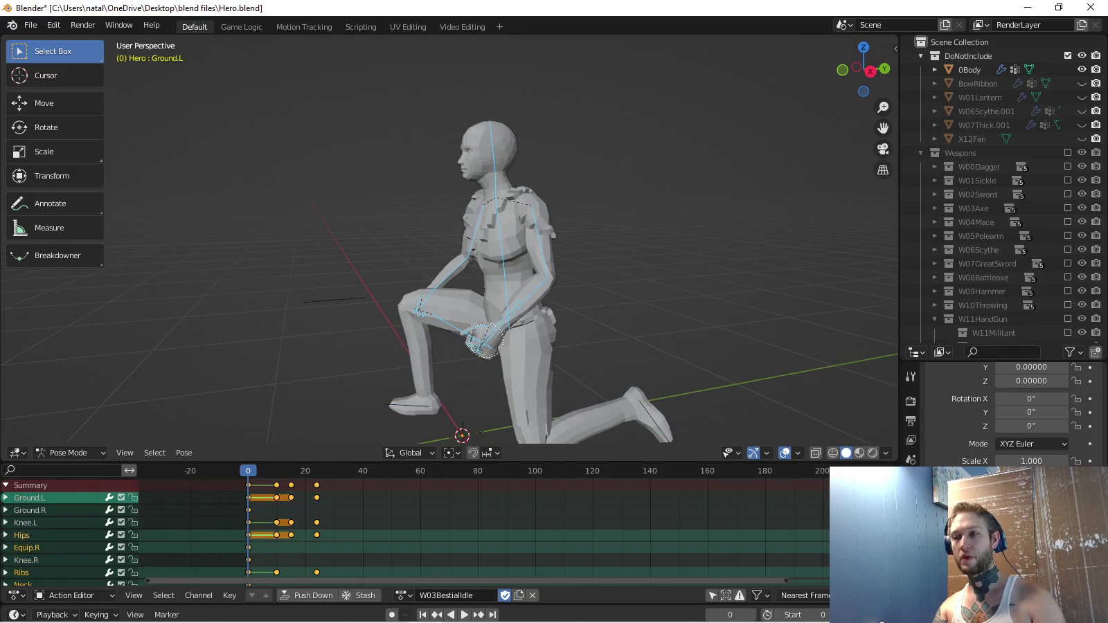
key(i)
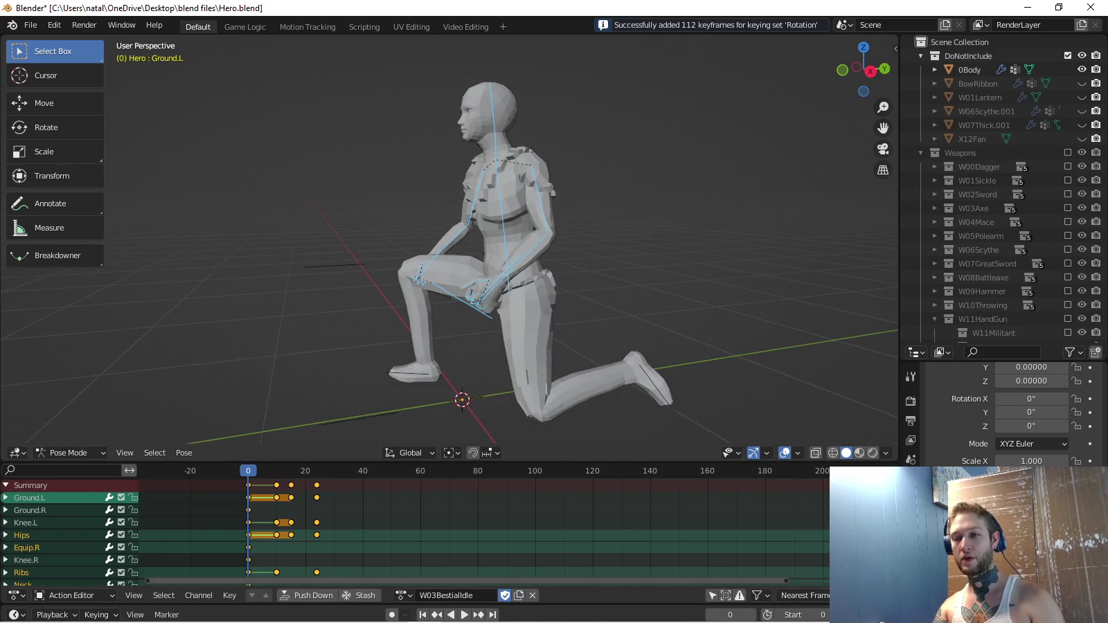
Key Knee.L's location with the Location keying set, then reload W03BestialCombat.
scroll(450, 243, down, 2)
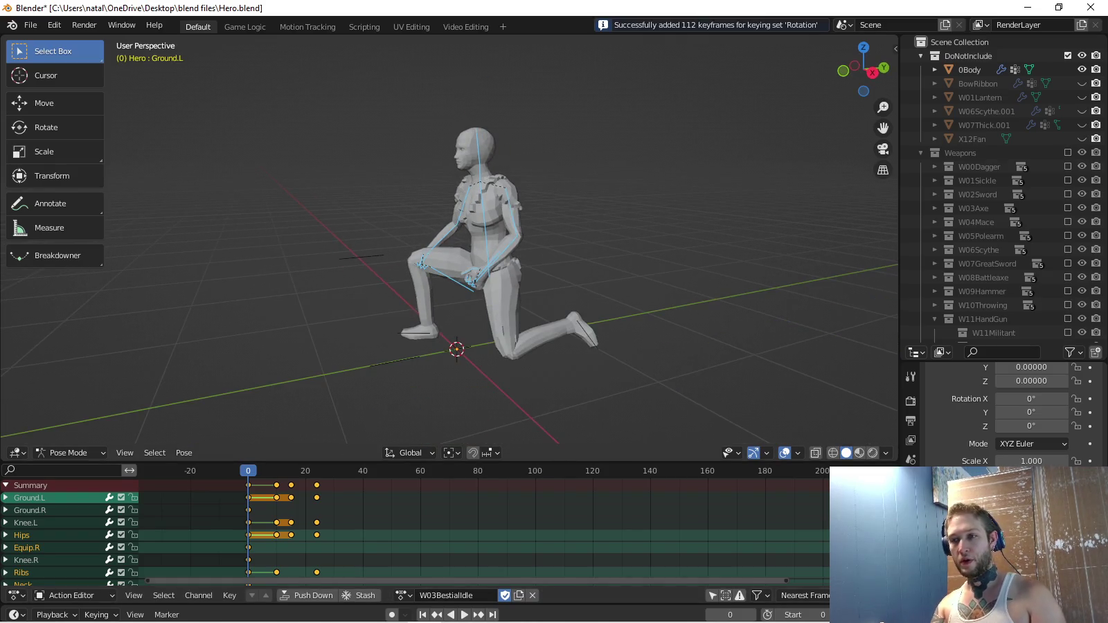
click(395, 361)
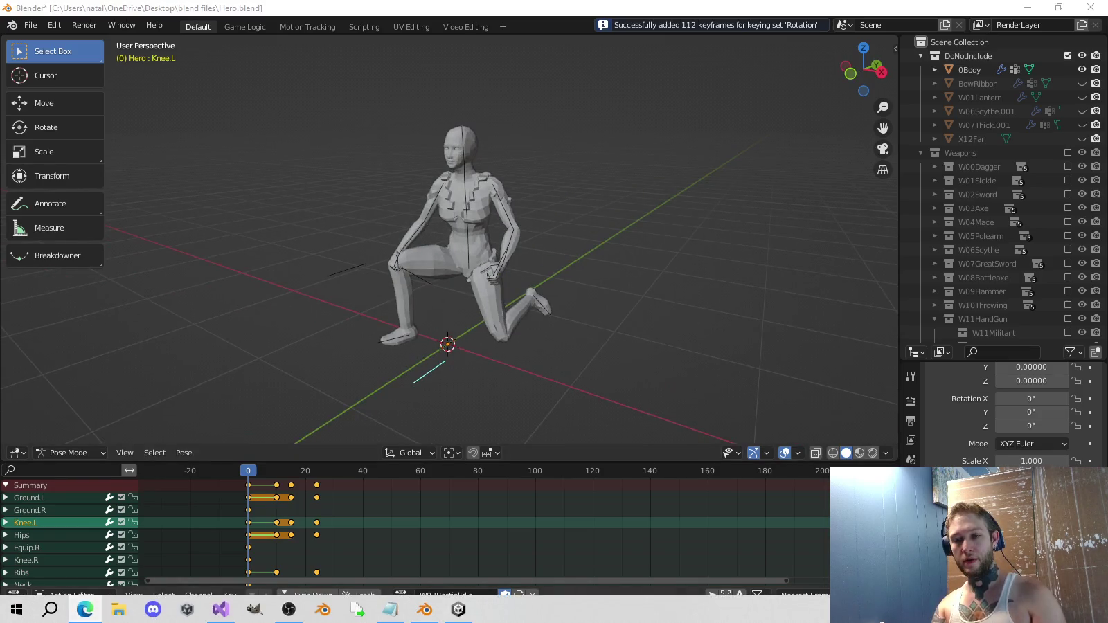
click(96, 615)
click(69, 539)
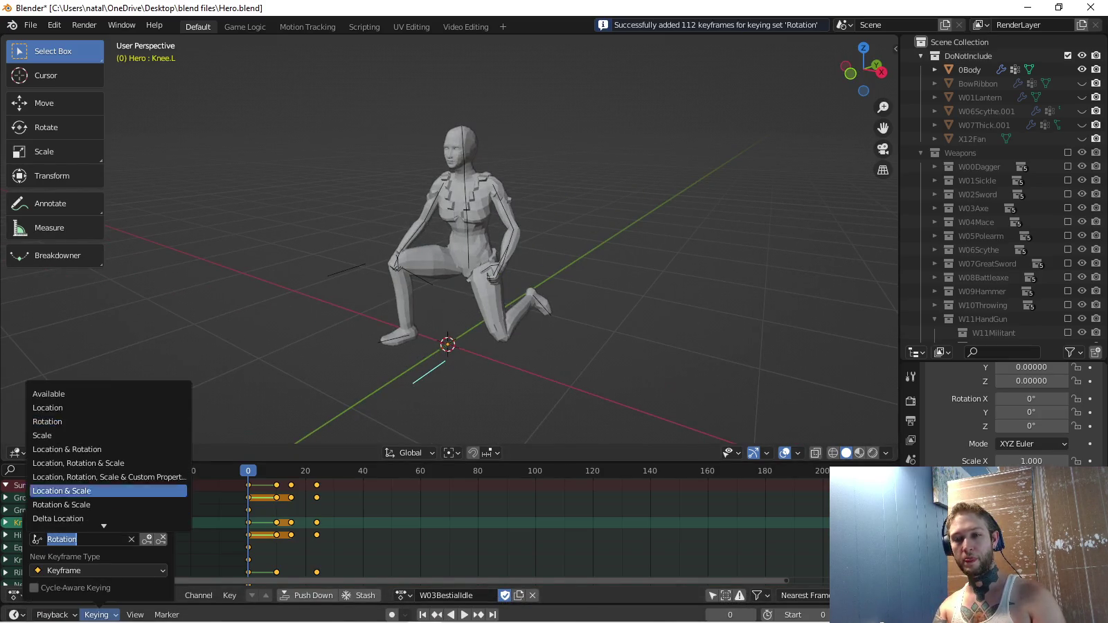
click(63, 408)
key(i)
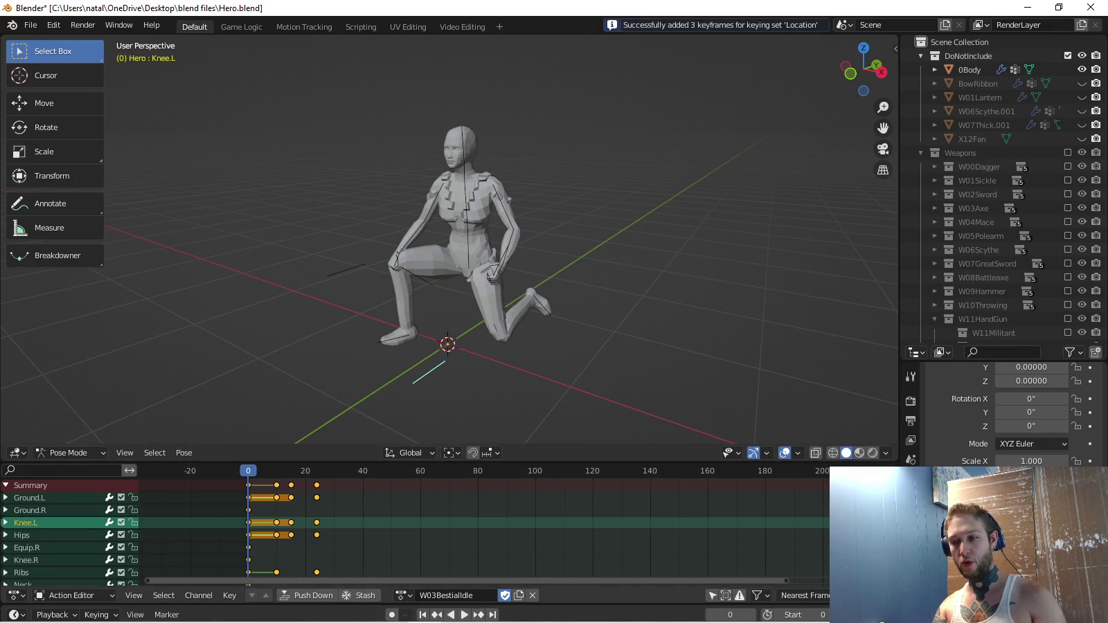
click(404, 596)
click(450, 507)
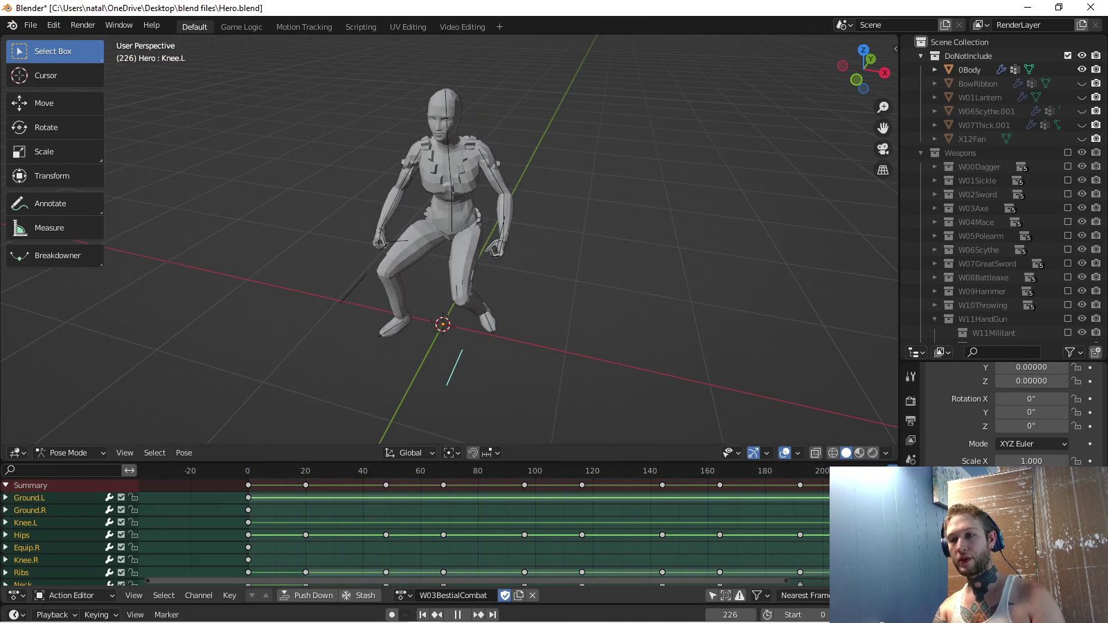
Paste the frame 0 pose onto Knee.L at frame 225 and key its location, checking playback.
scroll(450, 239, down, 2)
key(Home)
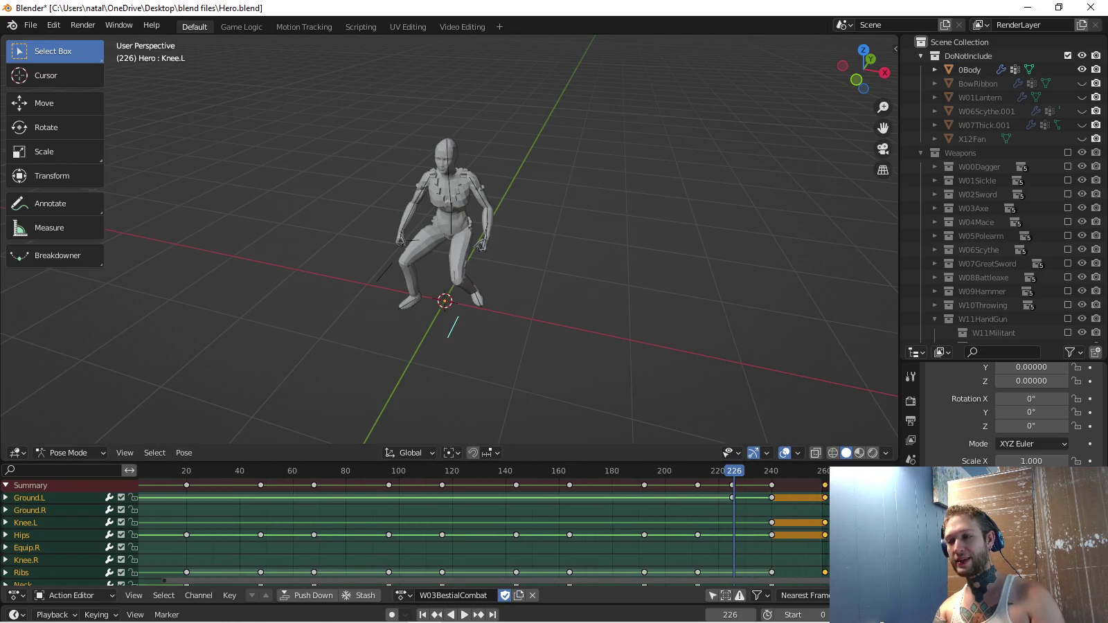
key(space)
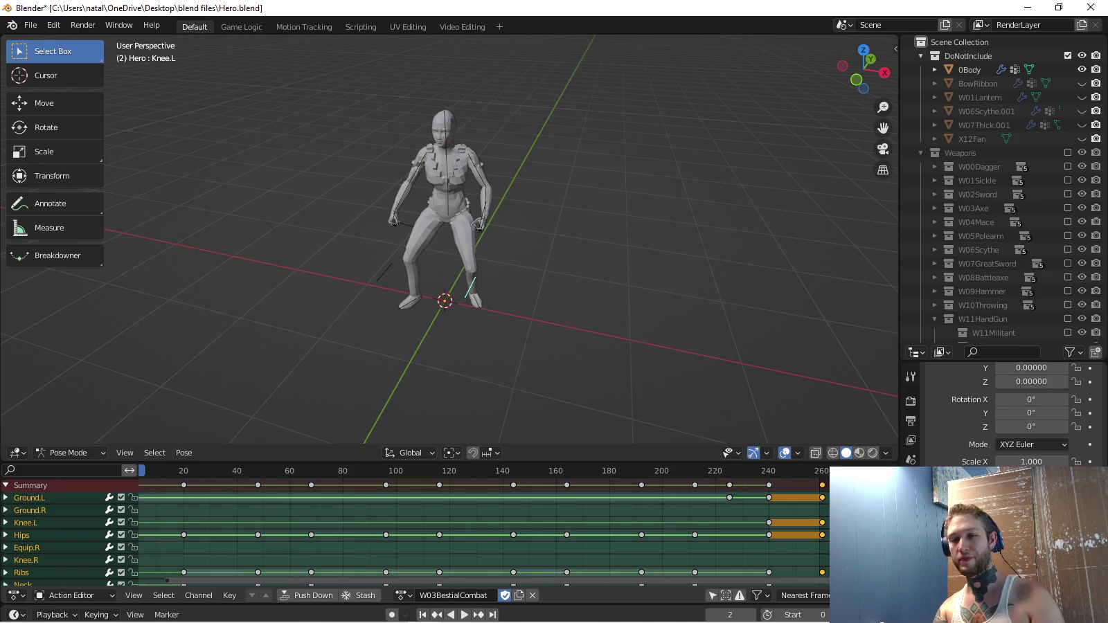
key(space)
key(shift+Left)
key(ctrl+c)
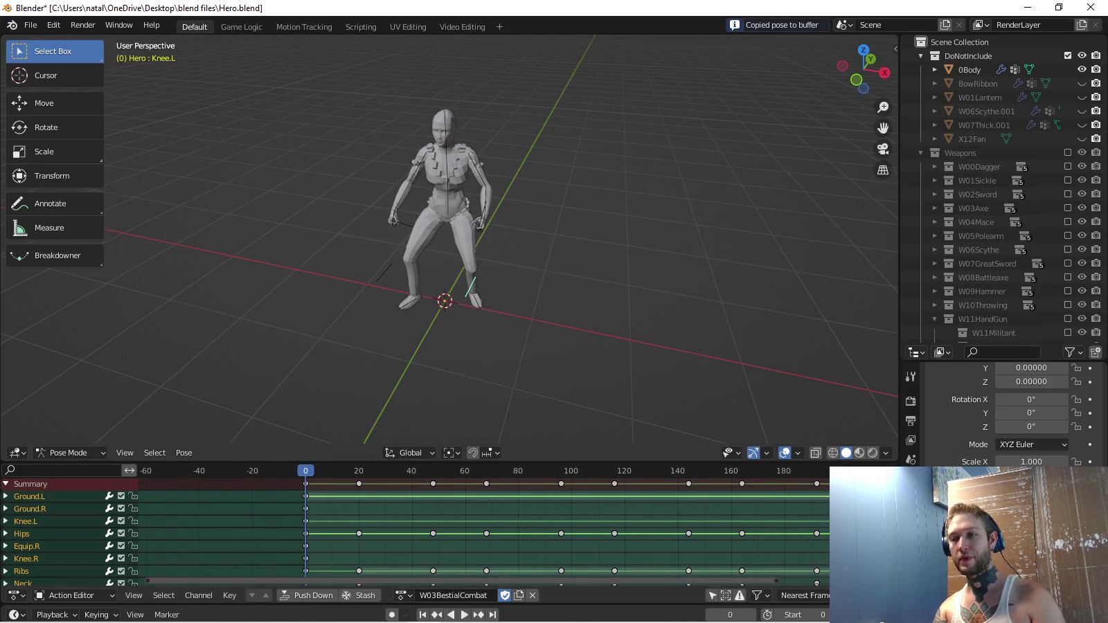
key(space)
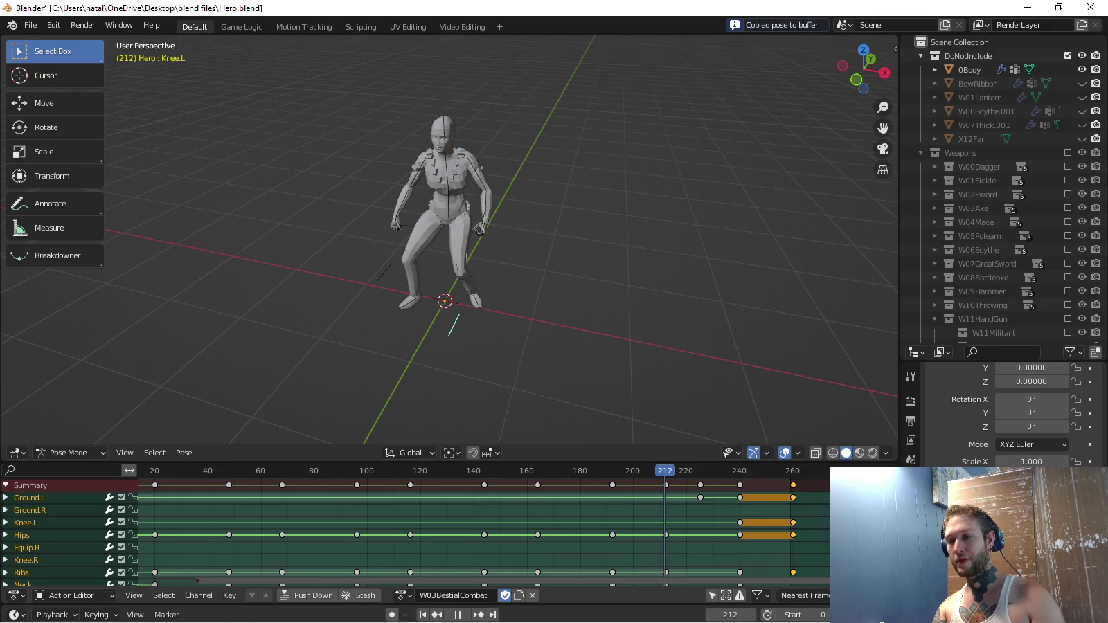
key(Left)
key(ctrl+v)
key(i)
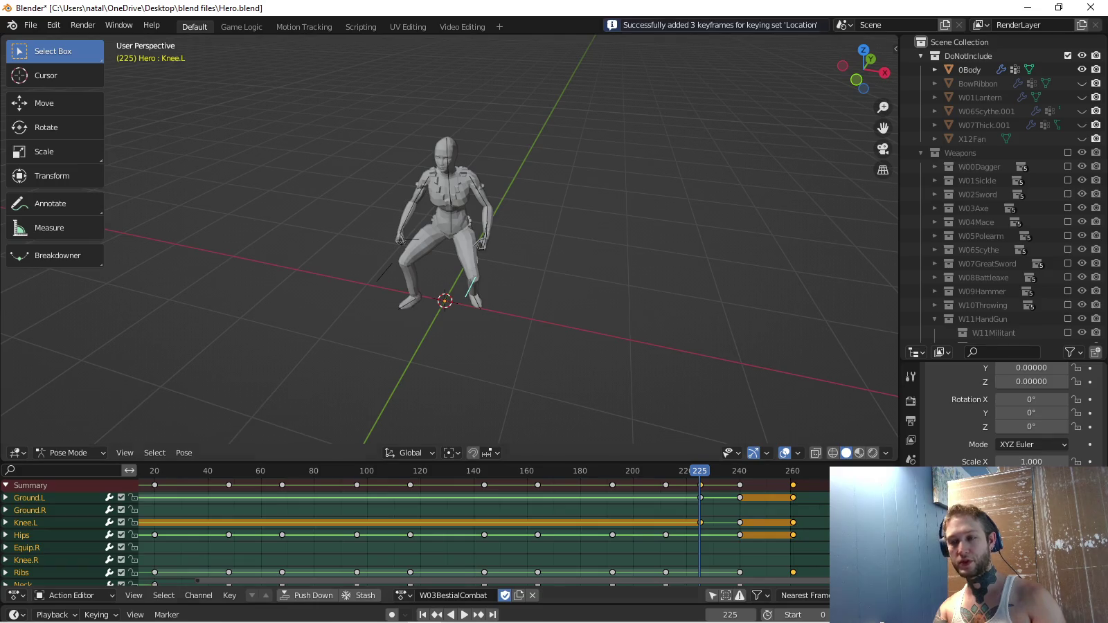
key(space)
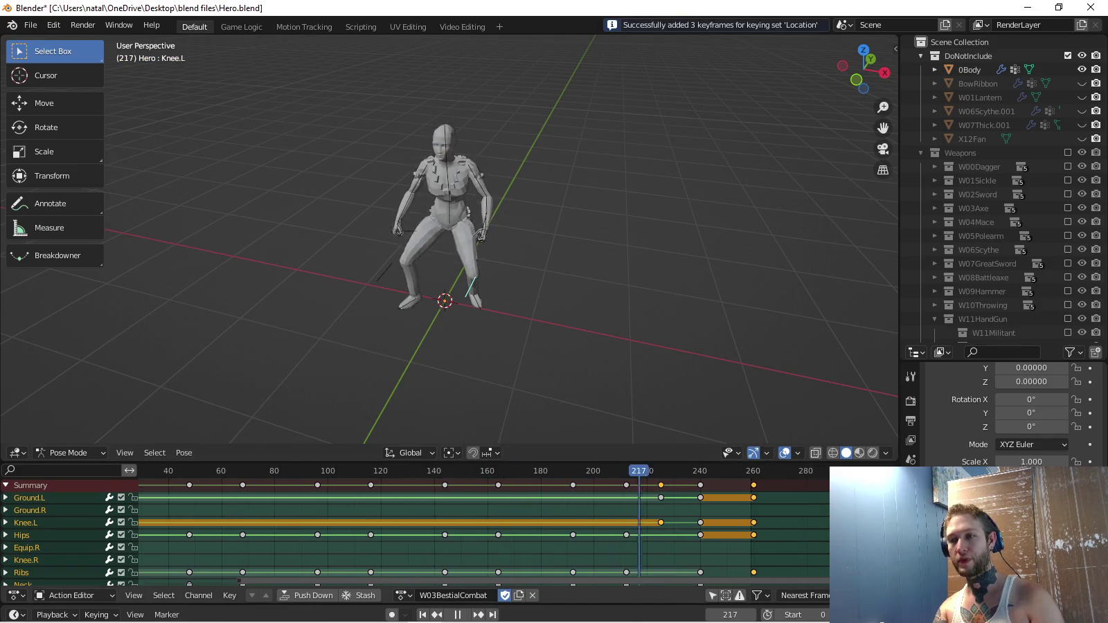
key(space)
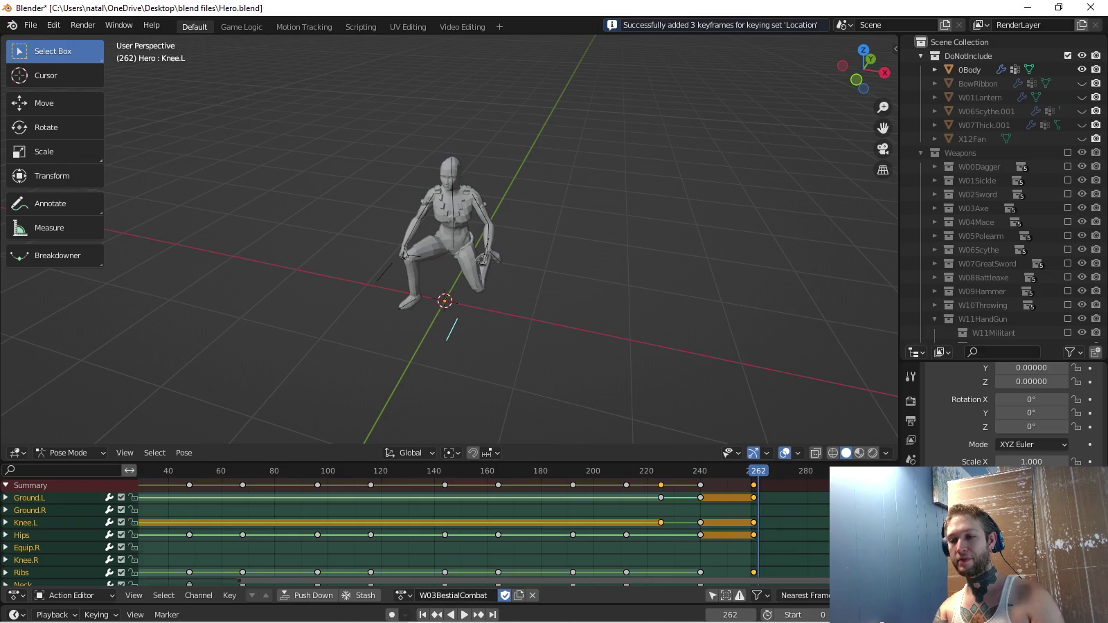
Load W03BestialIdle and play it from frame 0.
click(404, 596)
click(480, 529)
key(Home)
key(shift+Left)
key(space)
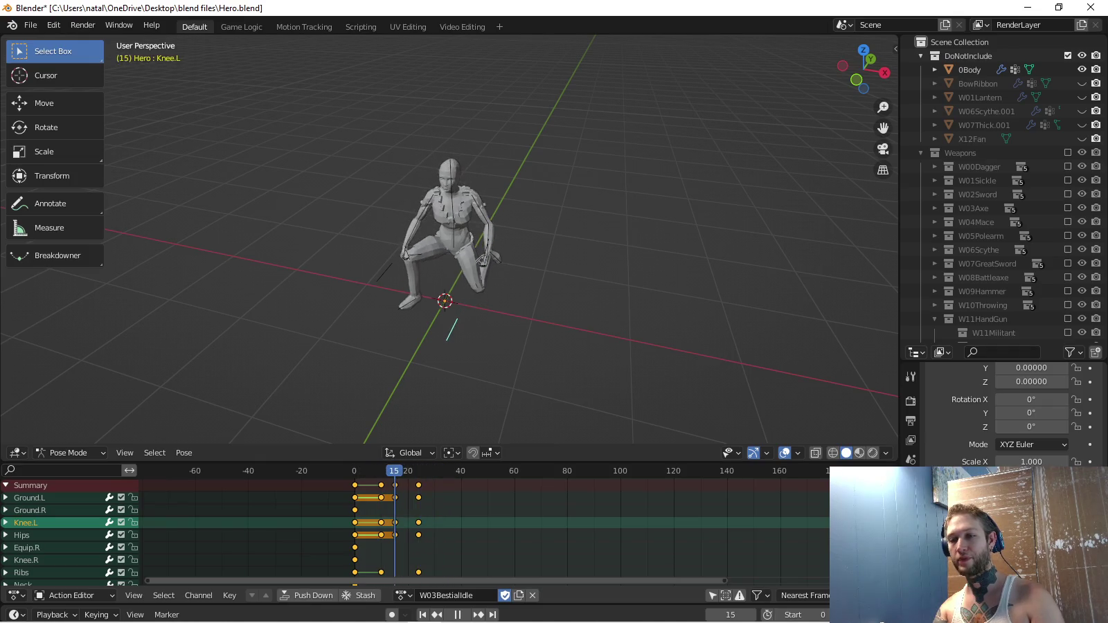
Move the frame 15 keys to about frame 24 and preview the idle.
key(alt+a)
key(g)
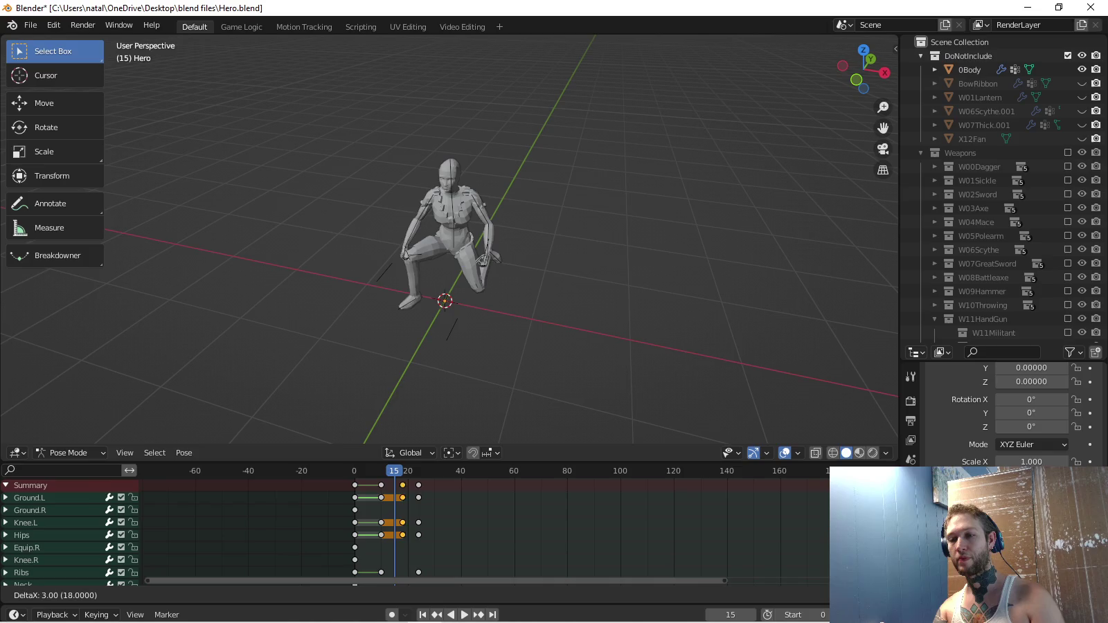
key(Return)
key(space)
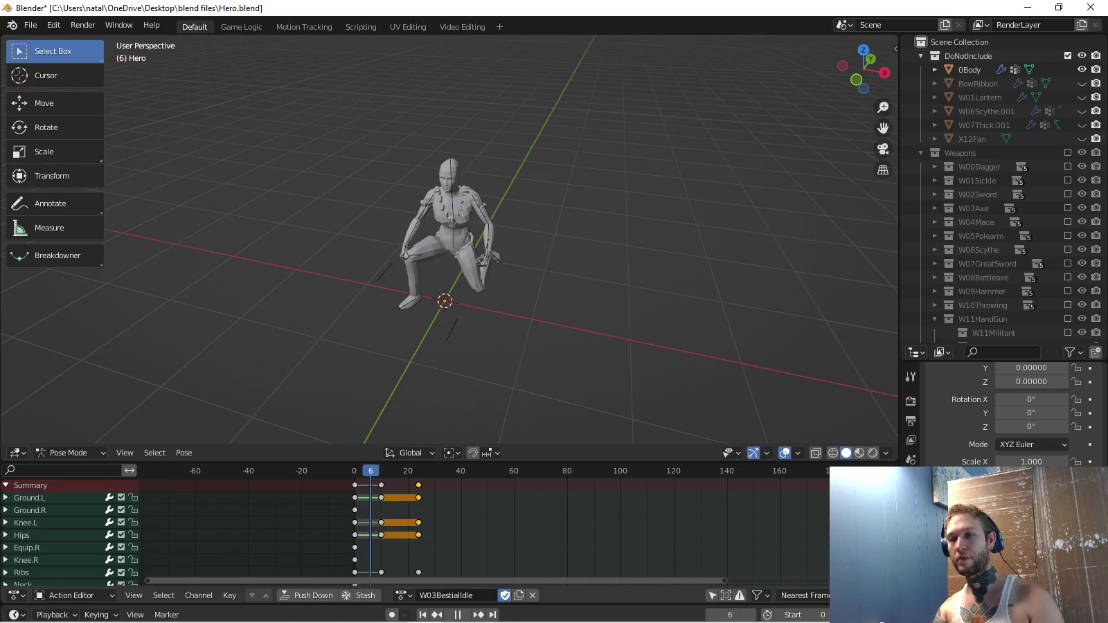
key(space)
scroll(416, 526, up, 3)
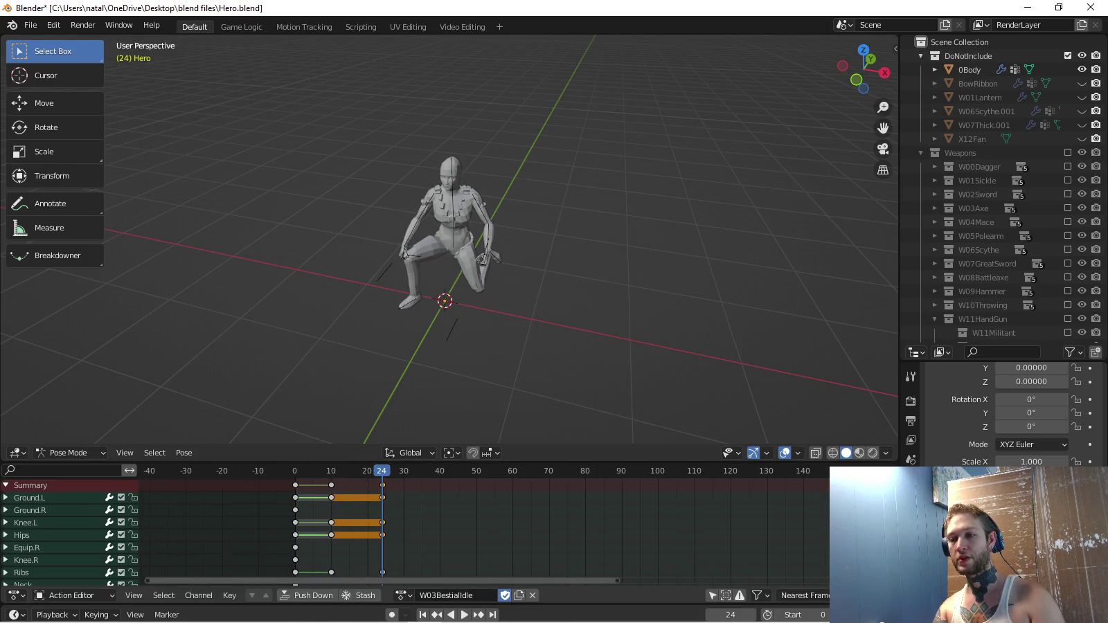
key(space)
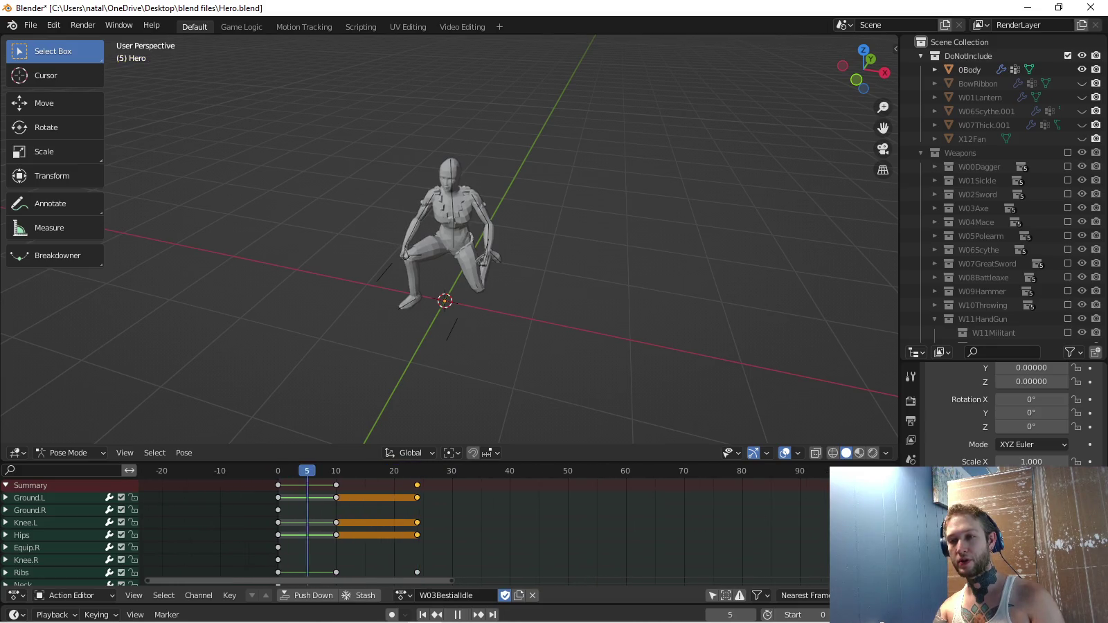
Scale all idle keyframes by 2 from frame 0 and play the retimed result.
key(alt+a)
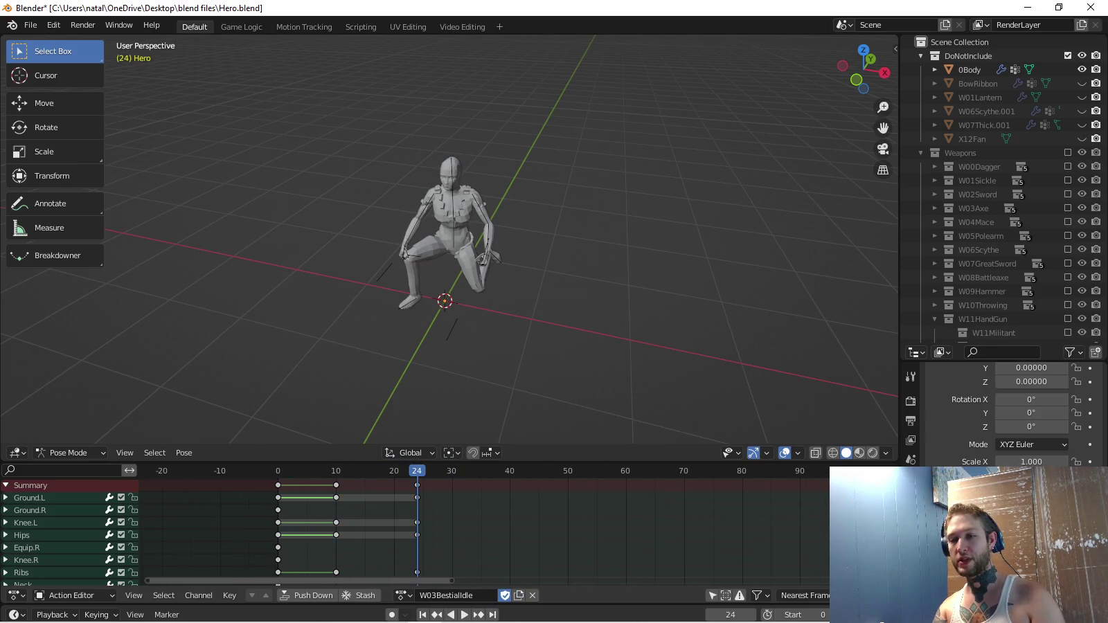
key(shift+Left)
key(a)
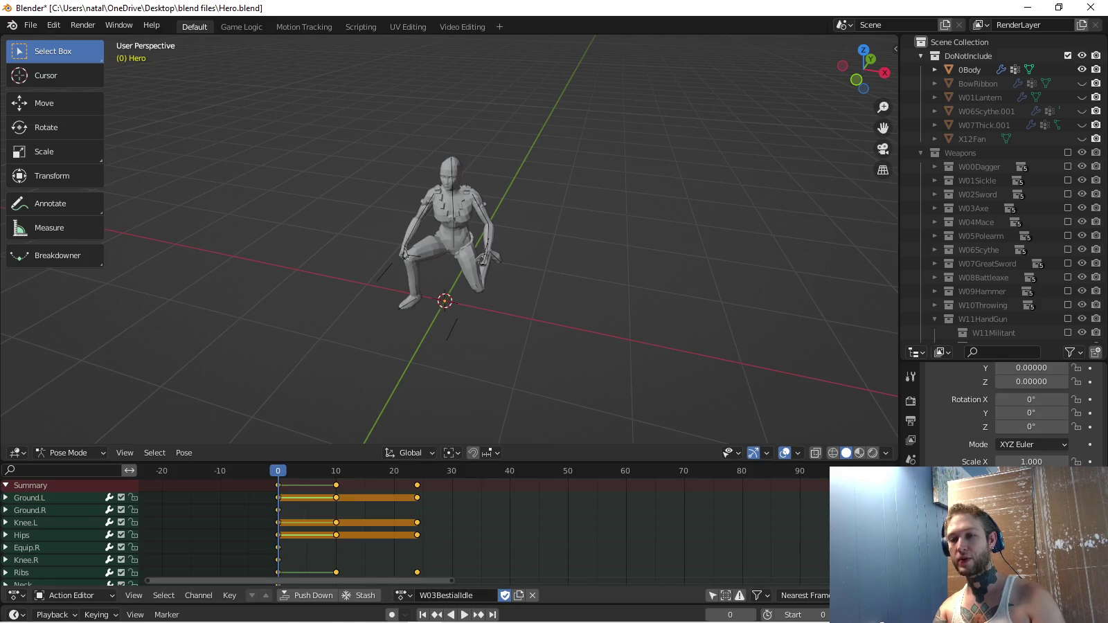
key(s)
key(2)
key(Return)
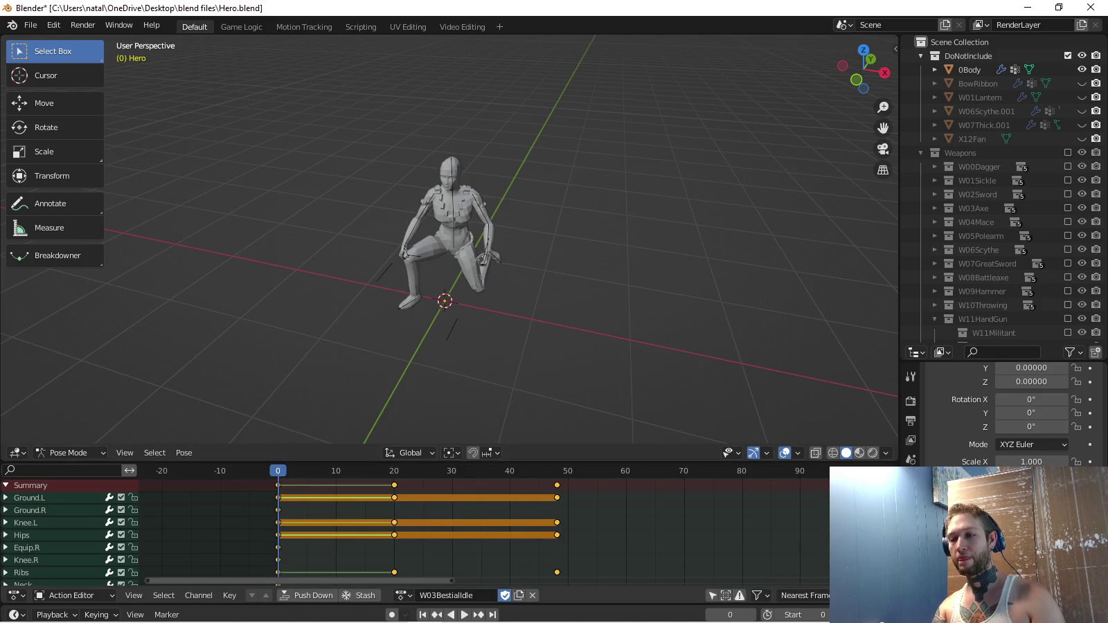
key(space)
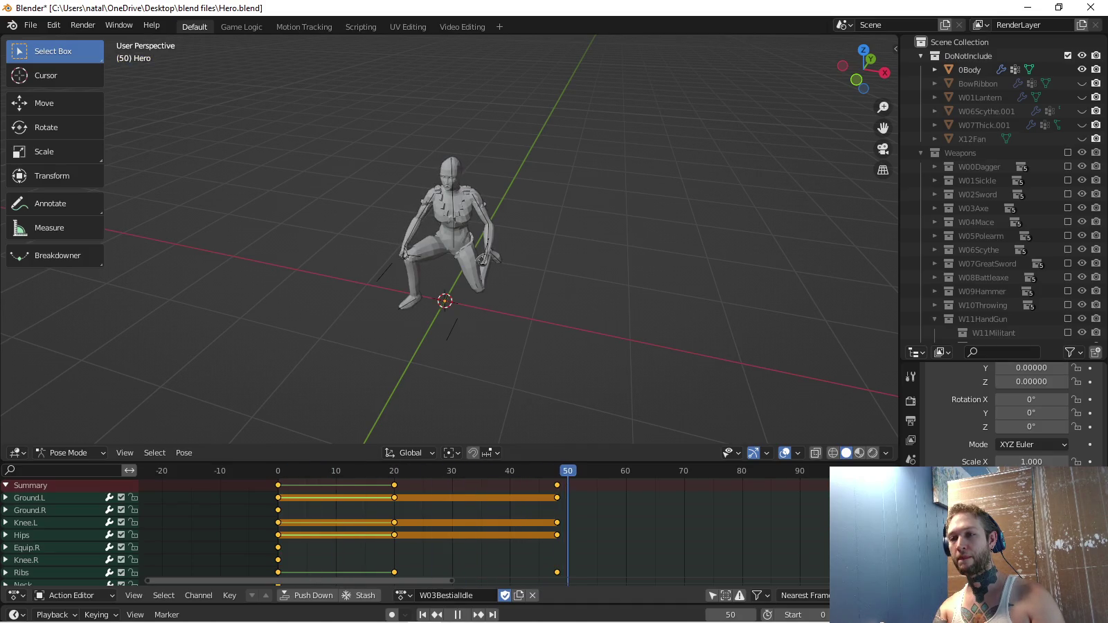
key(space)
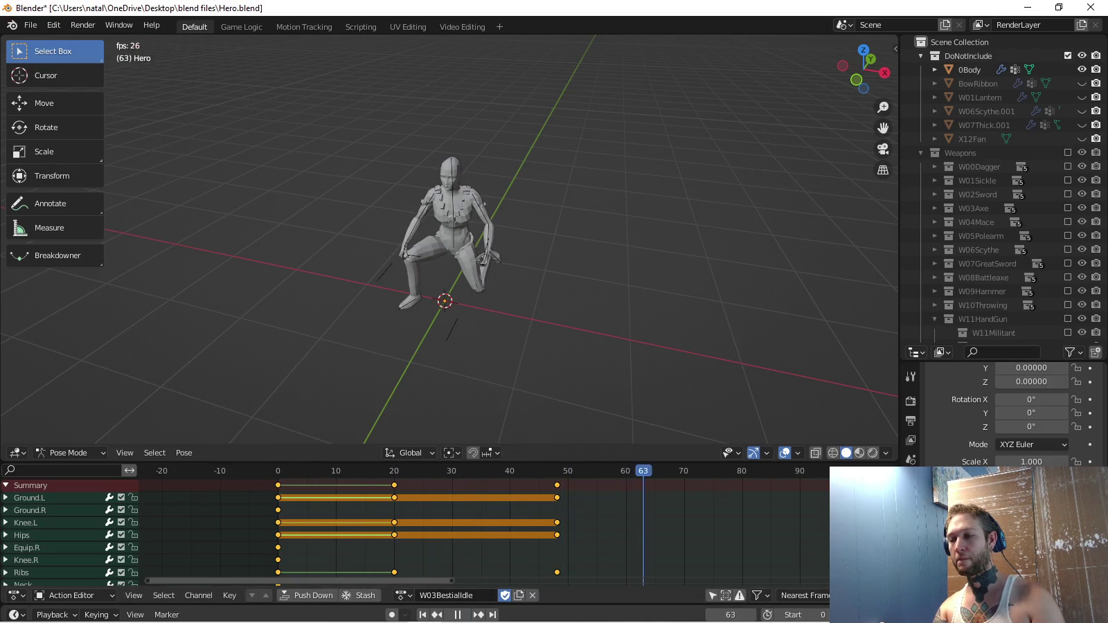
Orbit around the kneeling idle pose to check it in profile, stopping playback at frame 0.
key(KP_3)
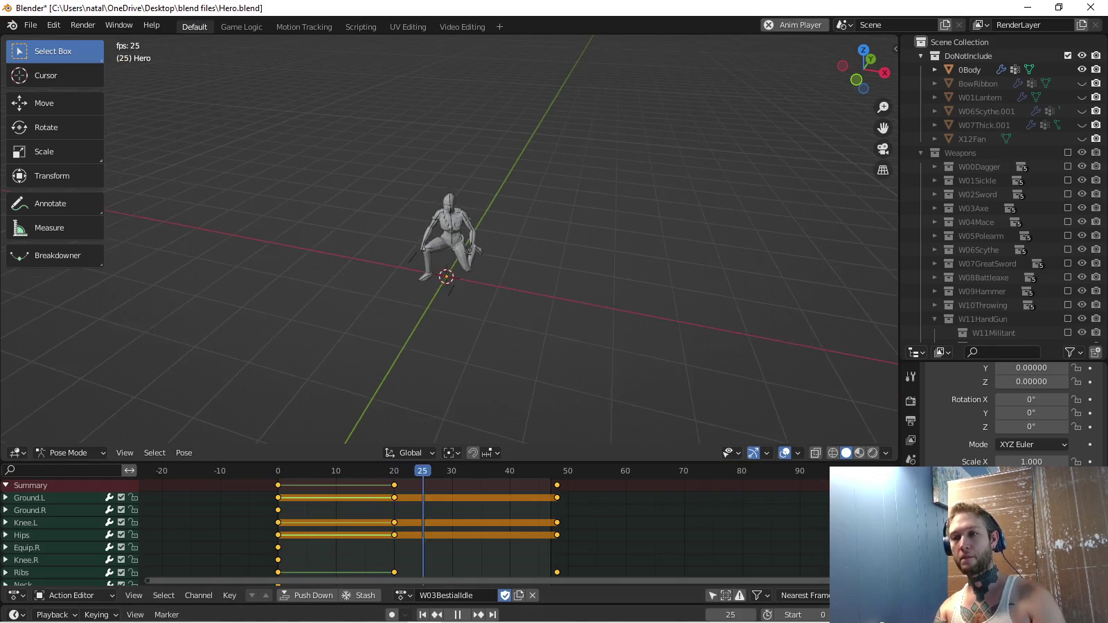
key(KP_4)
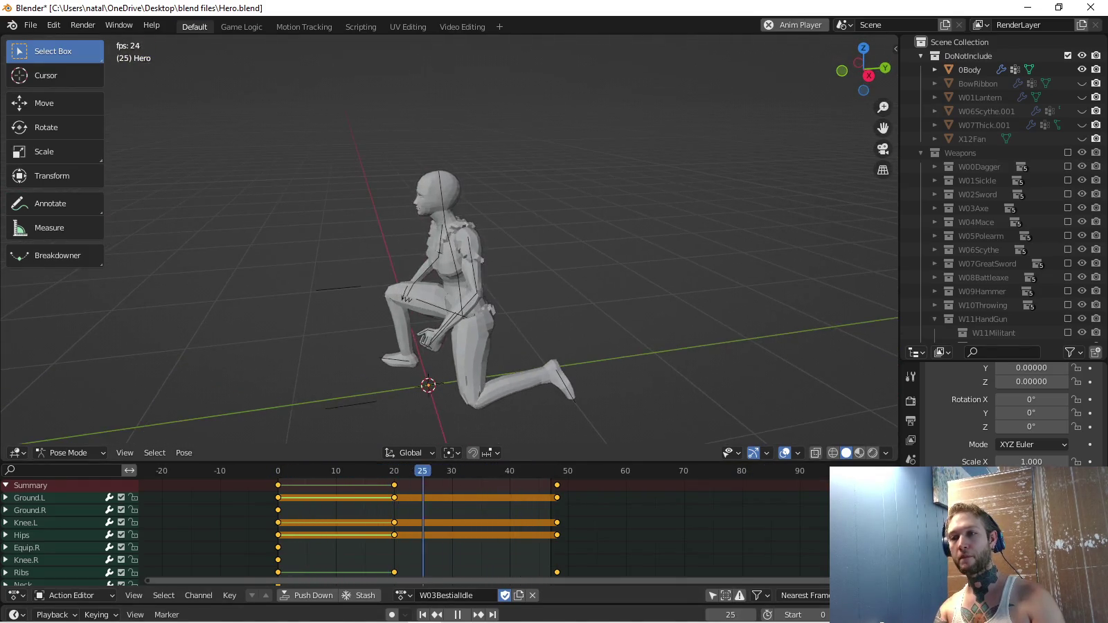
key(KP_4)
key(KP_4)
key(KP_4)
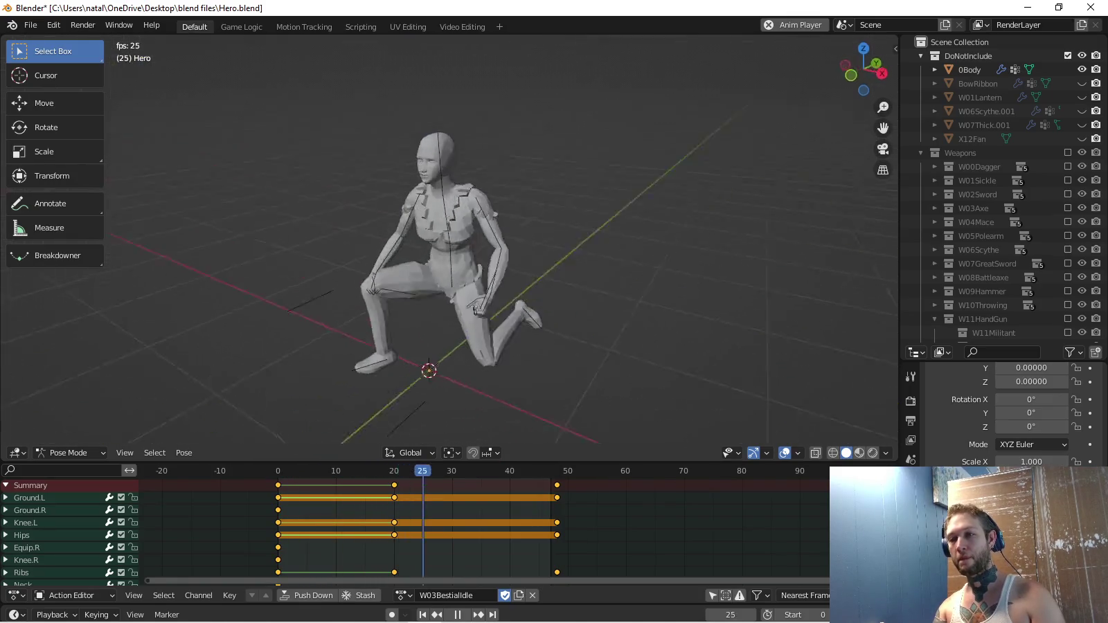
key(KP_6)
key(KP_6)
key(KP_6)
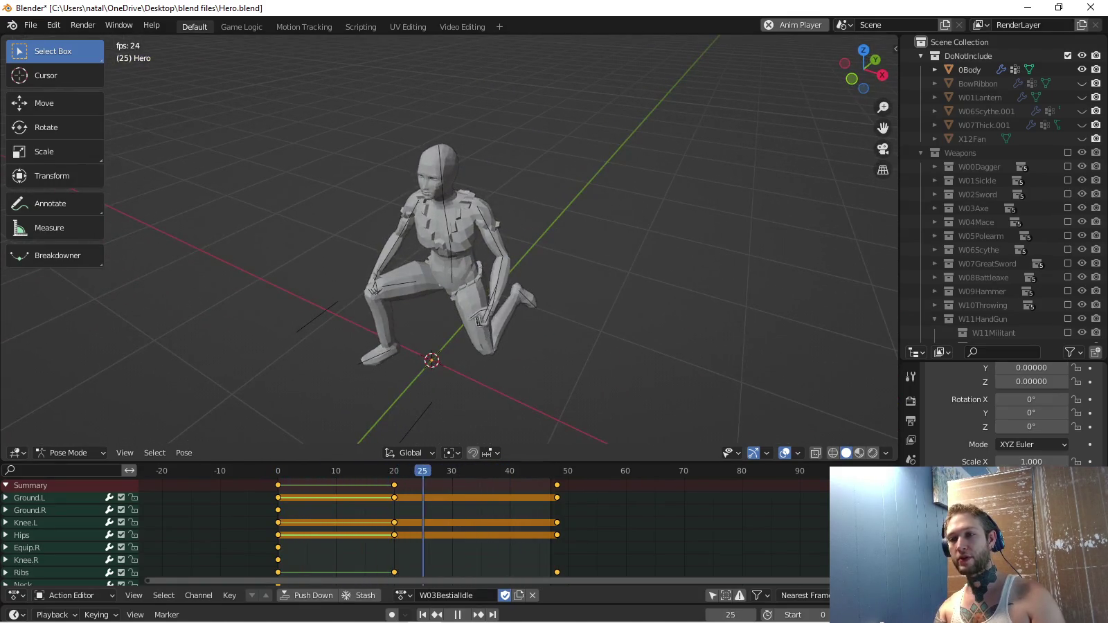
key(KP_6)
key(KP_4)
key(KP_4)
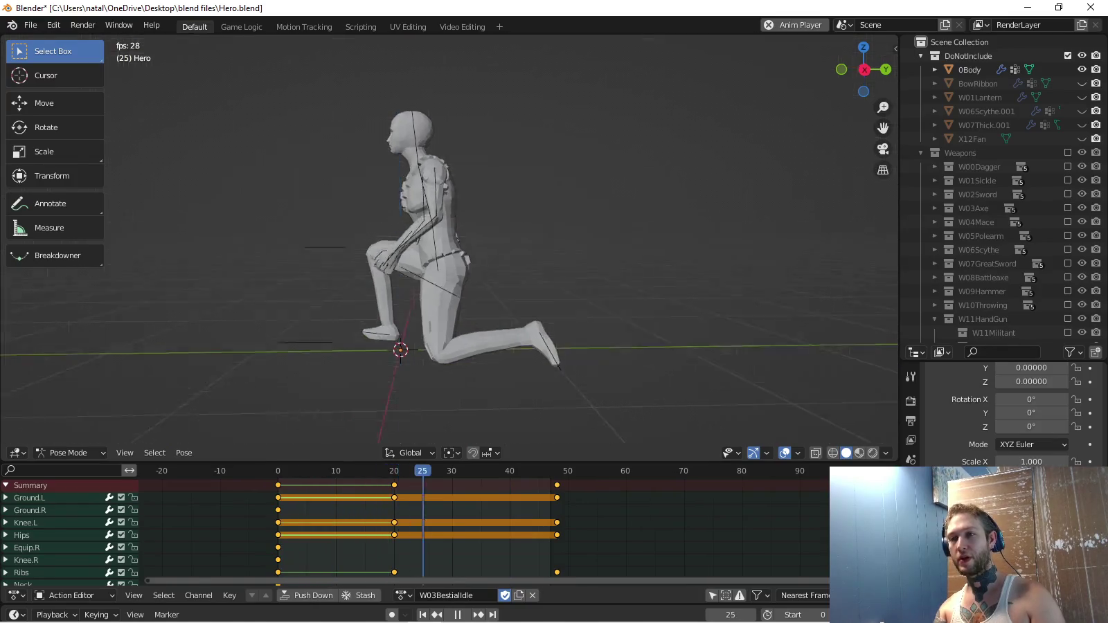
key(Escape)
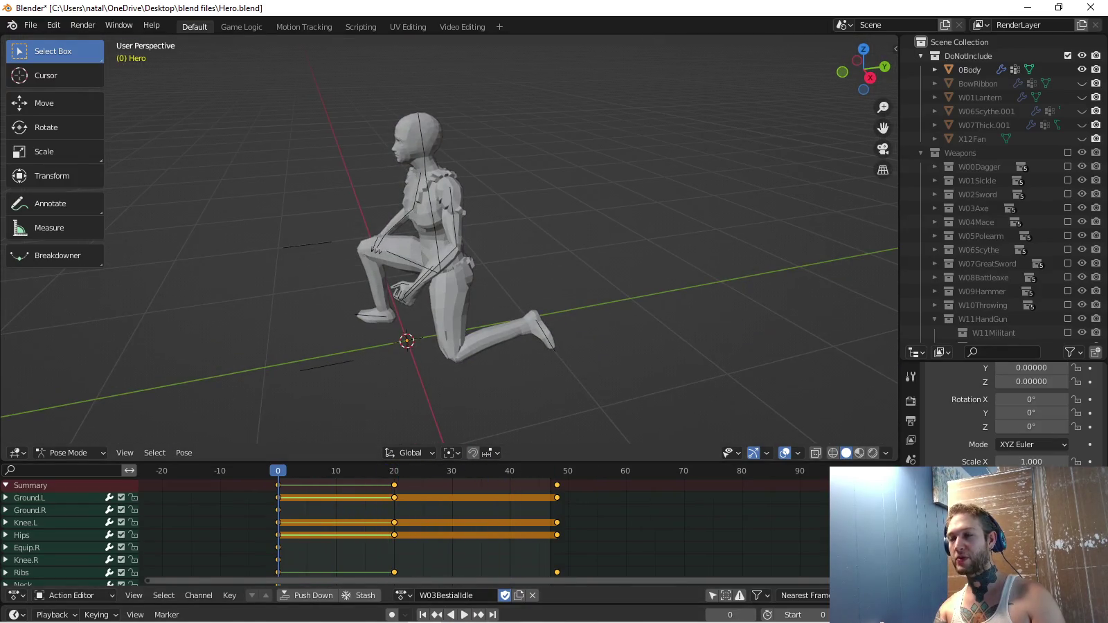
key(KP_4)
key(KP_4)
key(KP_4)
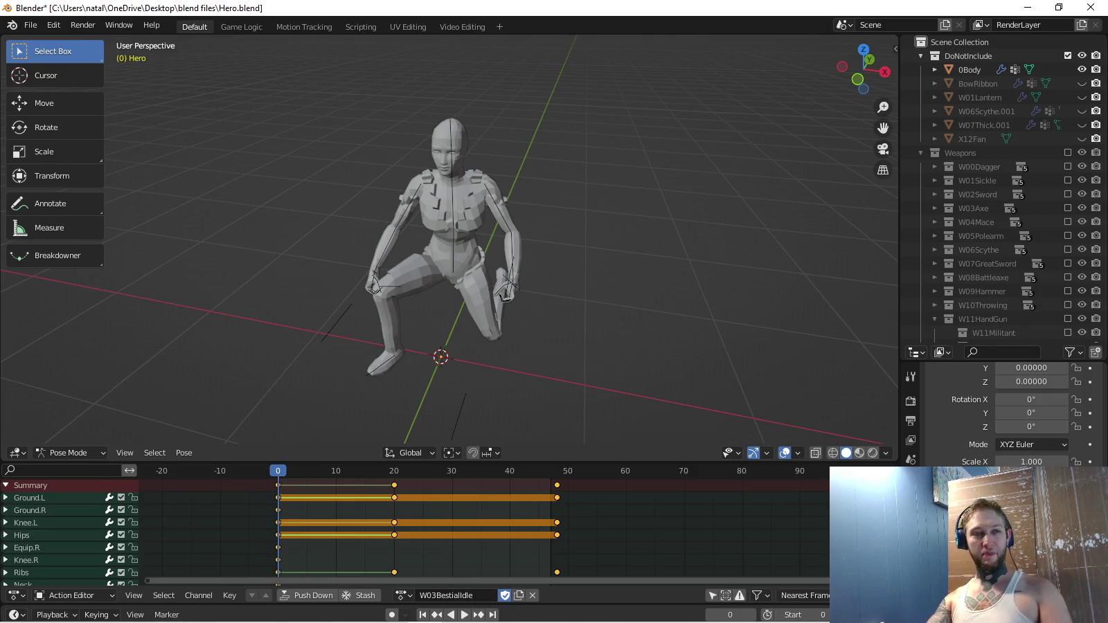
key(alt+Tab)
key(Tab)
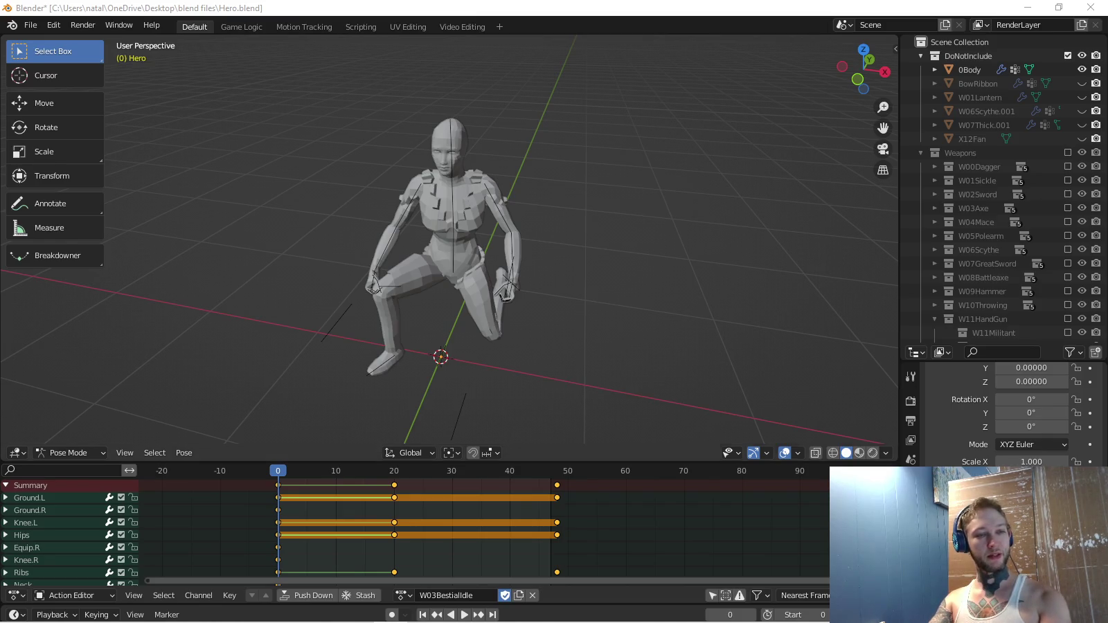
Filter actions by 'relent', load W04RelentlessCombat and play it from the right view.
click(403, 595)
text(relent)
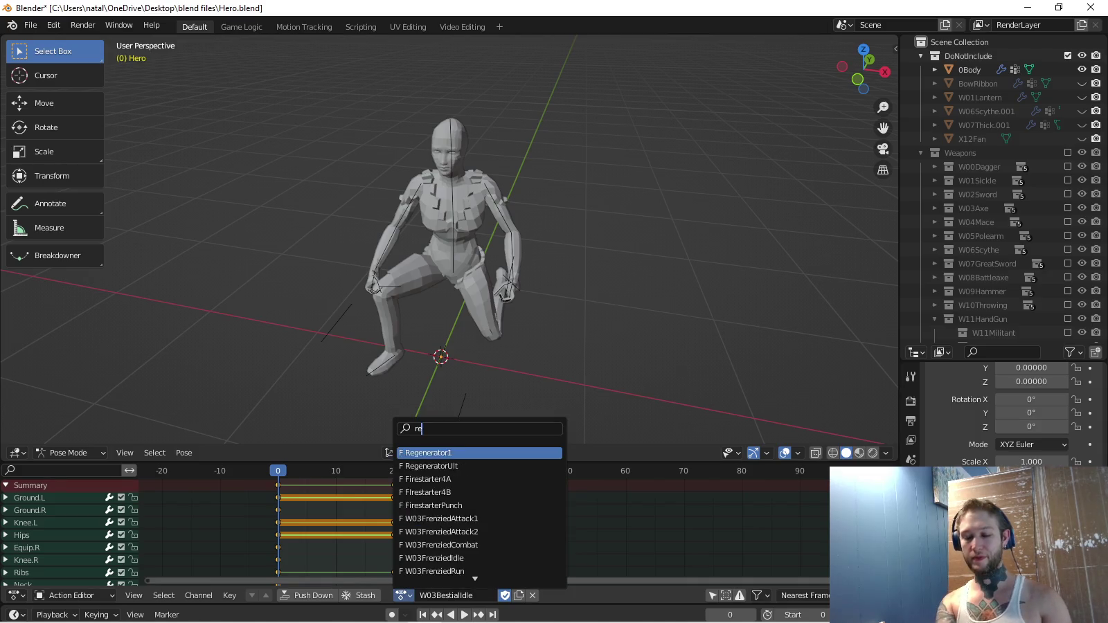
key(Down)
key(Down)
key(Down)
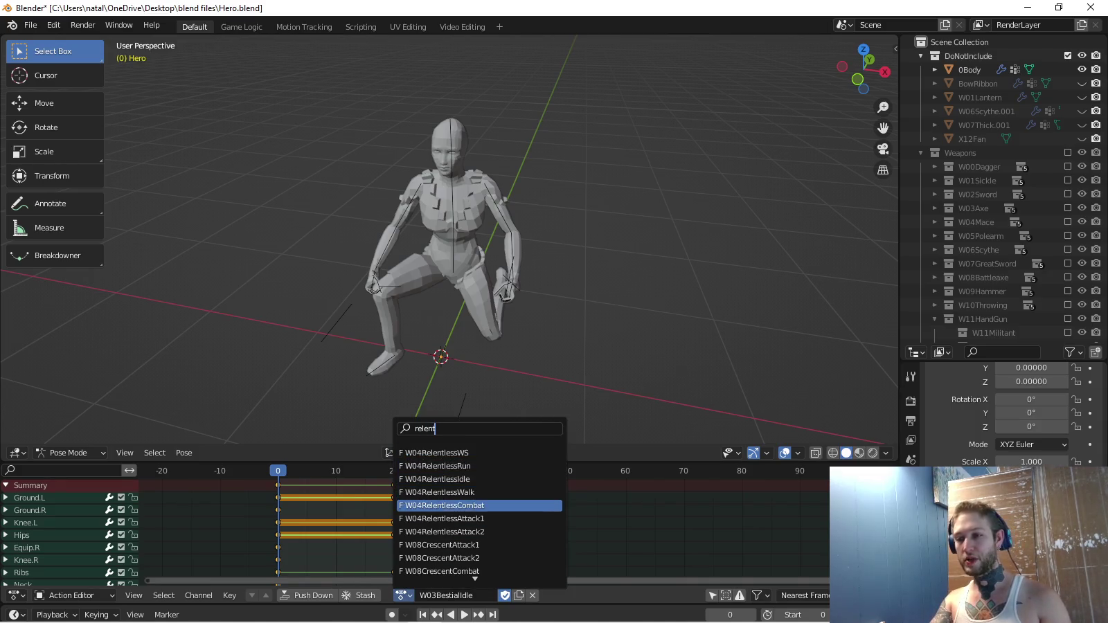
key(Up)
key(Up)
key(Up)
key(Return)
key(space)
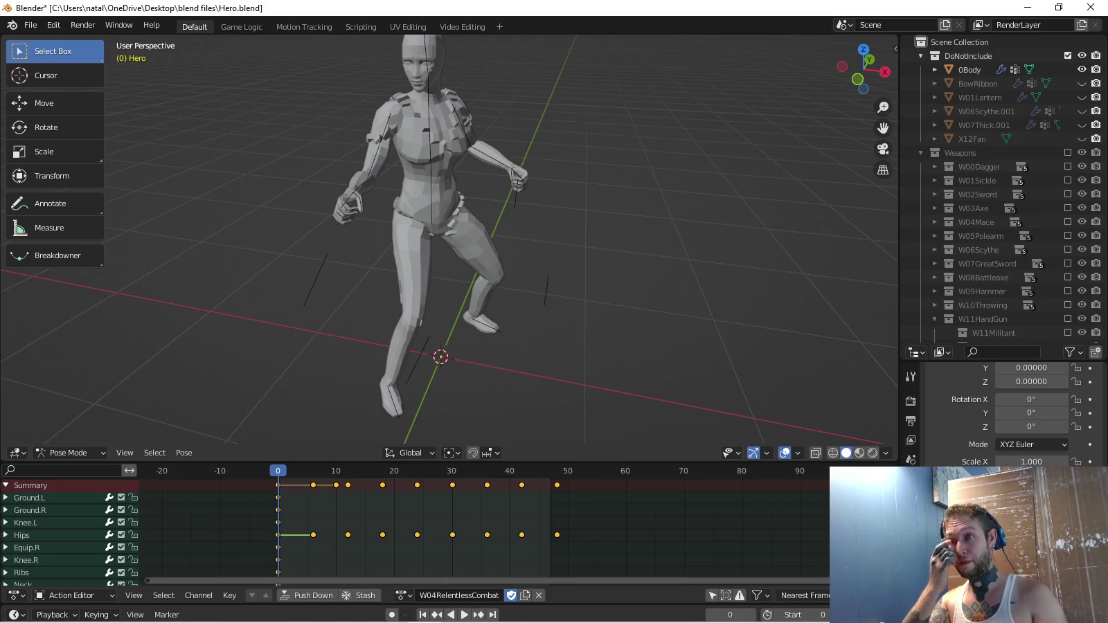
key(KP_3)
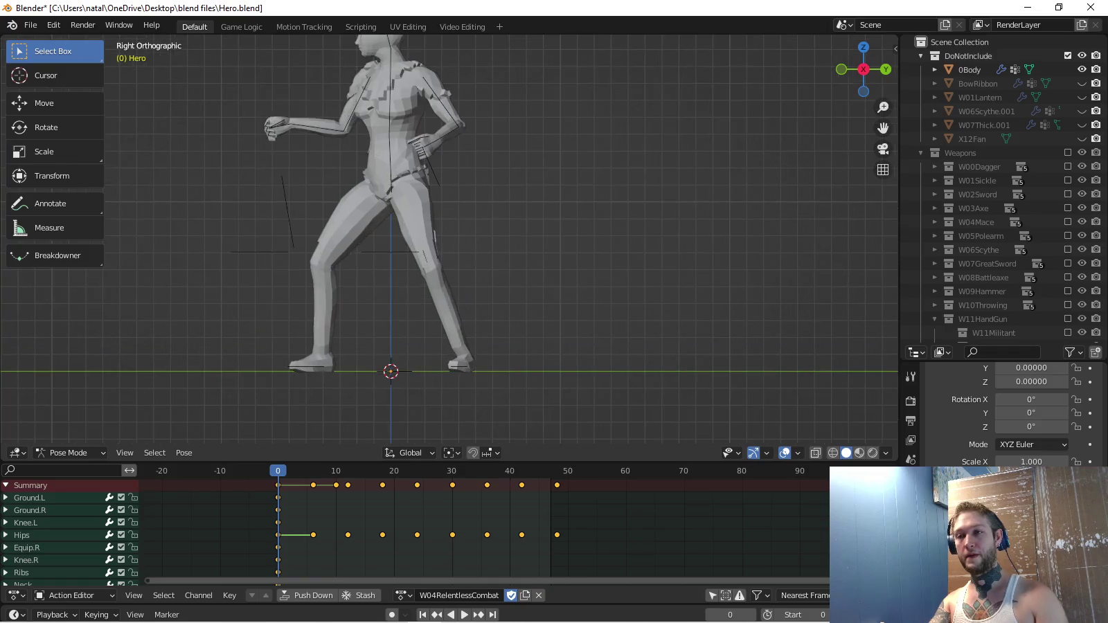
key(KP_Decimal)
key(space)
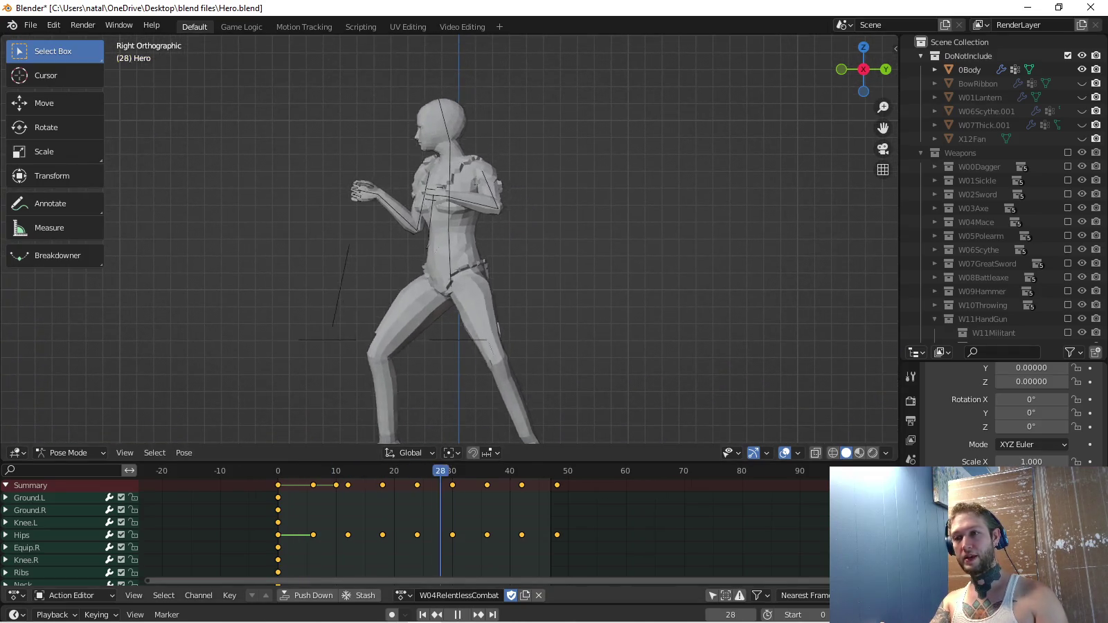
key(space)
Play W04RelentlessIdle, then load W04RelentlessAttack1.
click(404, 595)
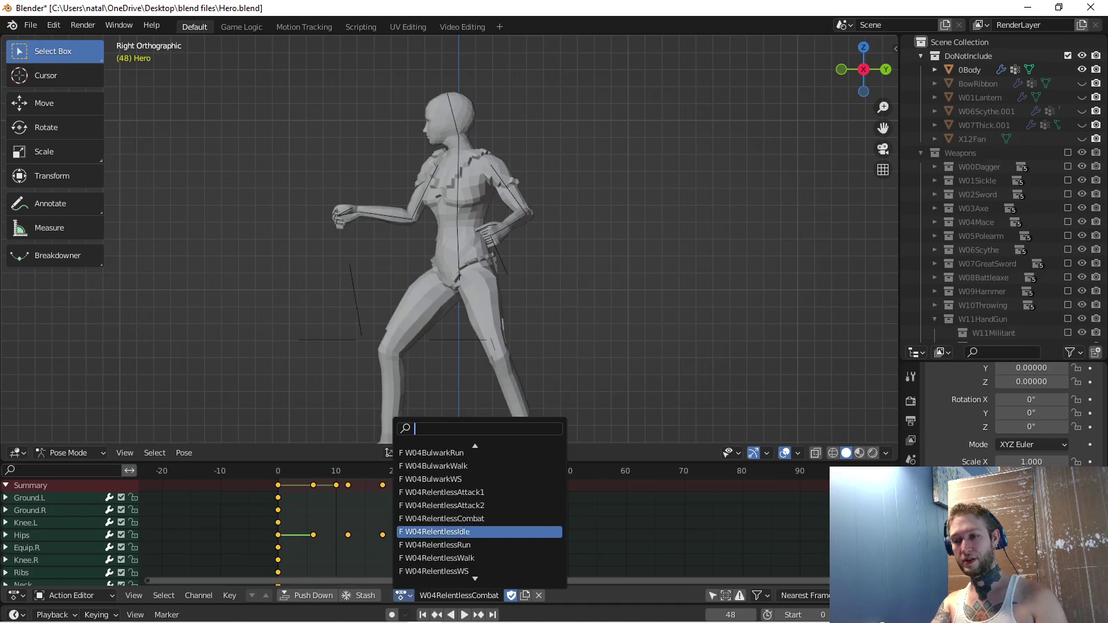
click(444, 529)
key(space)
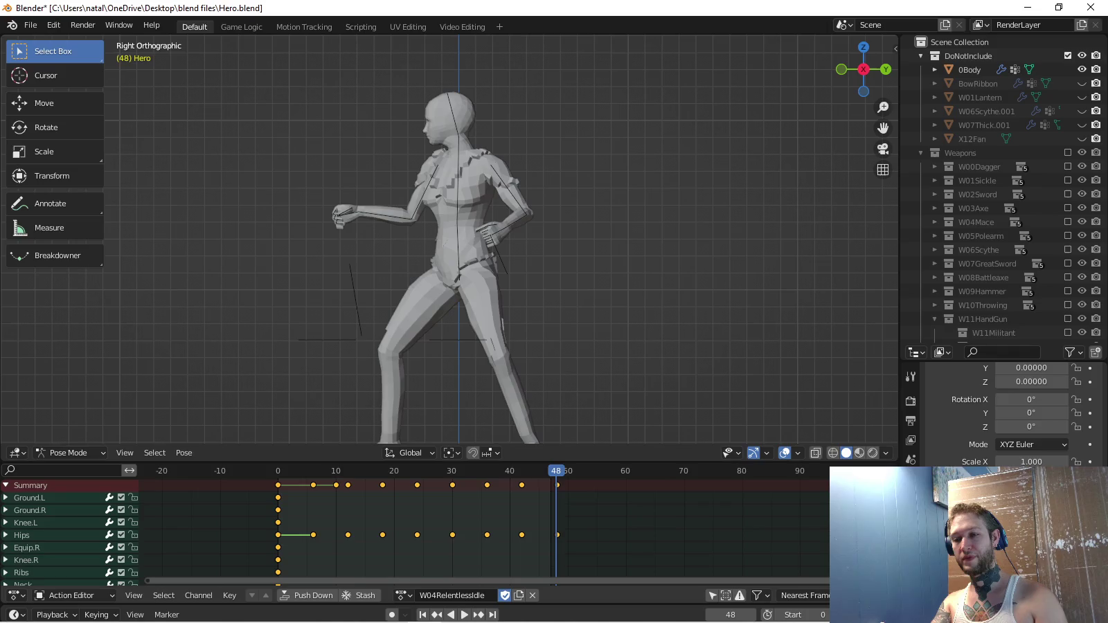
click(404, 596)
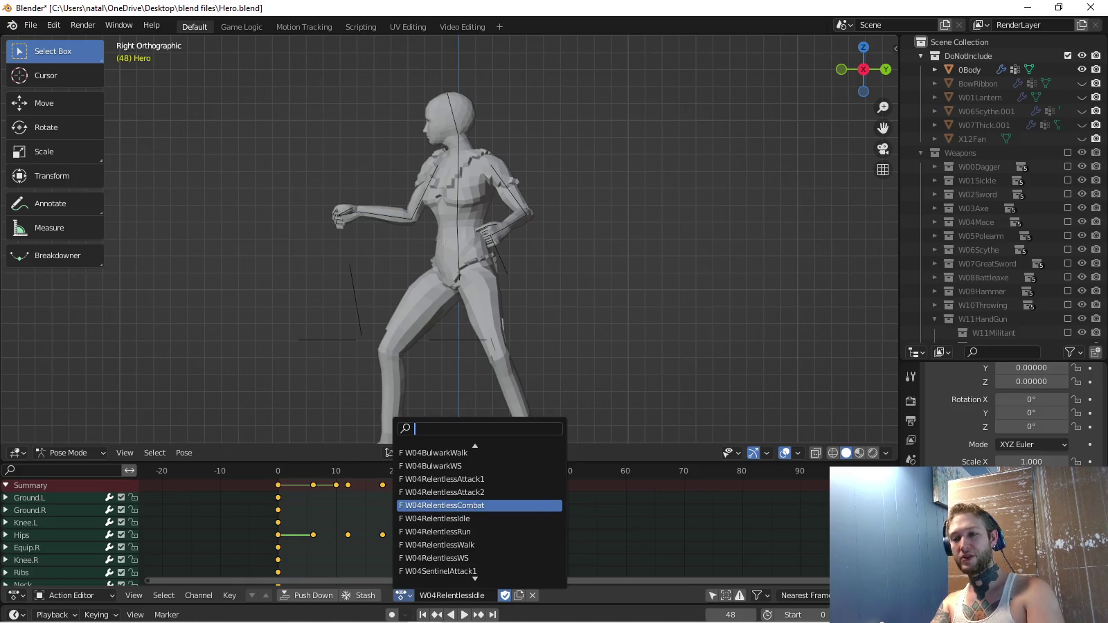
click(443, 478)
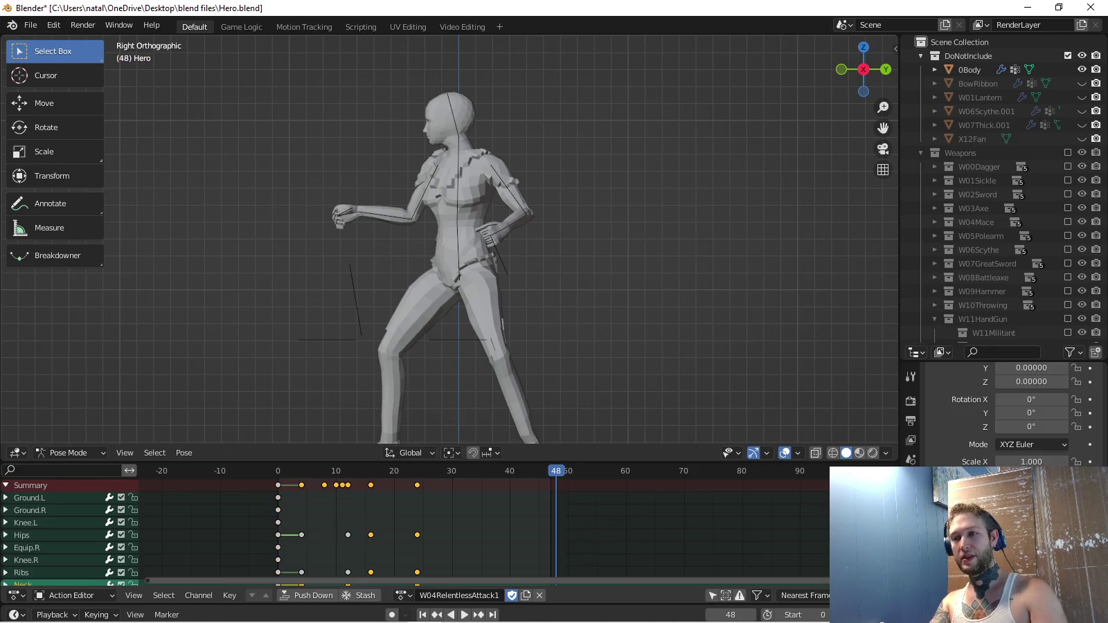
Paste the copied arm pose onto the right bicep at frame 4 and review playback.
key(space)
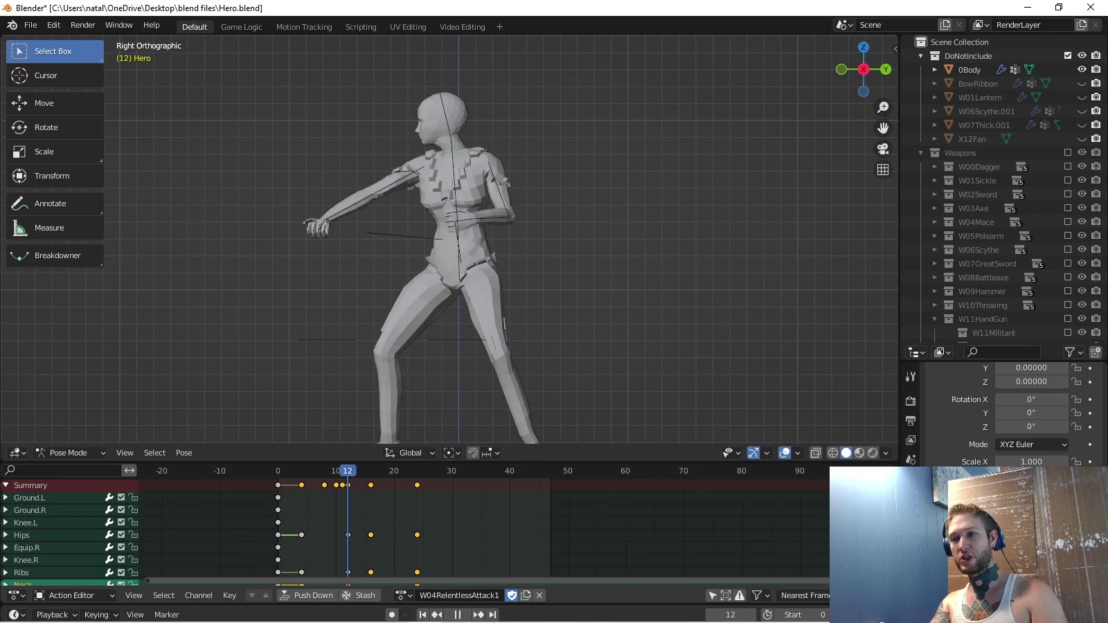
click(277, 471)
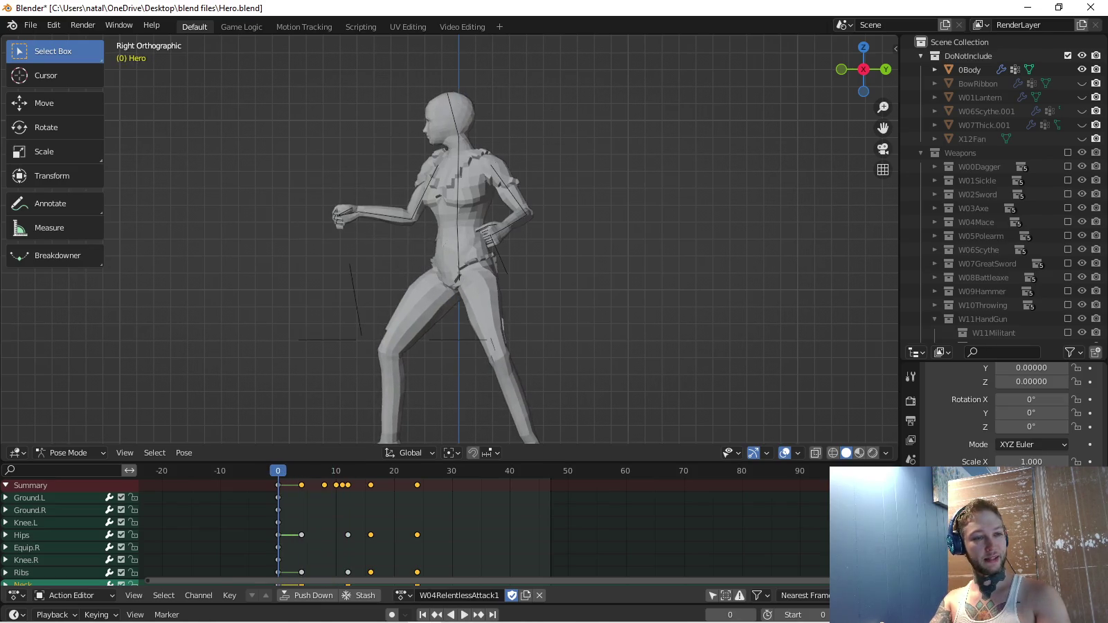
key(space)
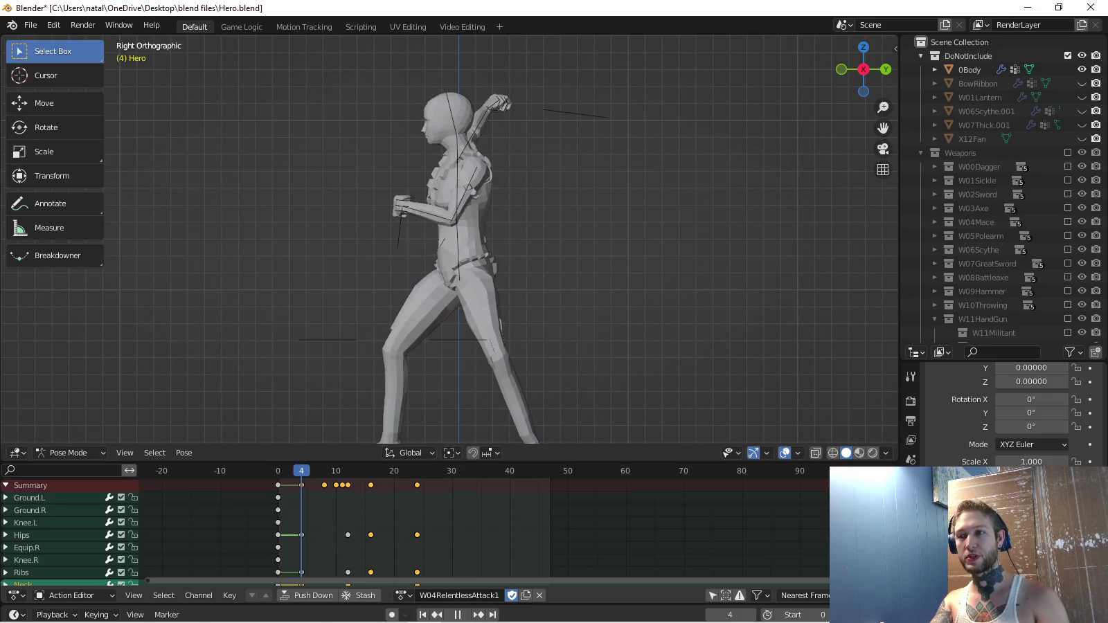
mouse_move(862, 70)
mouse_down()
mouse_move(841, 83)
mouse_move(855, 100)
mouse_move(865, 86)
mouse_move(855, 76)
mouse_up()
key(shift+Left)
click(443, 360)
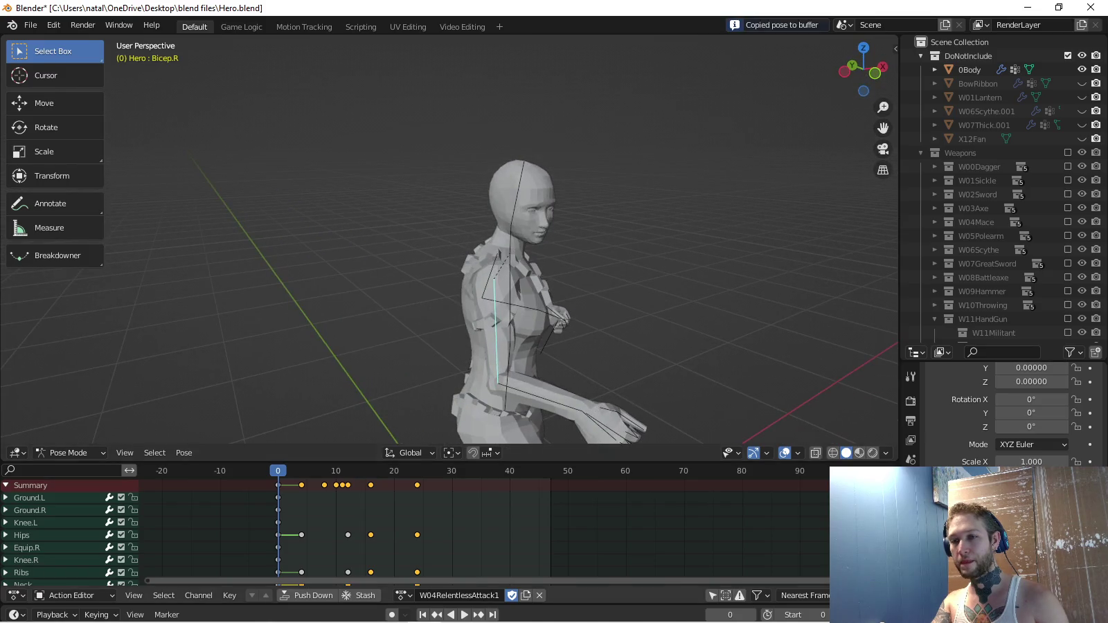
key(Up)
key(ctrl+v)
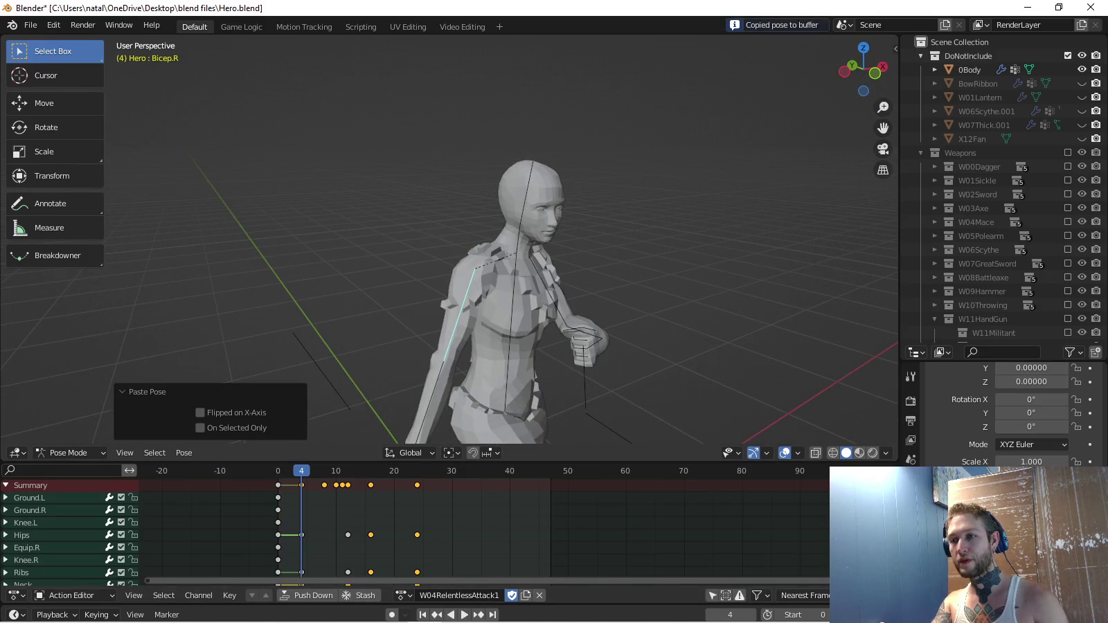
key(space)
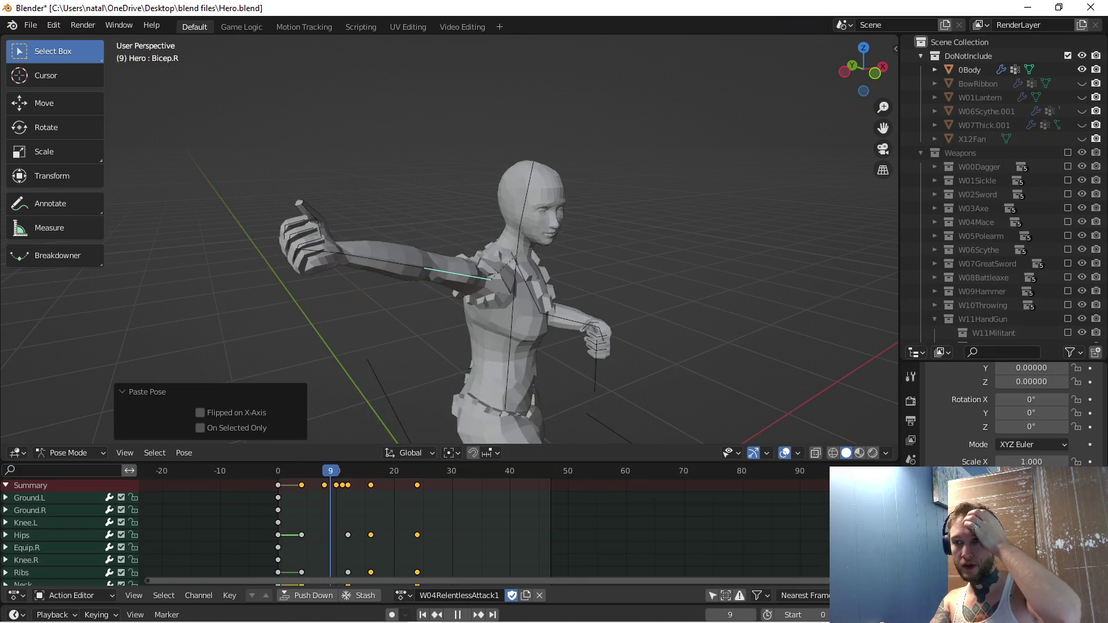
key(Escape)
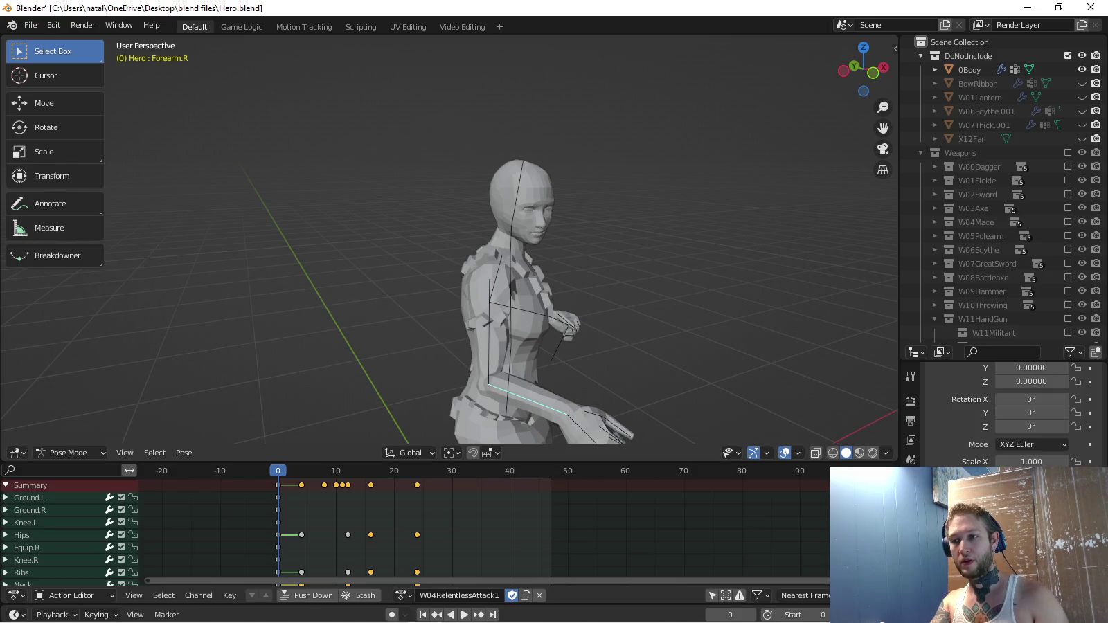
Paste the forearm pose at frame 4, then twist the right forearm along its length at frame 5.
key(Up)
key(ctrl+v)
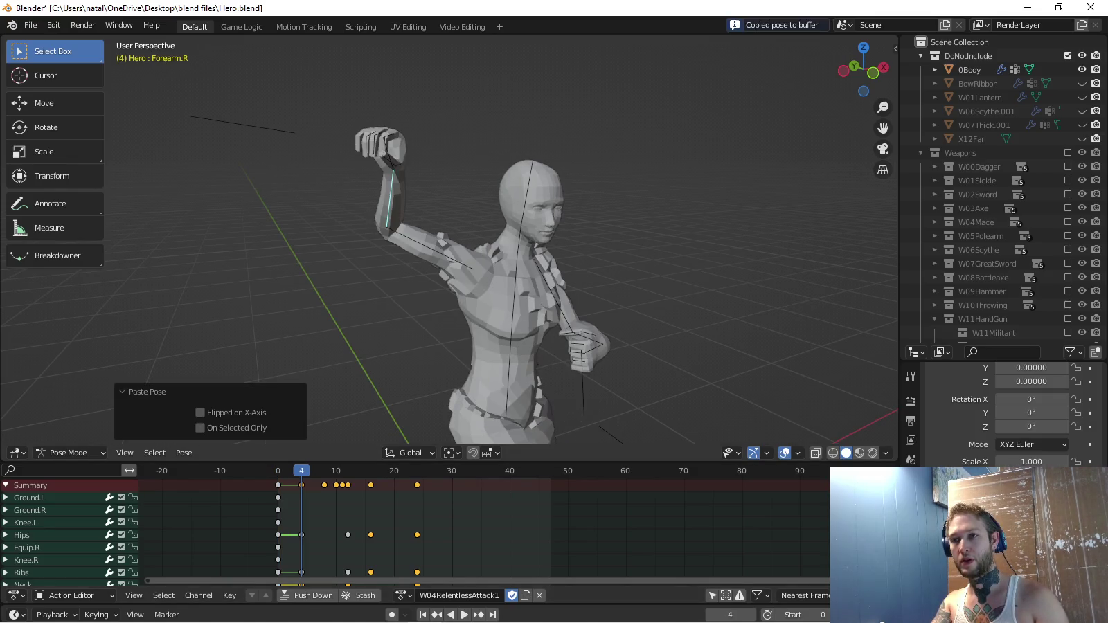
key(r)
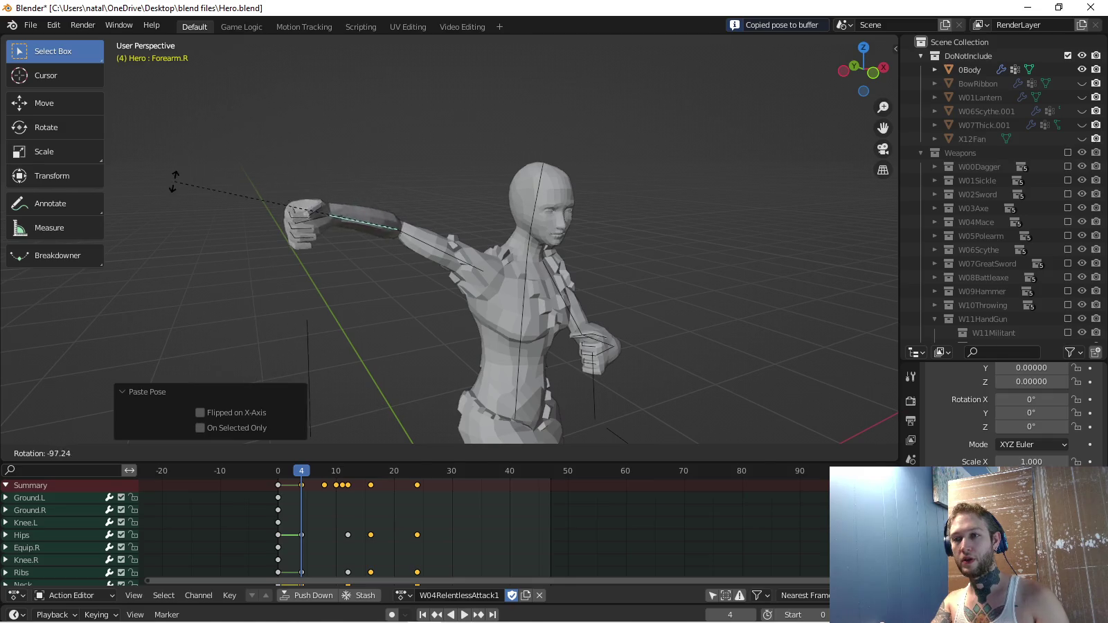
key(Escape)
key(space)
key(space)
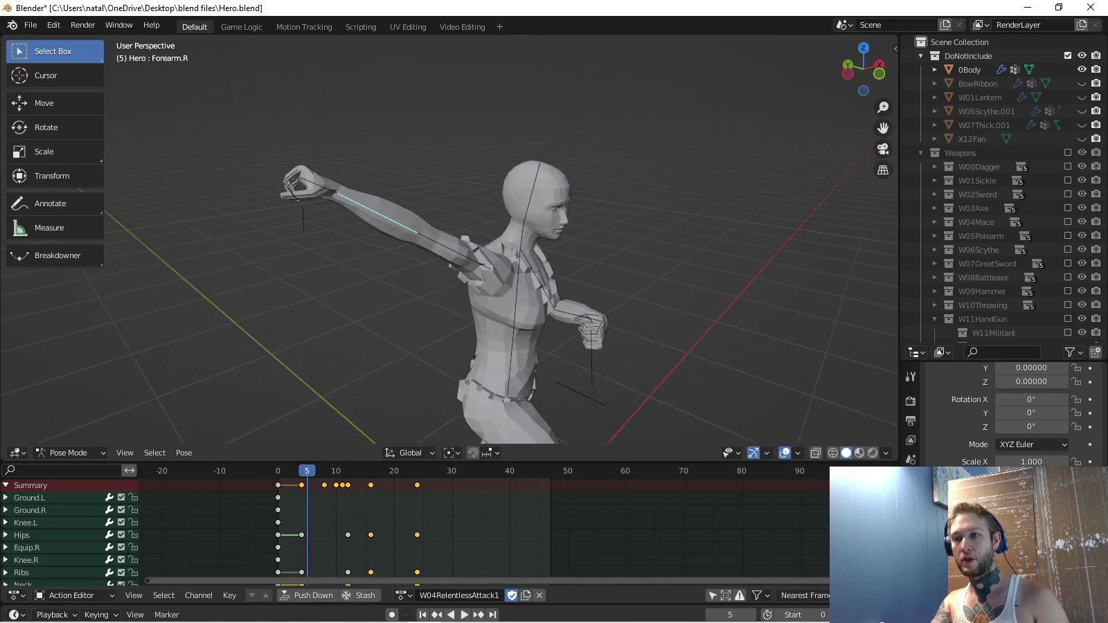
key(r)
key(y)
key(y)
key(Return)
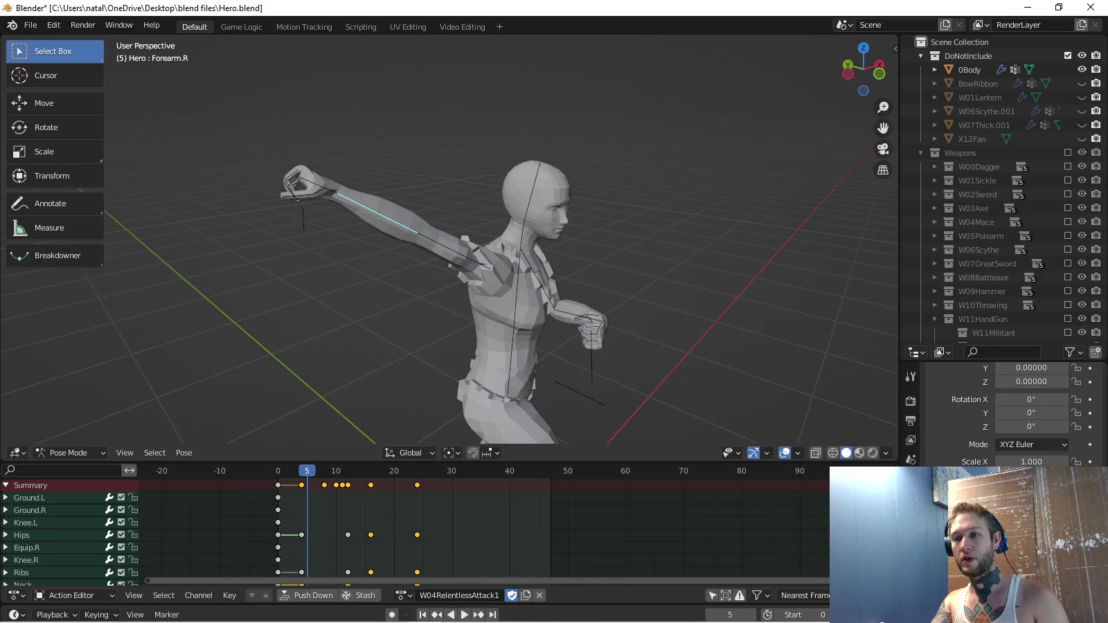
Twist the right bicep 52.5°, swing the arm further outward, and keyframe the pose at frame 5.
click(450, 246)
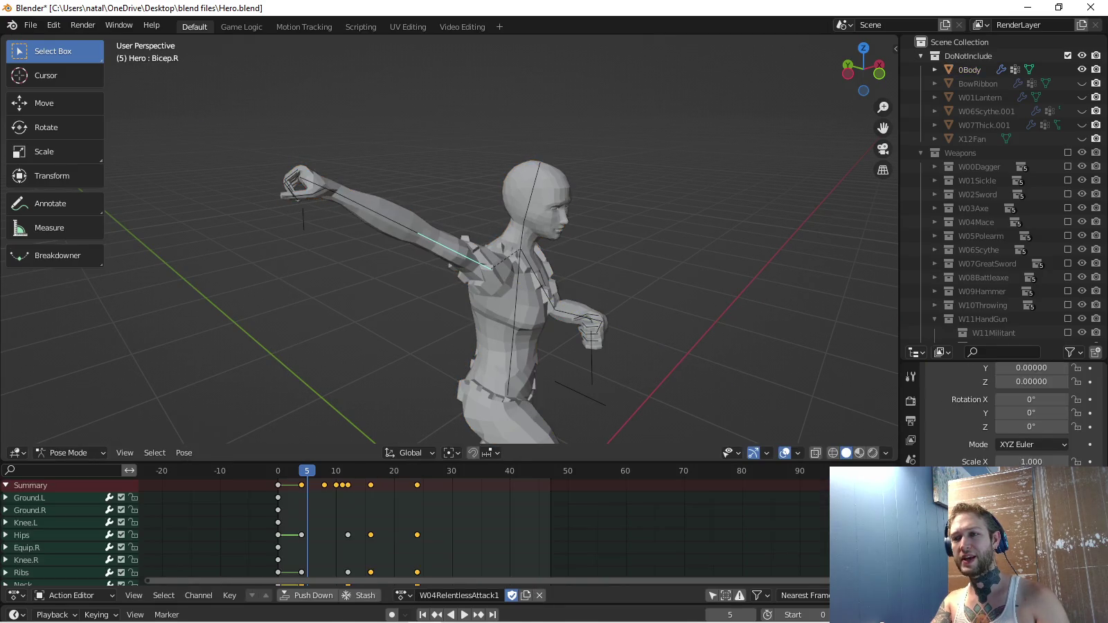
key(r)
key(y)
key(y)
key(Return)
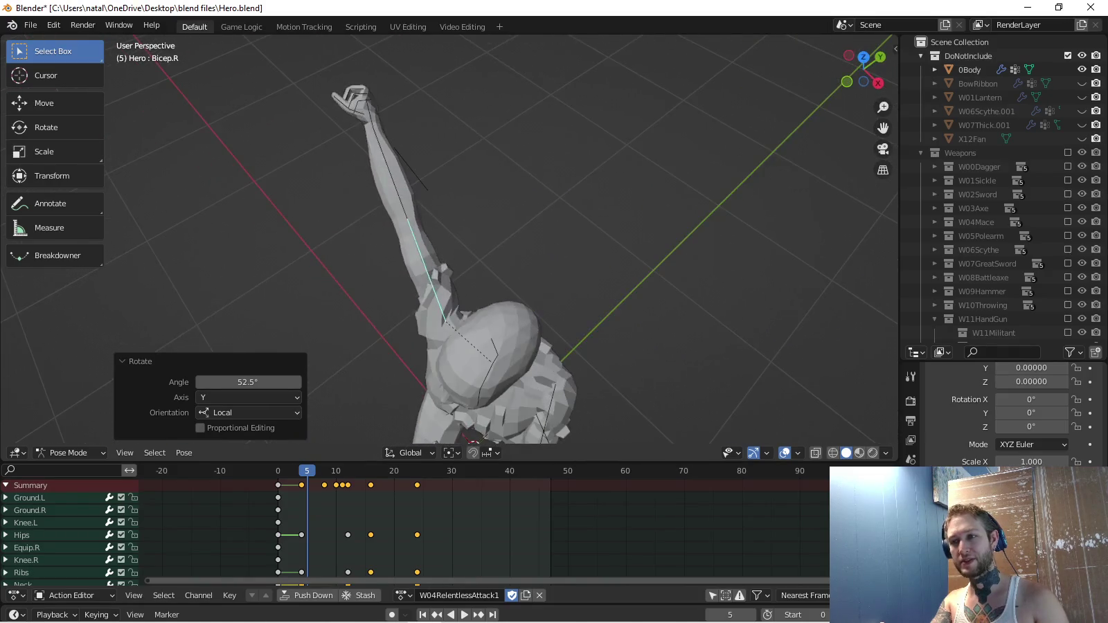
key(r)
click(327, 271)
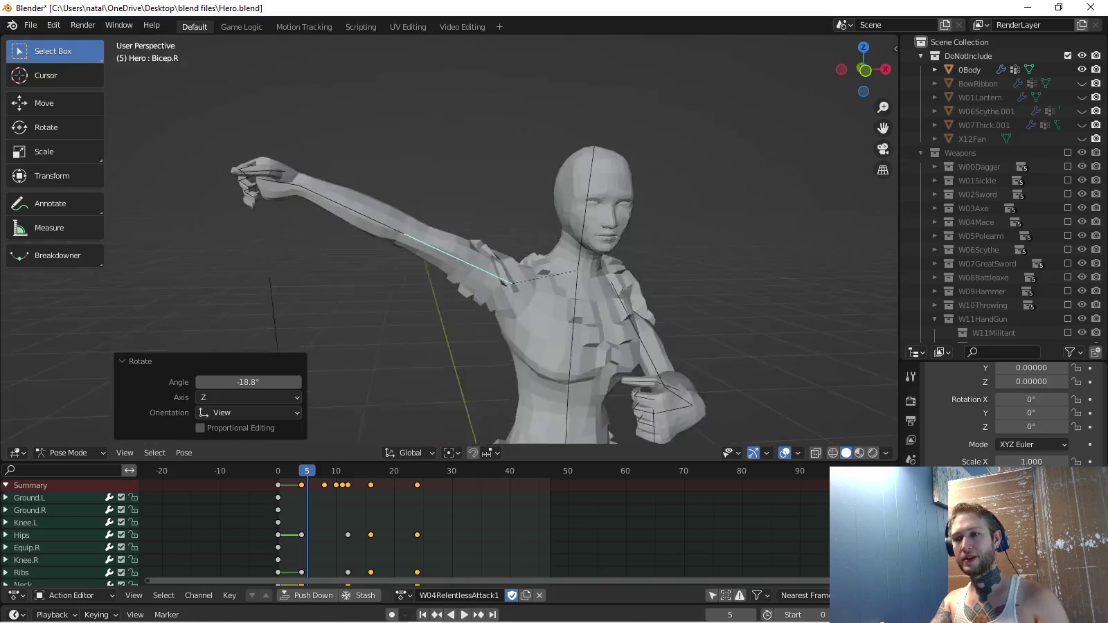
key(KP_1)
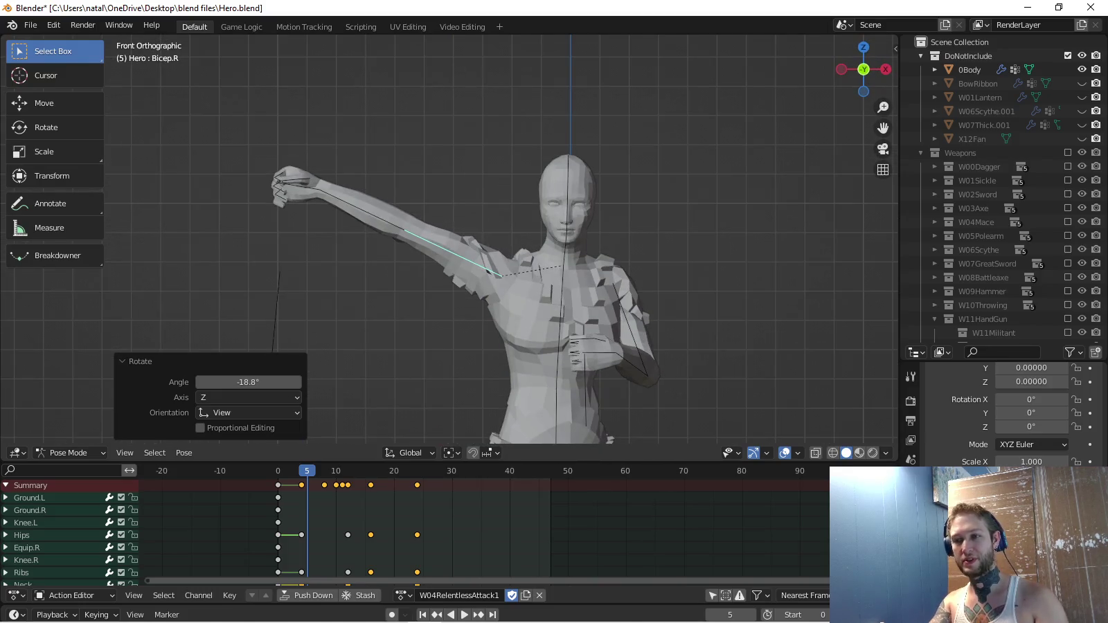
key(i)
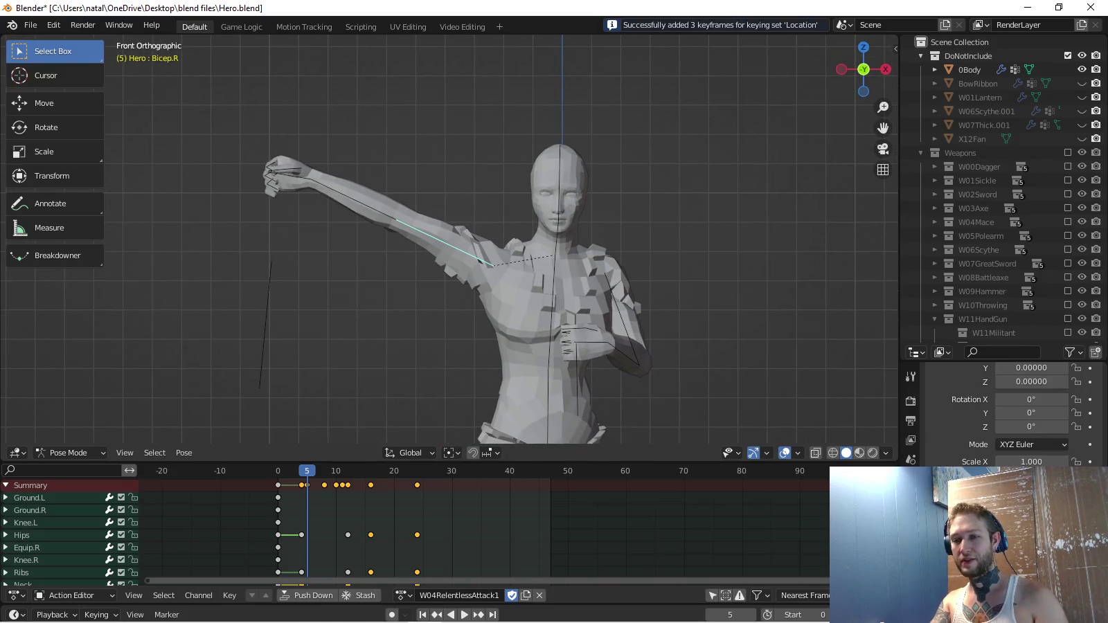
Copy the frame 5 arm pose onto frame 4 and key its rotation with the Rotation keying set.
click(96, 614)
click(48, 538)
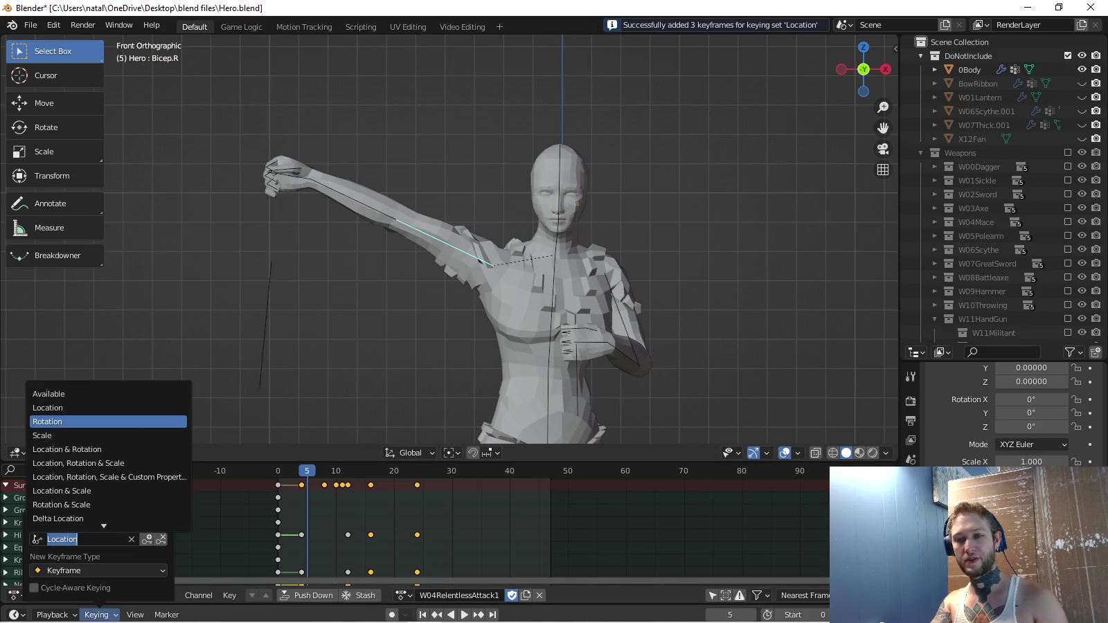
click(42, 423)
key(ctrl+c)
key(Left)
key(ctrl+v)
key(i)
Play the attack back and orbit to a higher view to review the raised arm.
key(space)
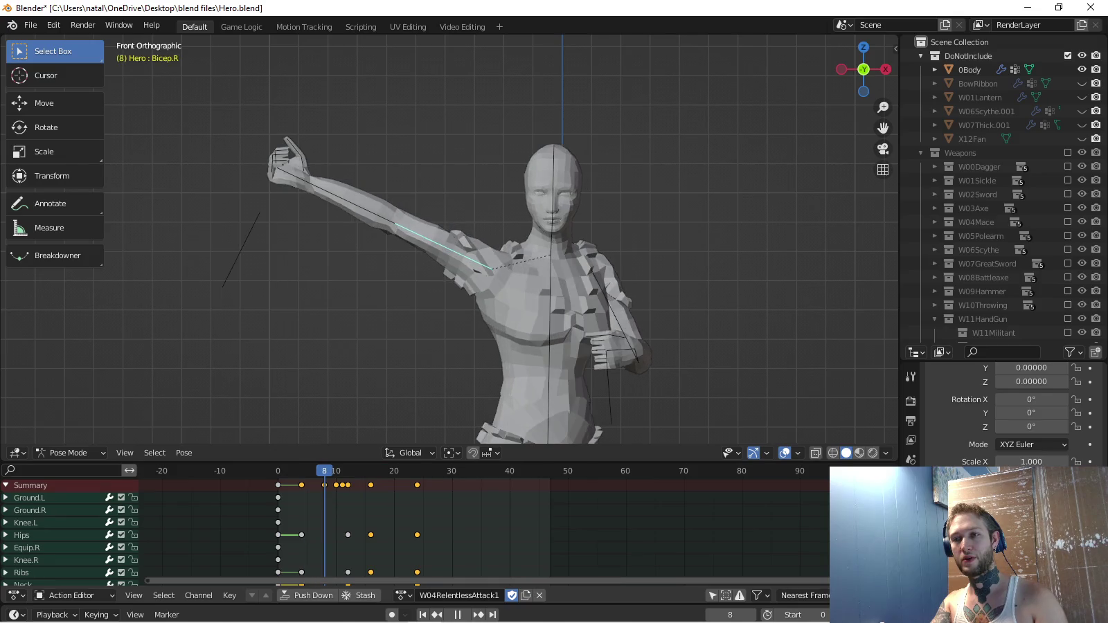
key(space)
key(KP_8)
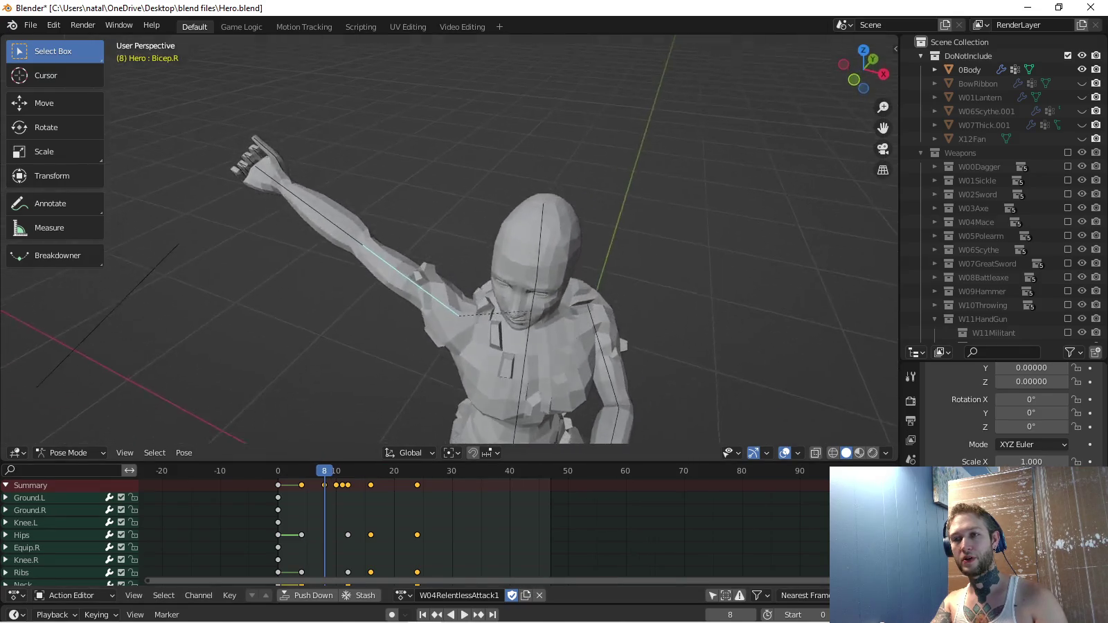
key(KP_8)
key(KP_8)
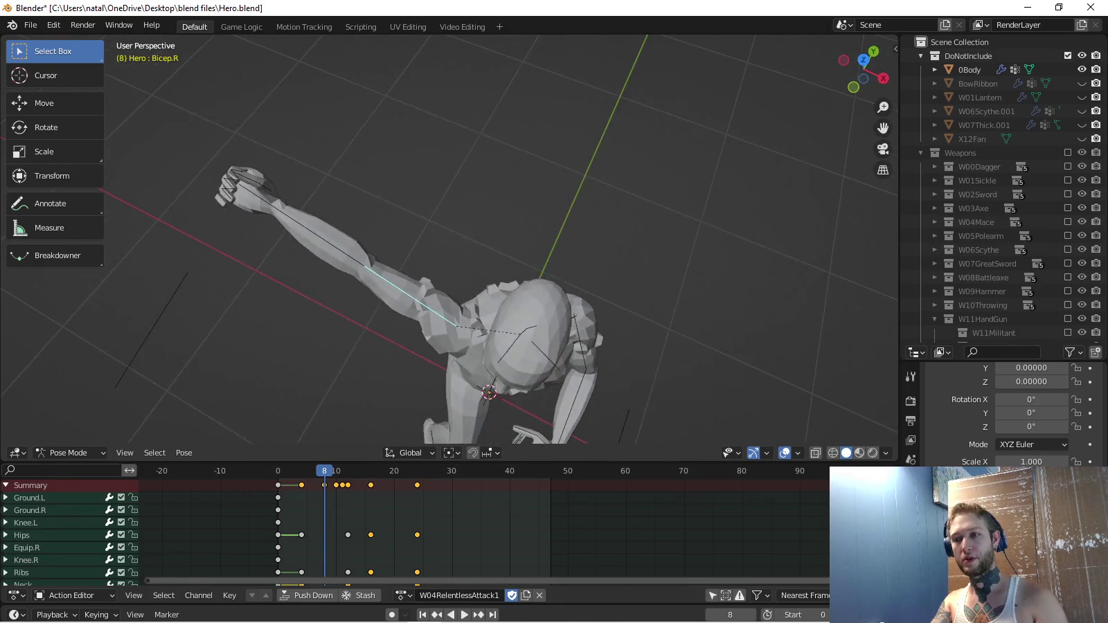
key(space)
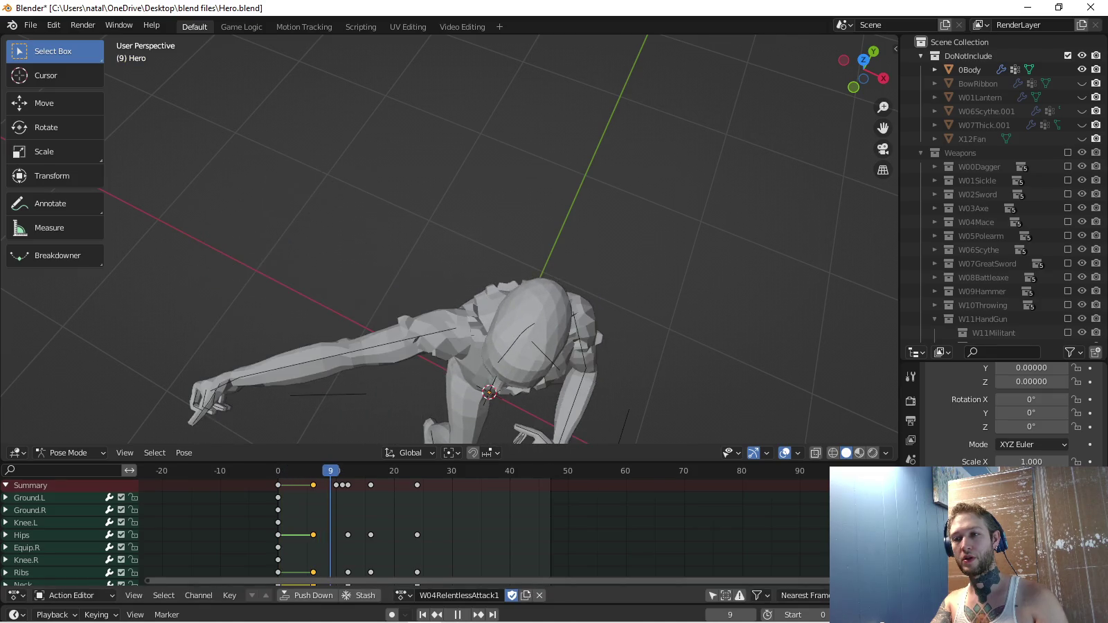
Stop on frame 6 and rotate the right forearm about its local Y axis.
key(space)
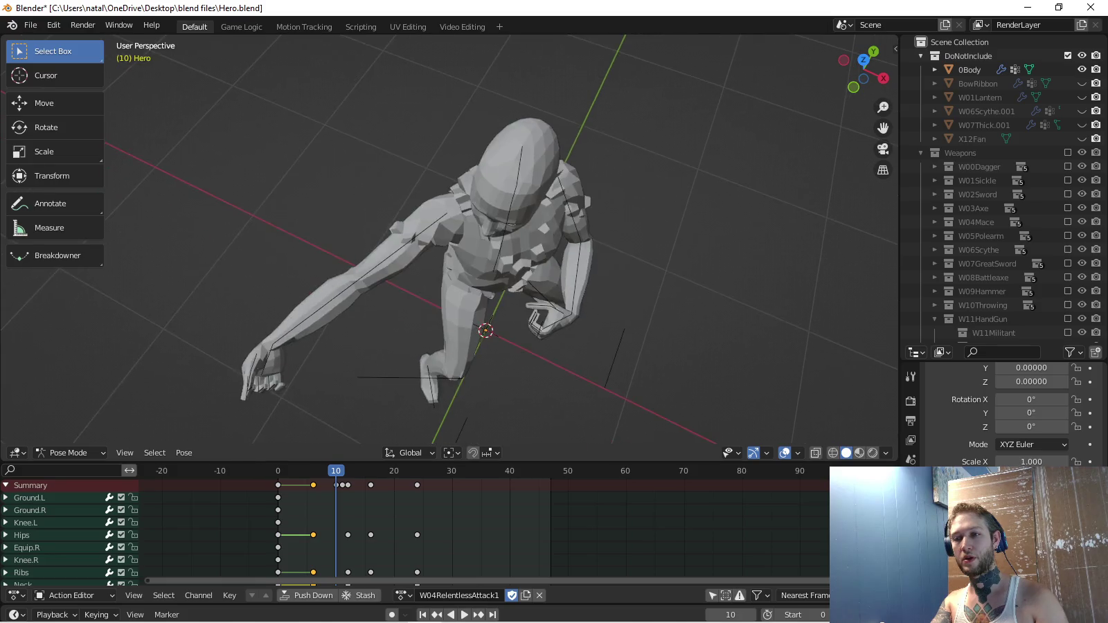
key(space)
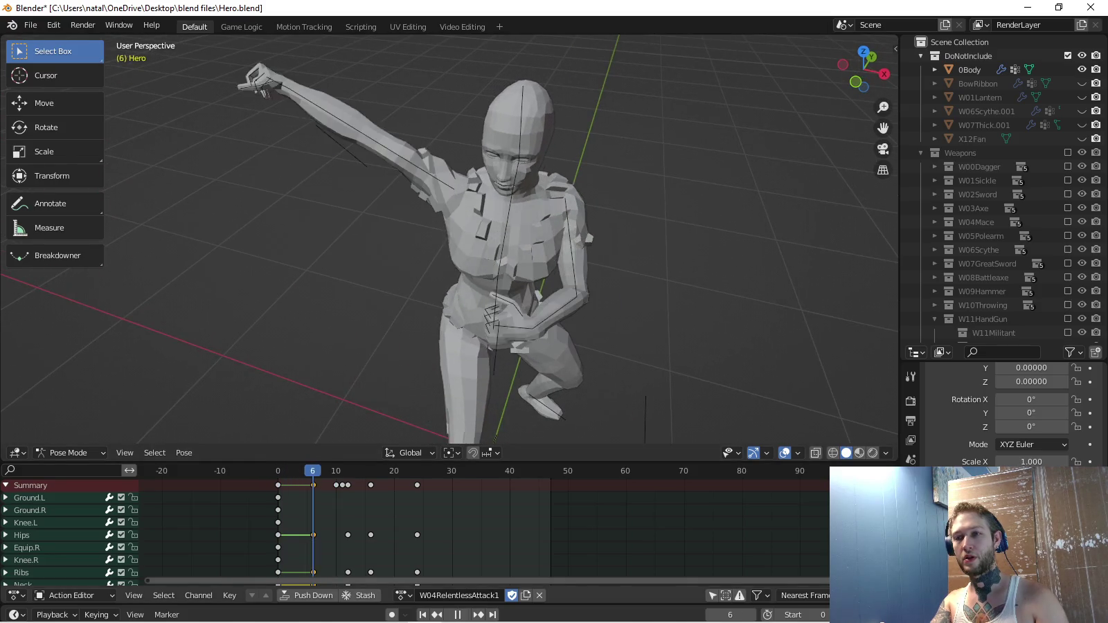
key(space)
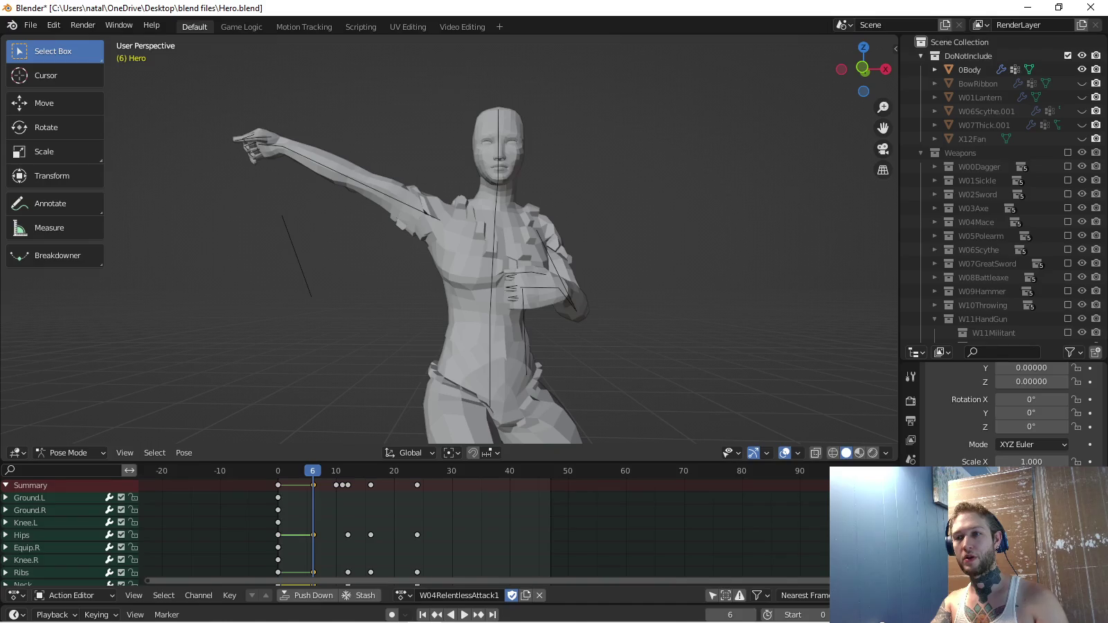
click(304, 159)
key(r)
key(y)
key(y)
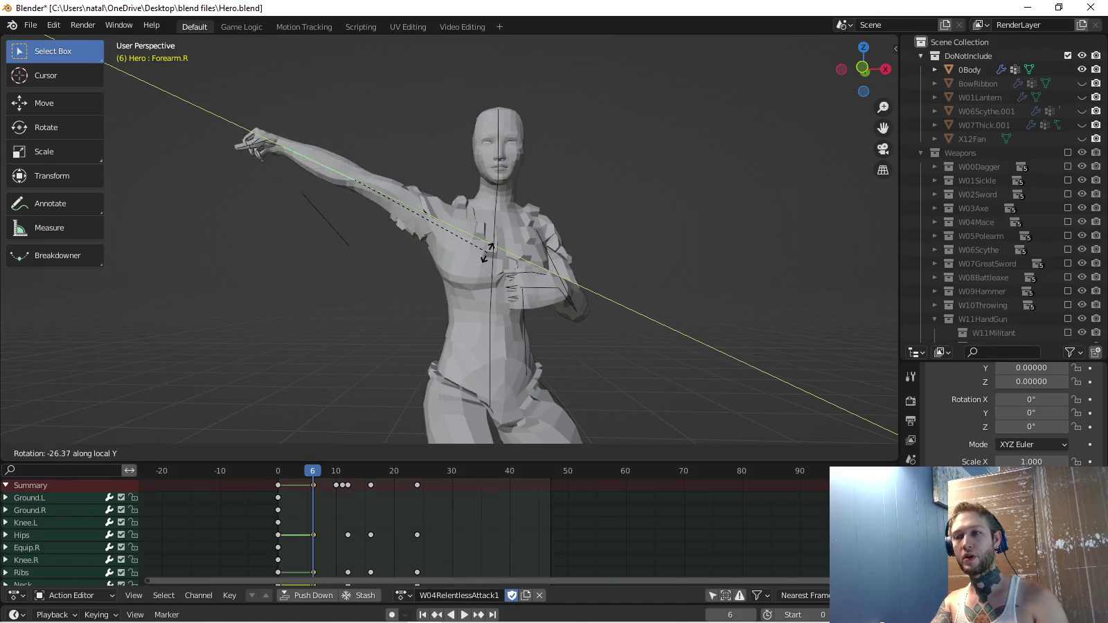
click(318, 317)
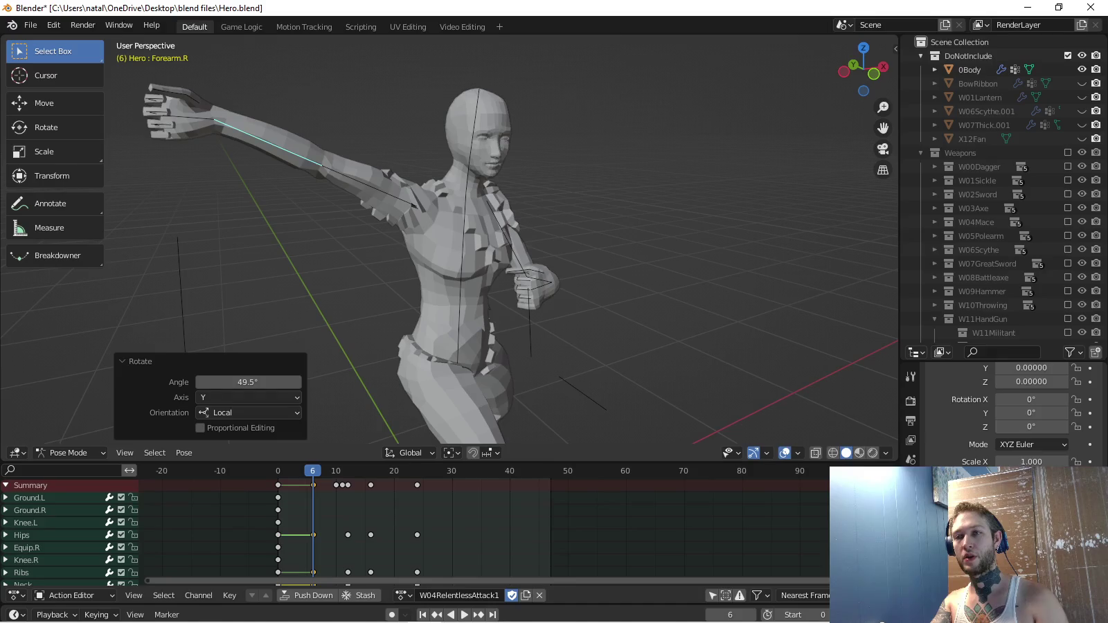
Rotate the right hand about local Y, key both rotations at frame 6, and replay from frame 1.
key(ctrl+z)
key(r)
key(y)
key(y)
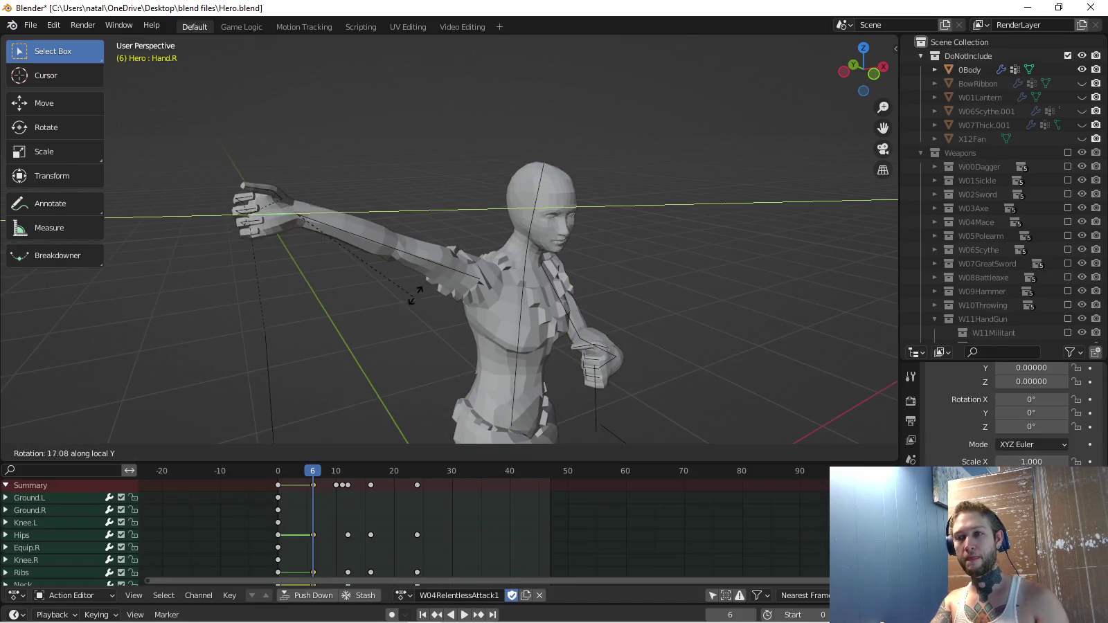
key(Return)
key(i)
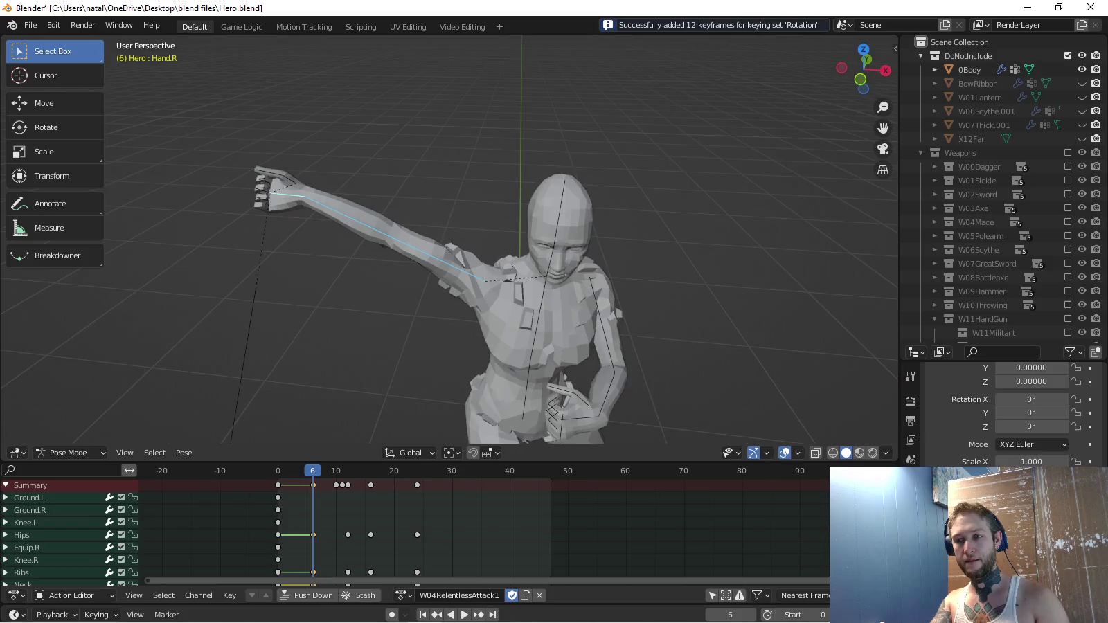
click(283, 471)
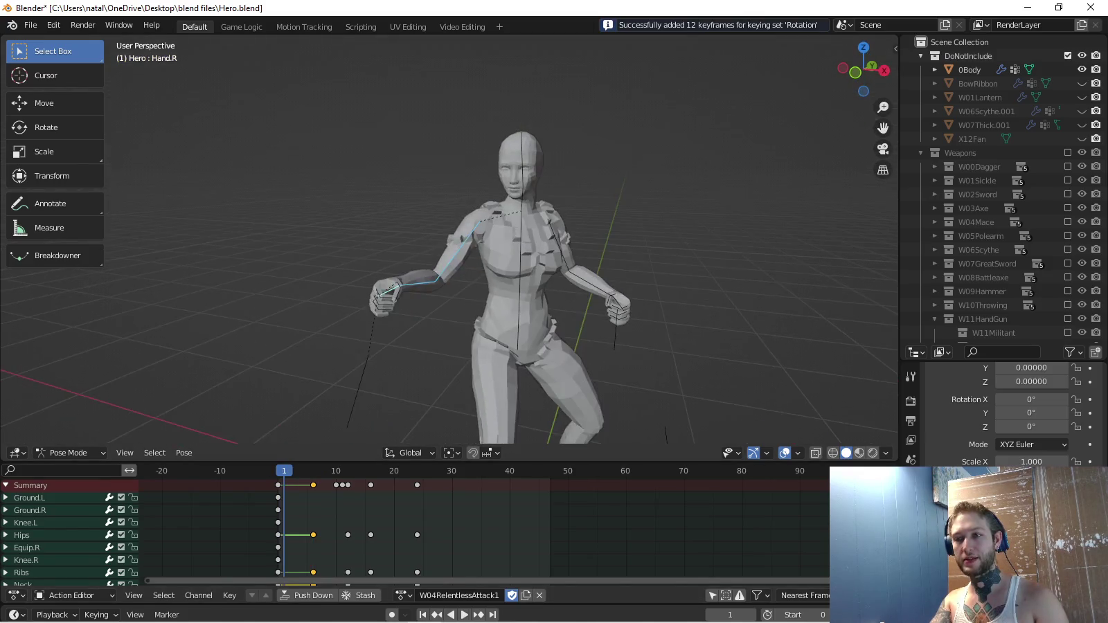
key(space)
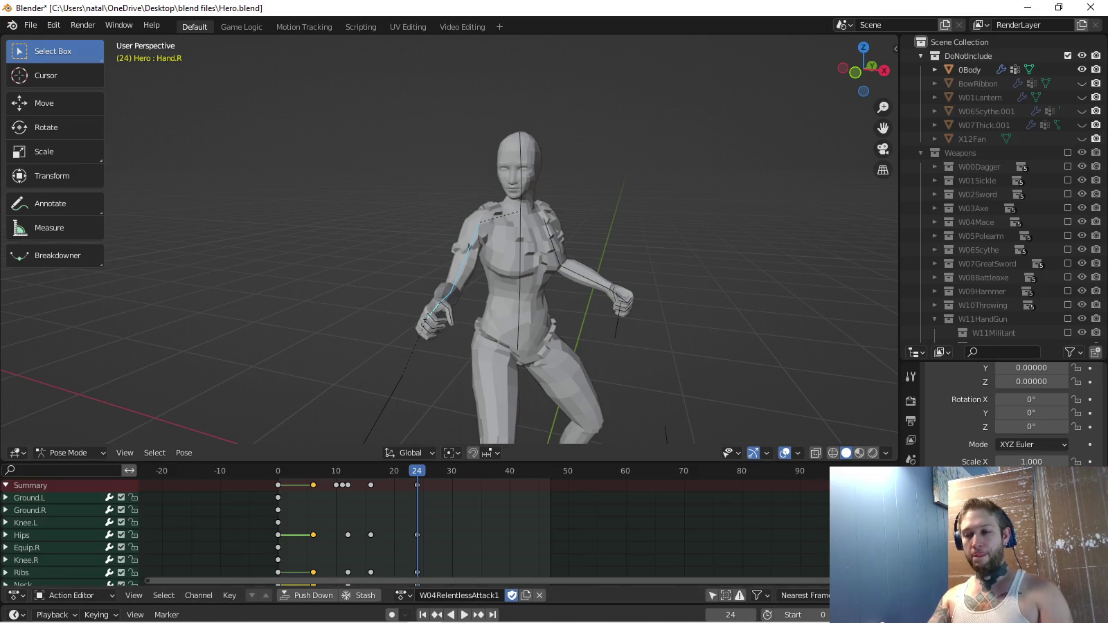
Review the attack from the right side and front, then start the Unity game in play mode.
key(KP_3)
key(space)
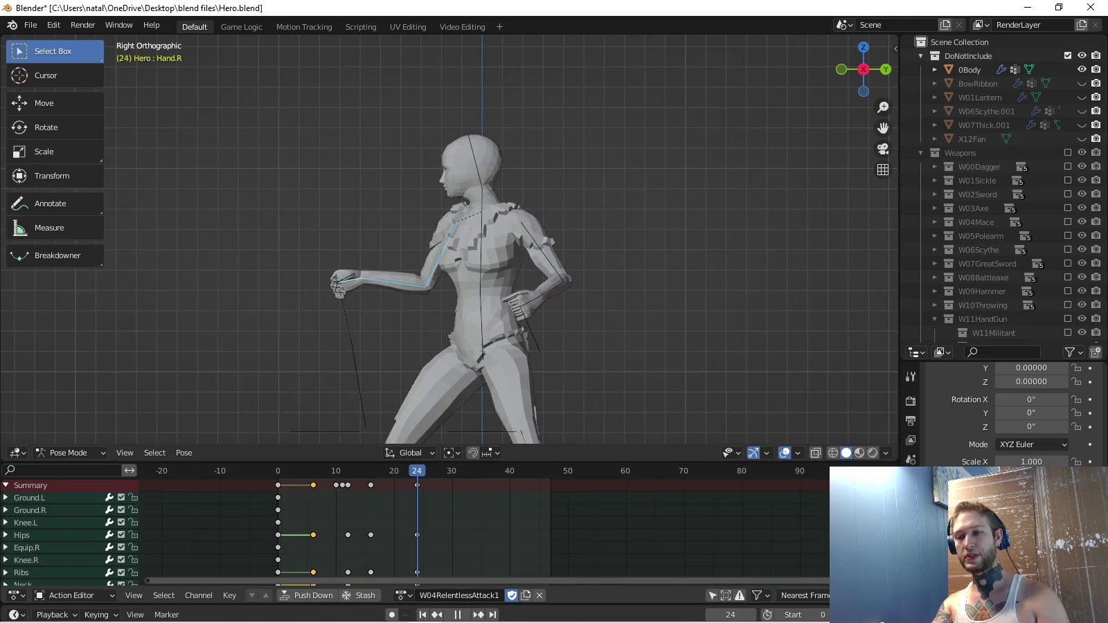
drag(862, 69, 814, 85)
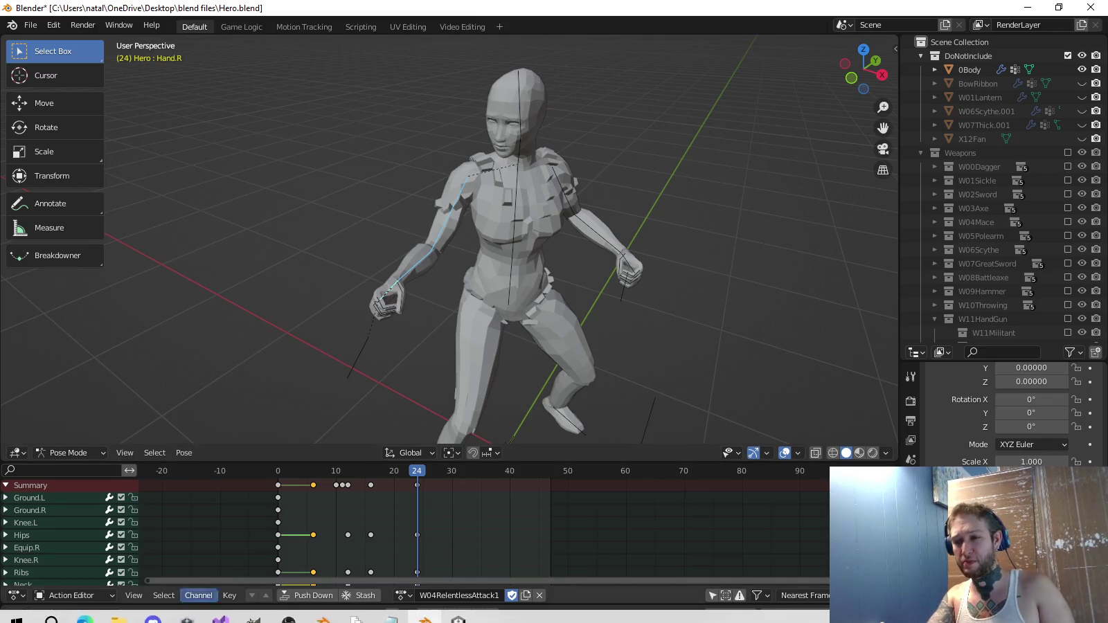
click(458, 610)
key(ctrl+p)
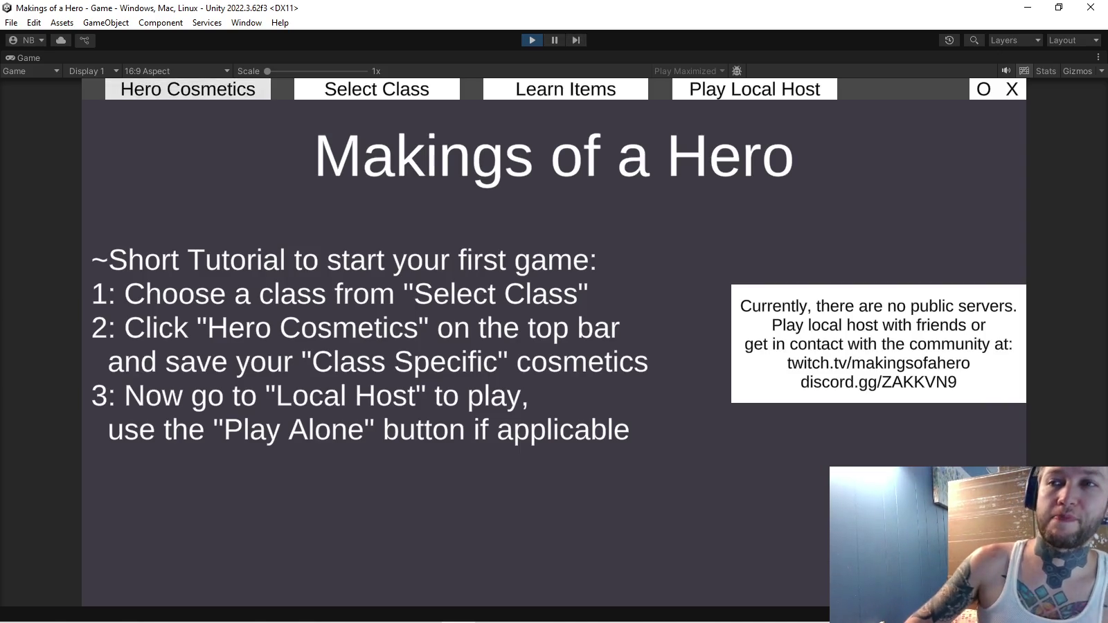
In Hero Cosmetics, preview the dagger weapons: red-tipped claws, bear-paw claws and teal-hilted blades.
click(188, 88)
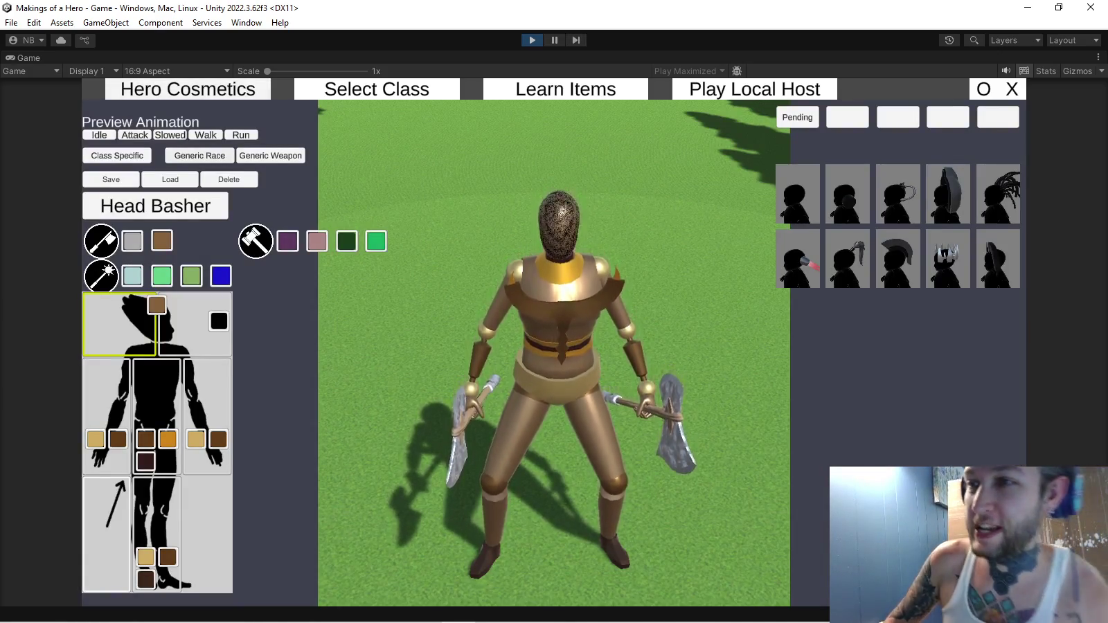
click(270, 155)
click(105, 217)
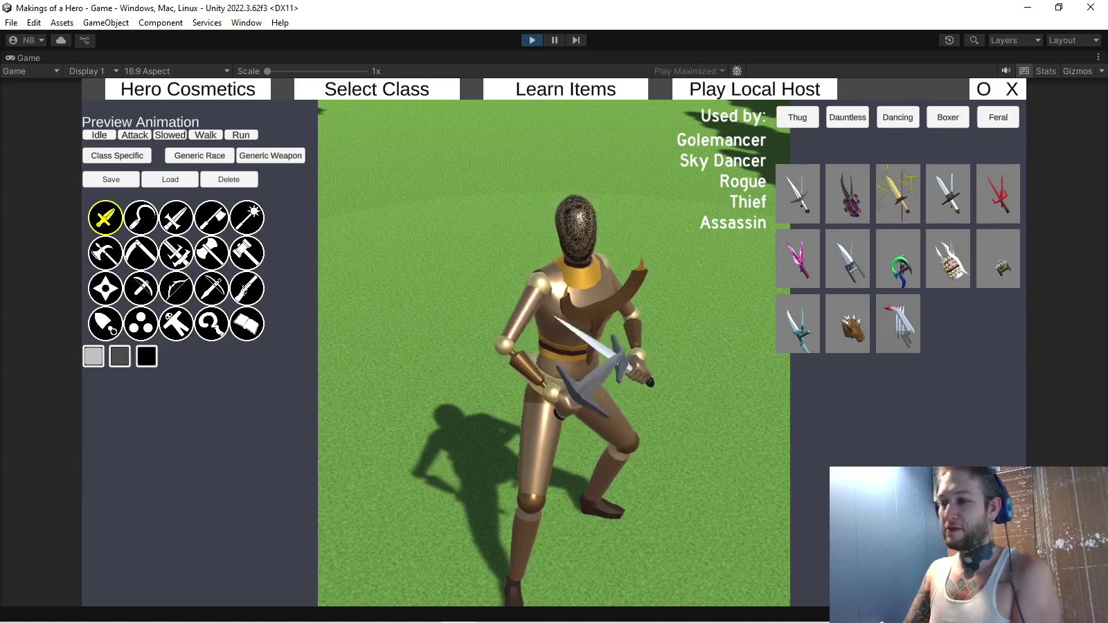
click(897, 323)
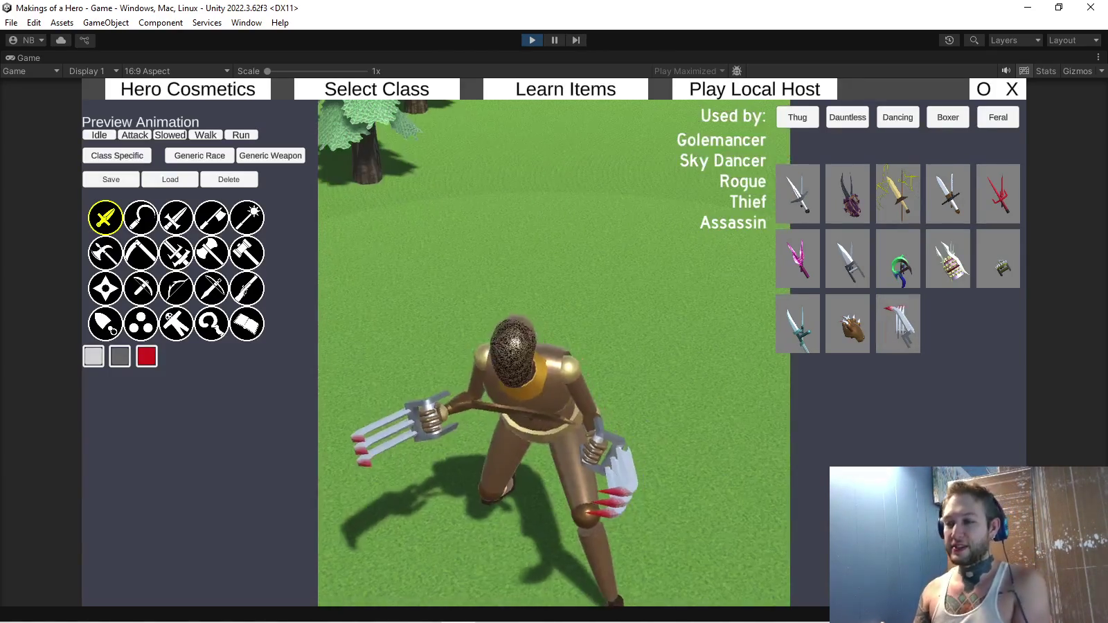
click(848, 323)
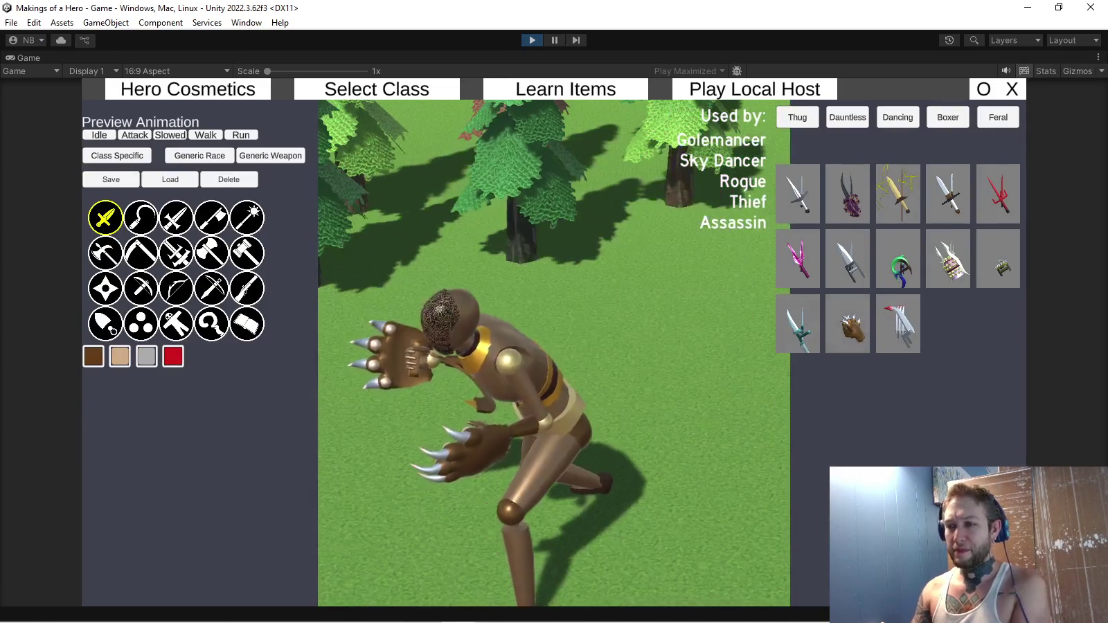
click(797, 324)
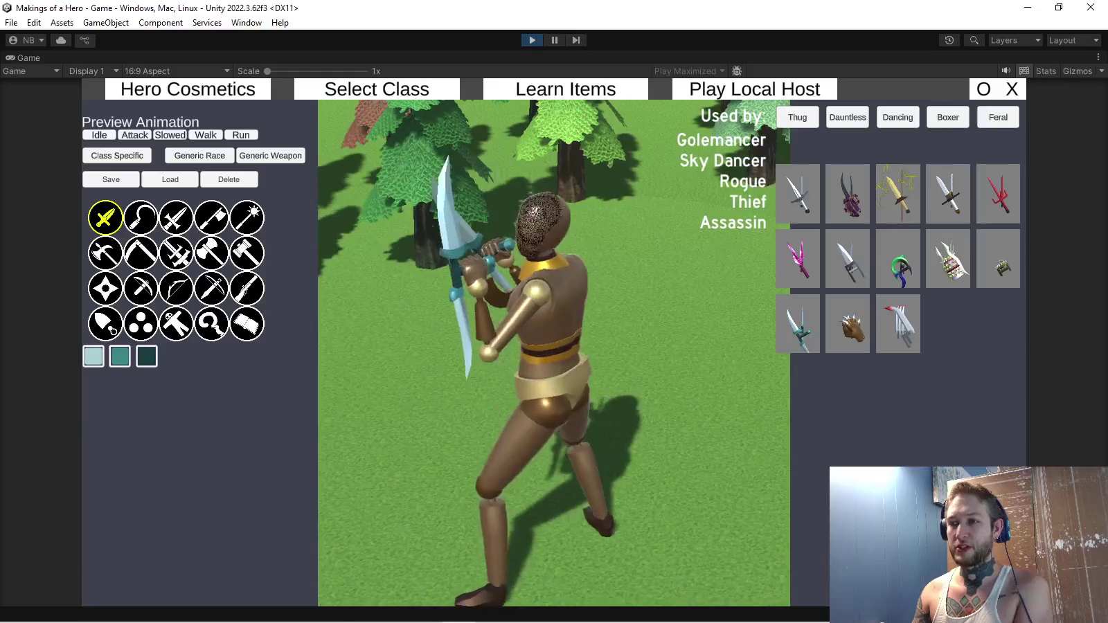
Preview the mace category, then stop Play mode and return to Blender.
click(246, 217)
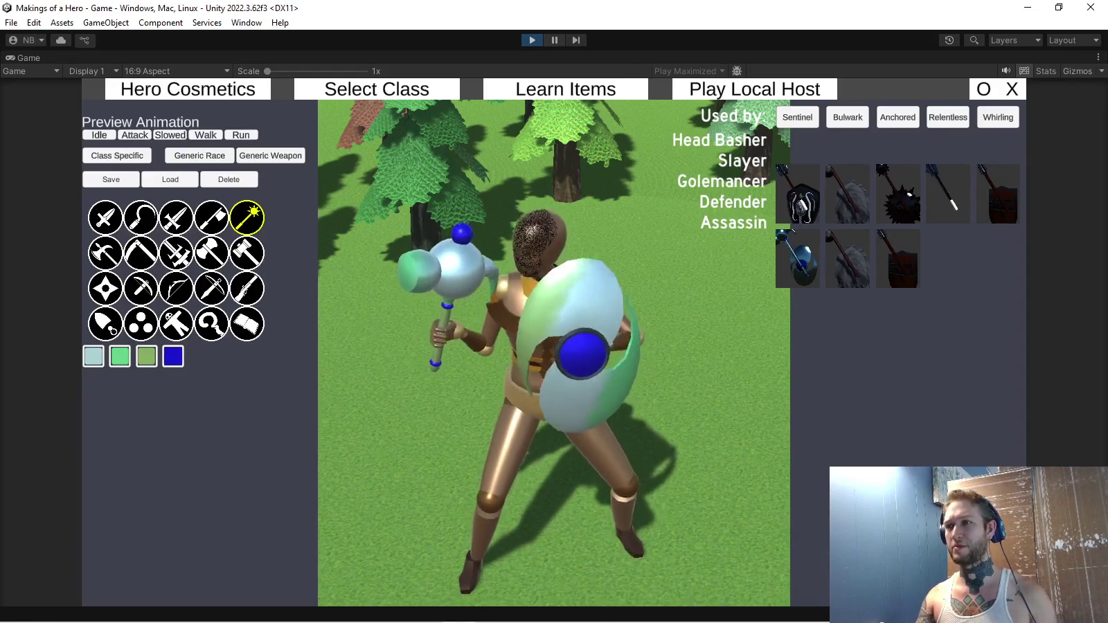
key(ctrl+p)
key(alt+Tab)
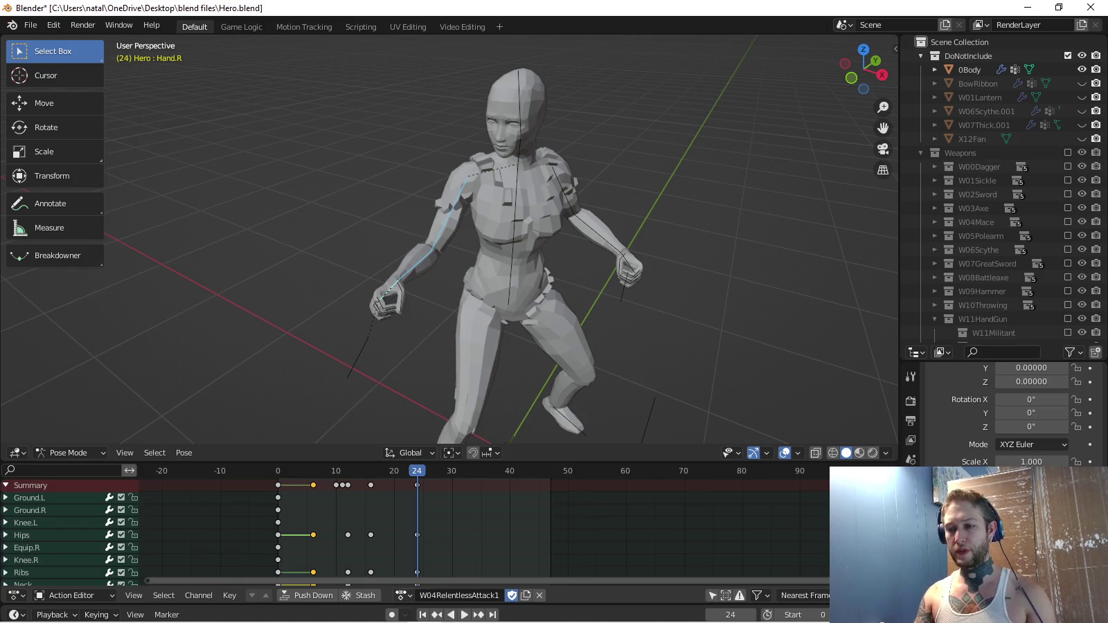
Assign the W04BulwarkCombat action to the hero rig from the action list.
click(403, 596)
key(Up)
key(Up)
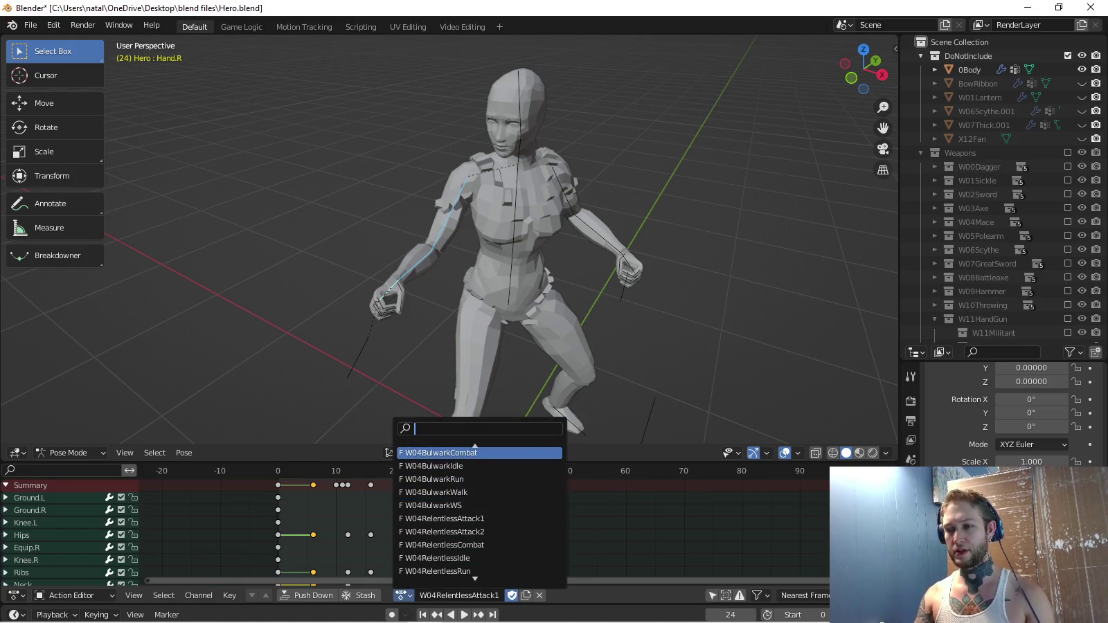
key(Return)
Filter actions by 'relent' and assign W04RelentlessRun to the hero rig.
click(403, 596)
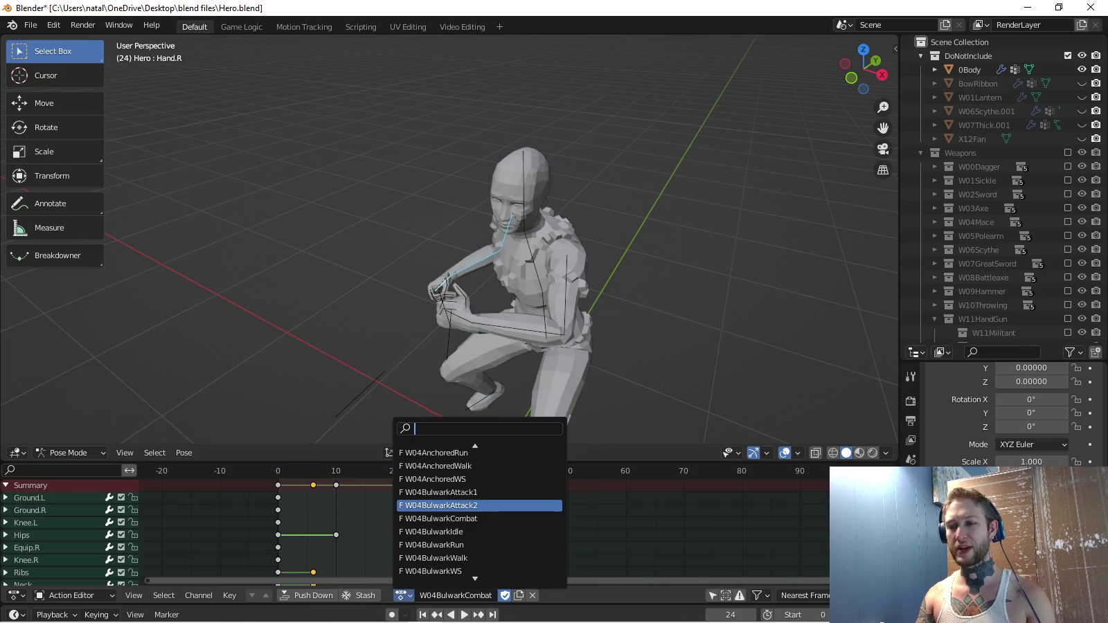
text(relentc)
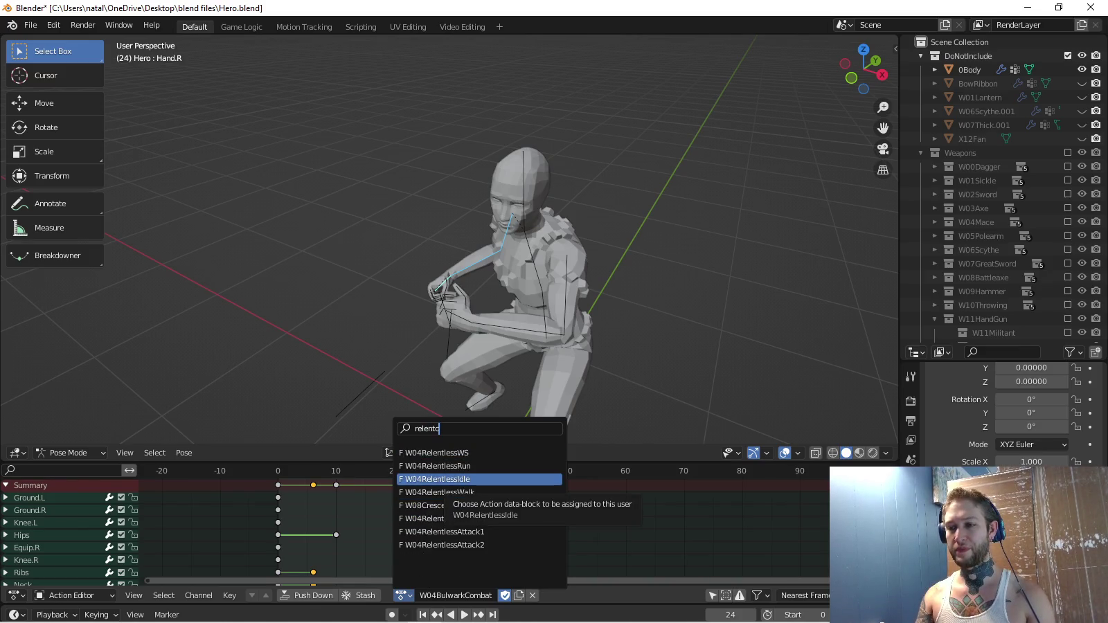
key(Up)
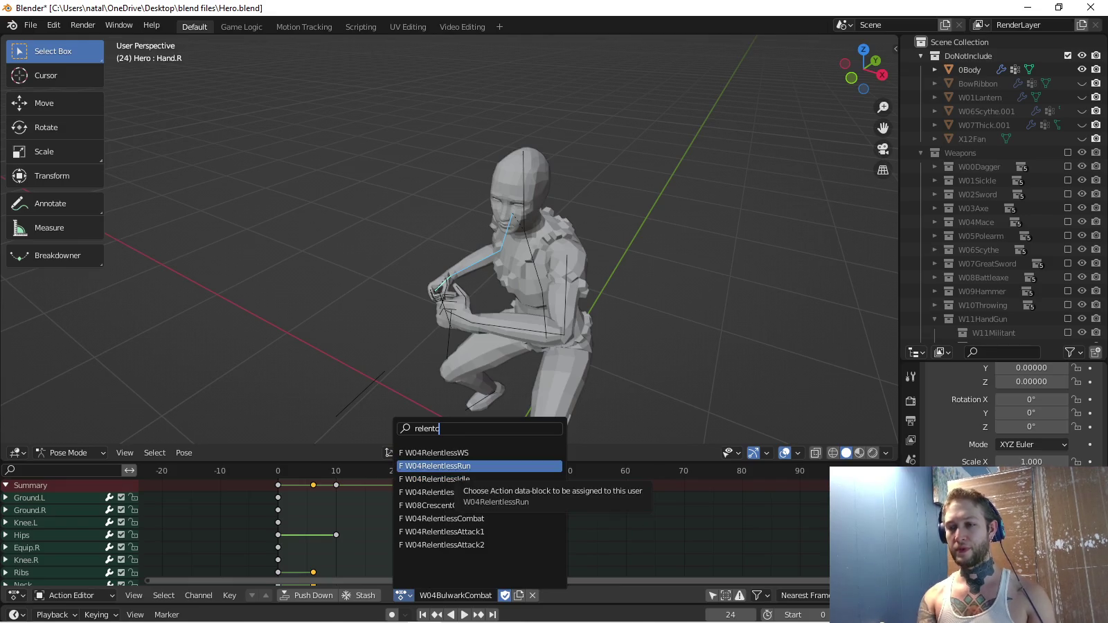
key(Return)
click(403, 596)
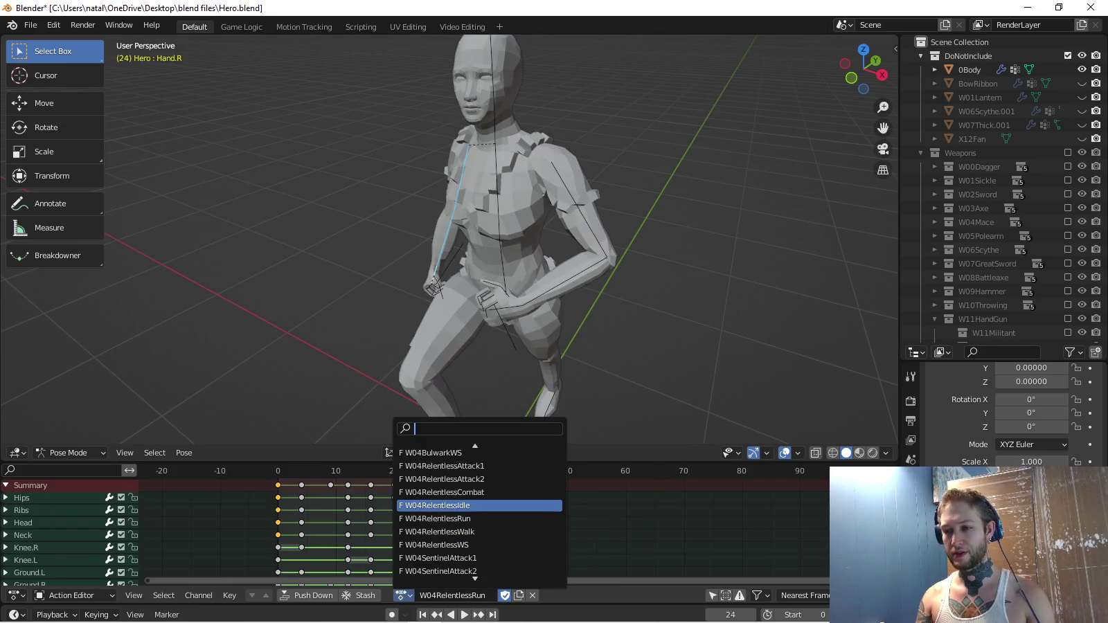